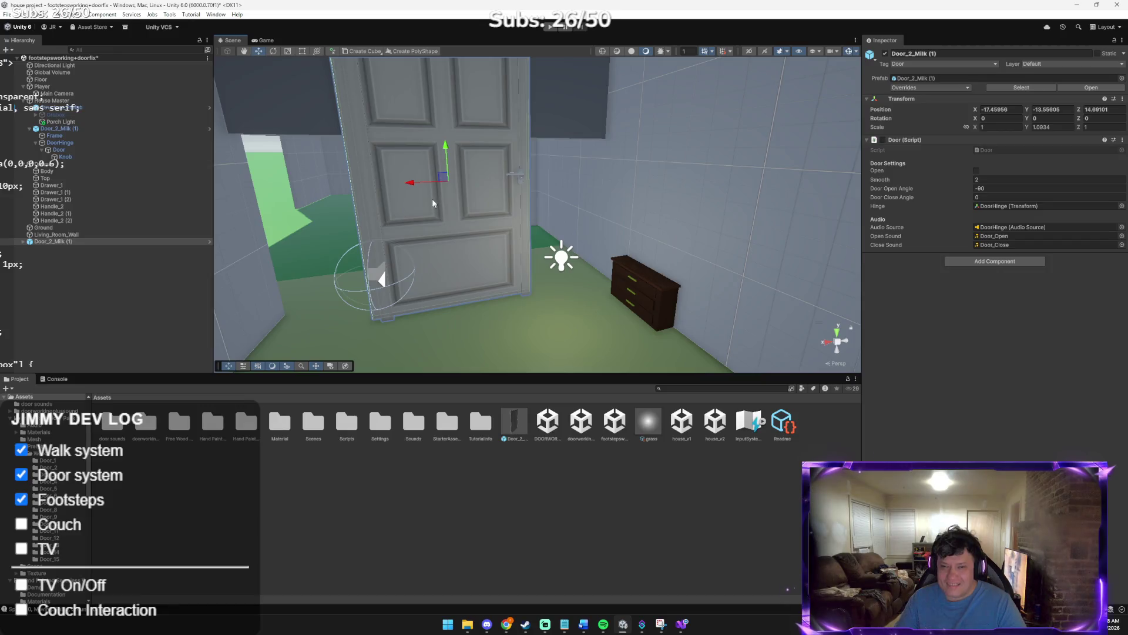
Nest Door_2_Milk (1) in the Hierarchy under House Master, above the Dresser
{"action": "mouse_move", "coordinate": [450, 199]}
{"action": "left_mouse_down"}
{"action": "mouse_move", "coordinate": [786, 153]}
{"action": "mouse_move", "coordinate": [801, 206]}
{"action": "mouse_move", "coordinate": [726, 189]}
{"action": "left_mouse_up"}
{"action": "mouse_move", "coordinate": [644, 194]}
{"action": "left_mouse_down"}
{"action": "mouse_move", "coordinate": [308, 147]}
{"action": "mouse_move", "coordinate": [397, 207]}
{"action": "mouse_move", "coordinate": [481, 201]}
{"action": "left_mouse_up"}
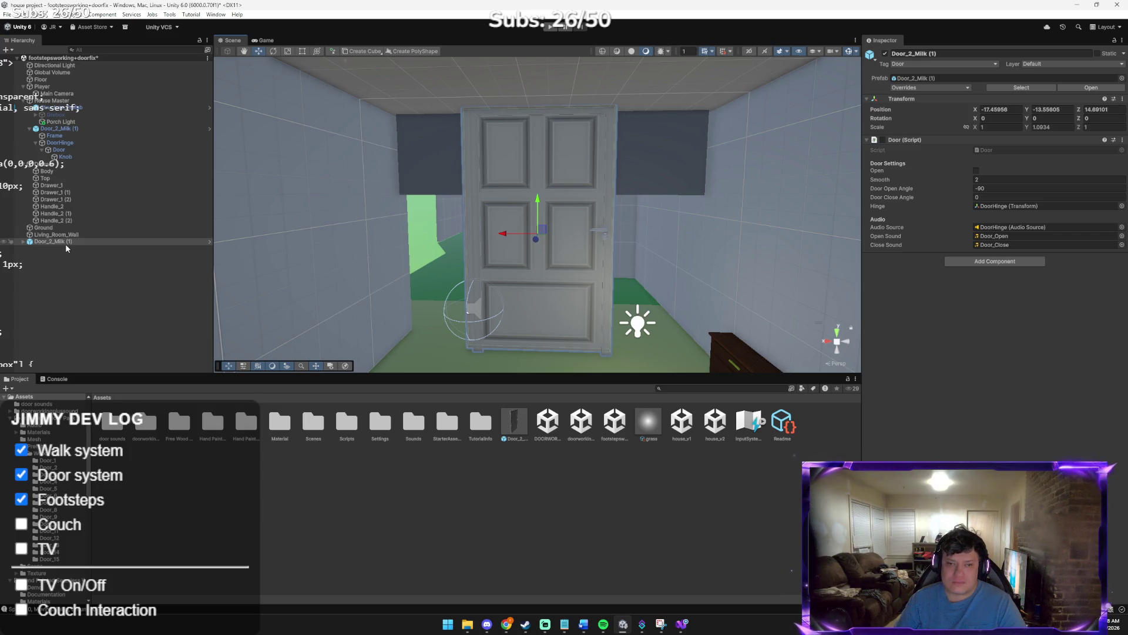
{"action": "mouse_move", "coordinate": [64, 239]}
{"action": "left_mouse_down"}
{"action": "mouse_move", "coordinate": [62, 101]}
{"action": "mouse_move", "coordinate": [71, 165]}
{"action": "left_mouse_up"}
Rename the duplicated door Door_2_Milk (1) to Living_Room_Door
{"action": "right_click", "coordinate": [74, 165]}
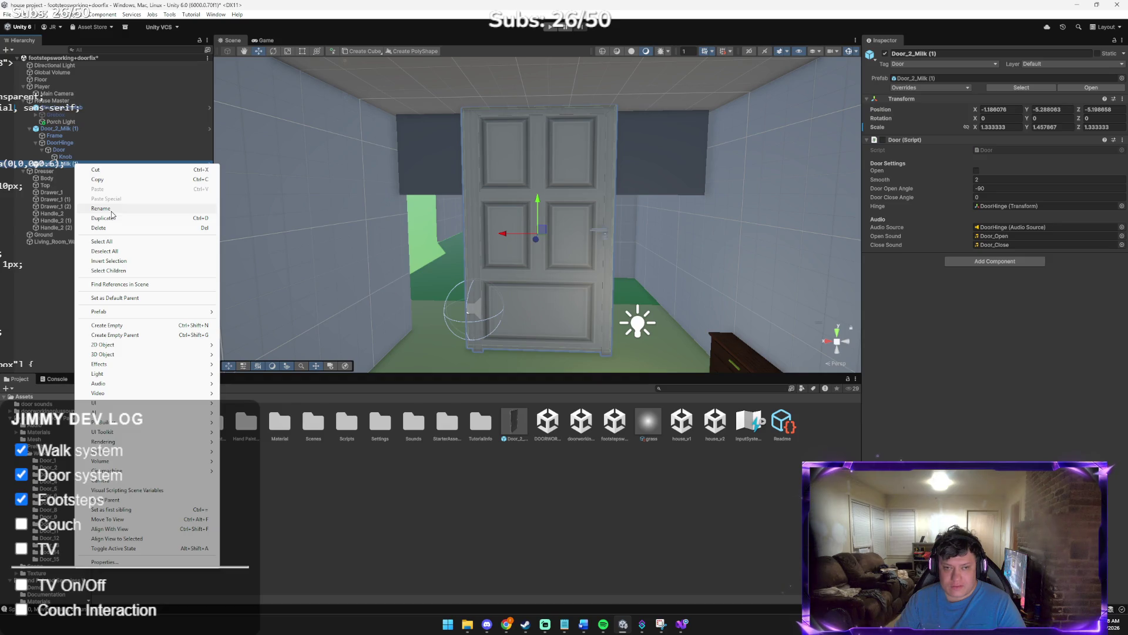
{"action": "left_click", "coordinate": [45, 270]}
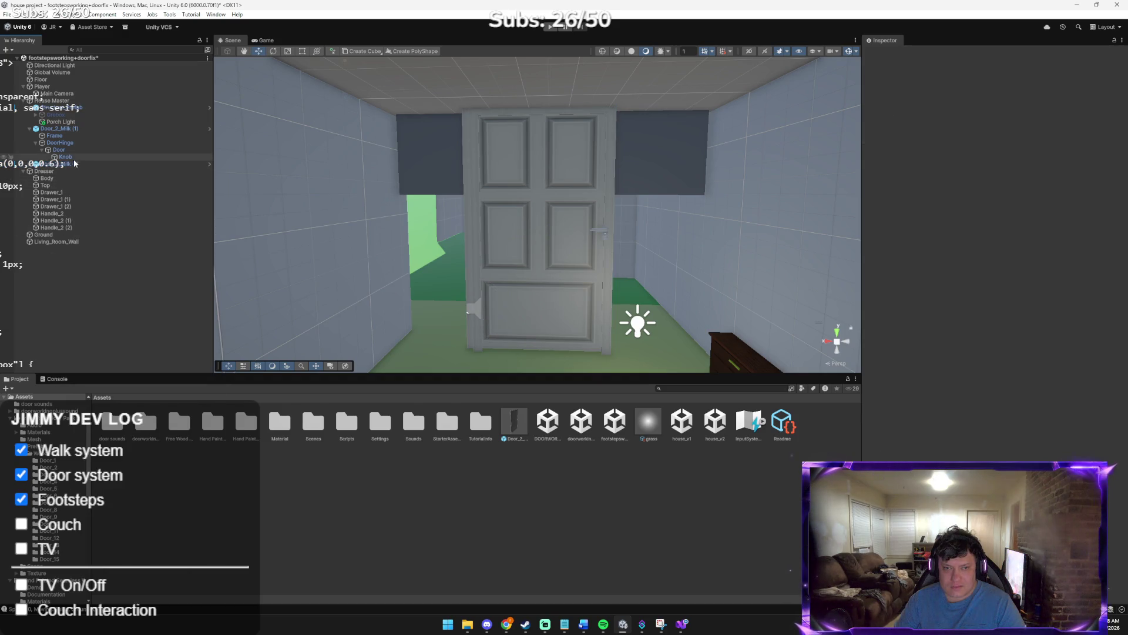
{"action": "left_click", "coordinate": [68, 166]}
{"action": "right_click", "coordinate": [68, 166]}
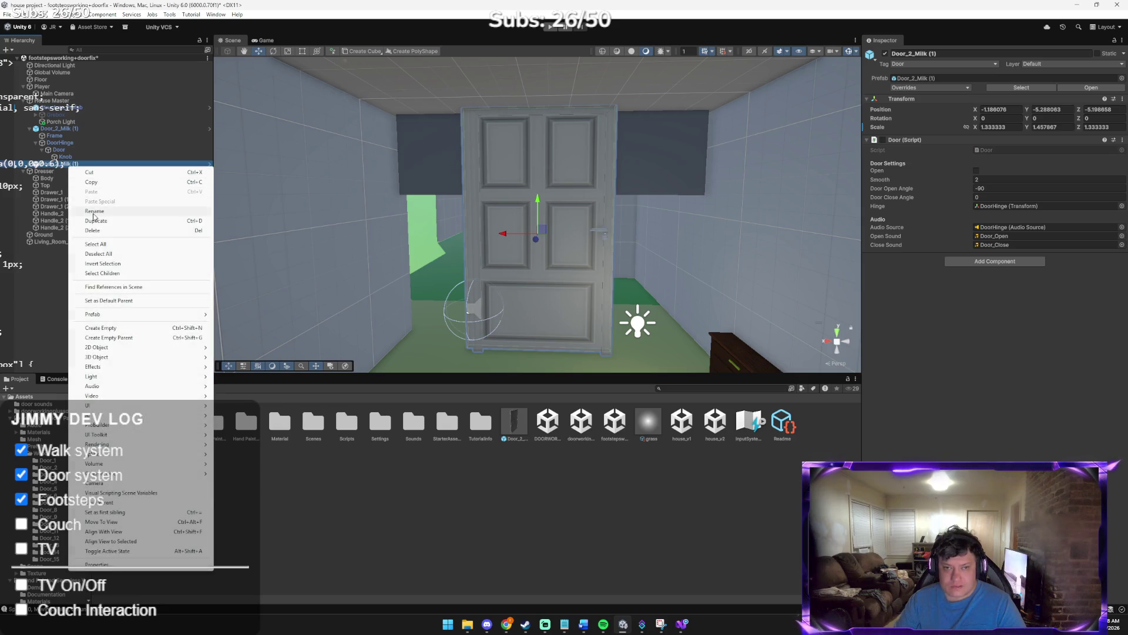
{"action": "left_click", "coordinate": [97, 206]}
{"action": "type", "text": "Visual"}
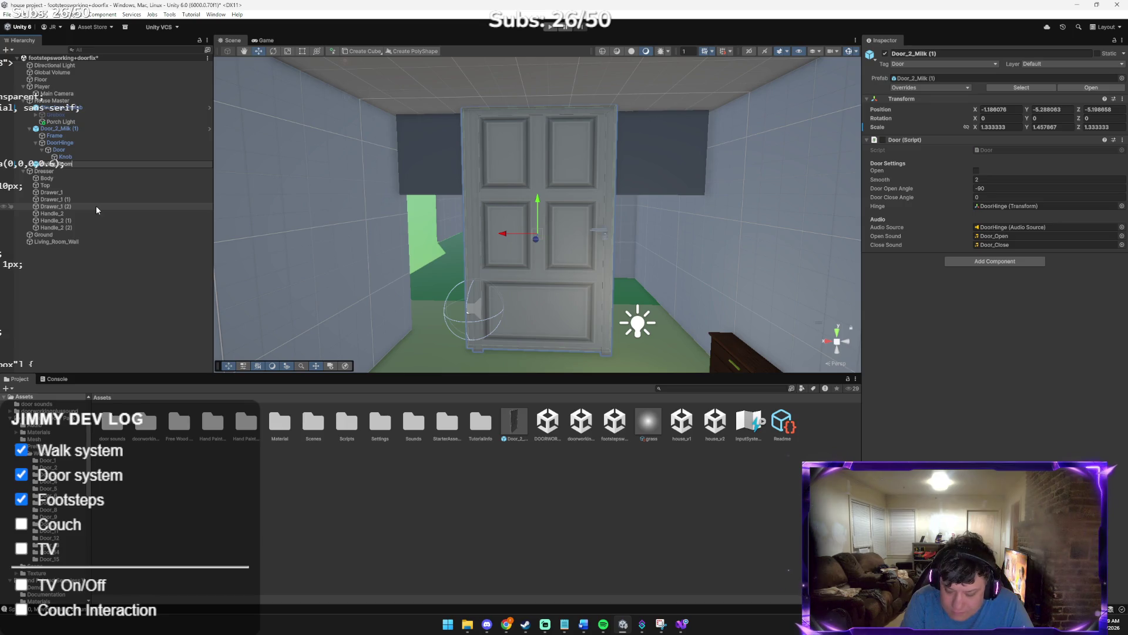
{"action": "type", "text": "DO"}
{"action": "key", "text": "BackSpace"}
{"action": "key", "text": "BackSpace"}
{"action": "key", "text": "BackSpace"}
{"action": "type", "text": "o"}
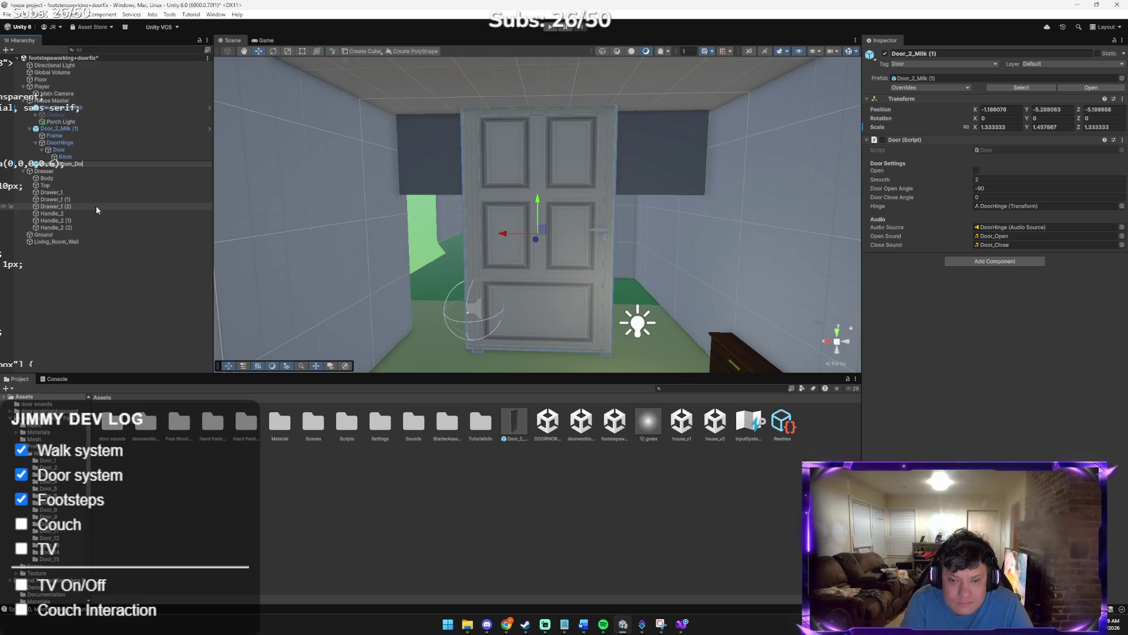
{"action": "type", "text": "or"}
{"action": "key", "text": "Return"}
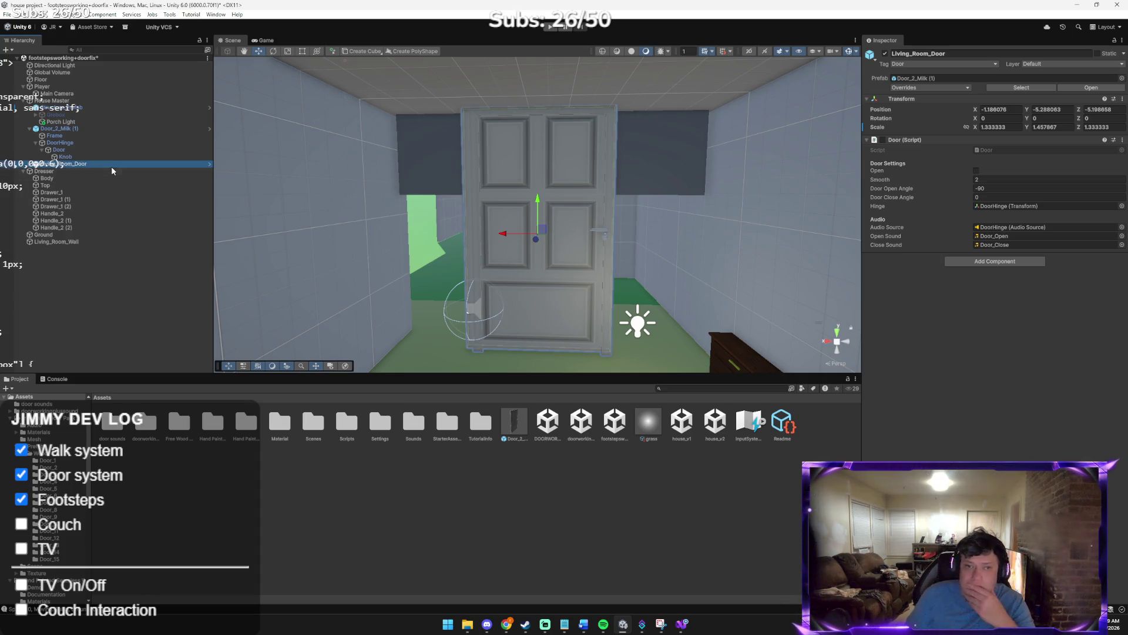
Set Living_Room_Door's scale to 1, 1, 1, down from about 1.33
{"action": "left_click", "coordinate": [989, 127]}
{"action": "type", "text": "1"}
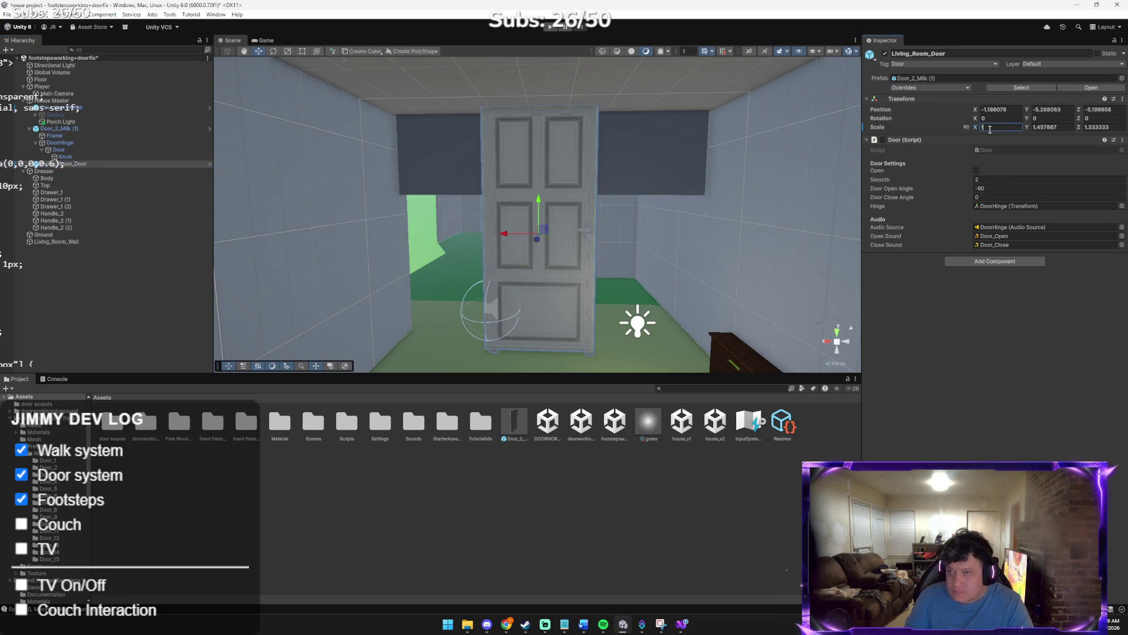
{"action": "type", "text": "1"}
{"action": "key", "text": "Tab"}
{"action": "type", "text": "1"}
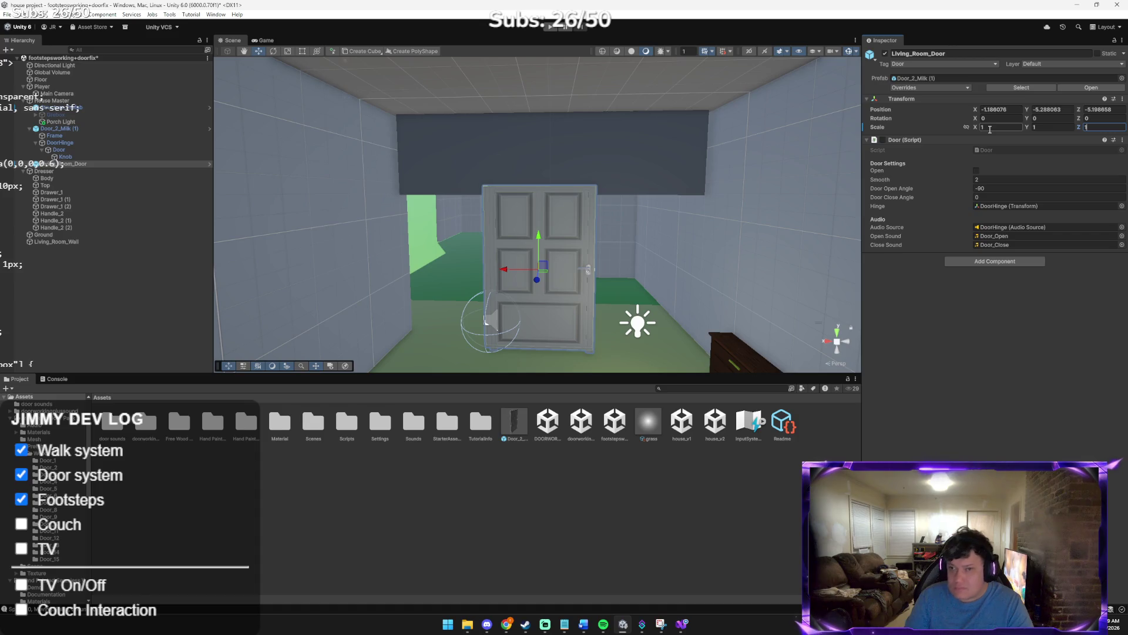
{"action": "mouse_move", "coordinate": [676, 224]}
{"action": "left_mouse_down"}
{"action": "mouse_move", "coordinate": [600, 230]}
{"action": "mouse_move", "coordinate": [540, 113]}
{"action": "left_mouse_up"}
{"action": "left_click", "coordinate": [540, 114]}
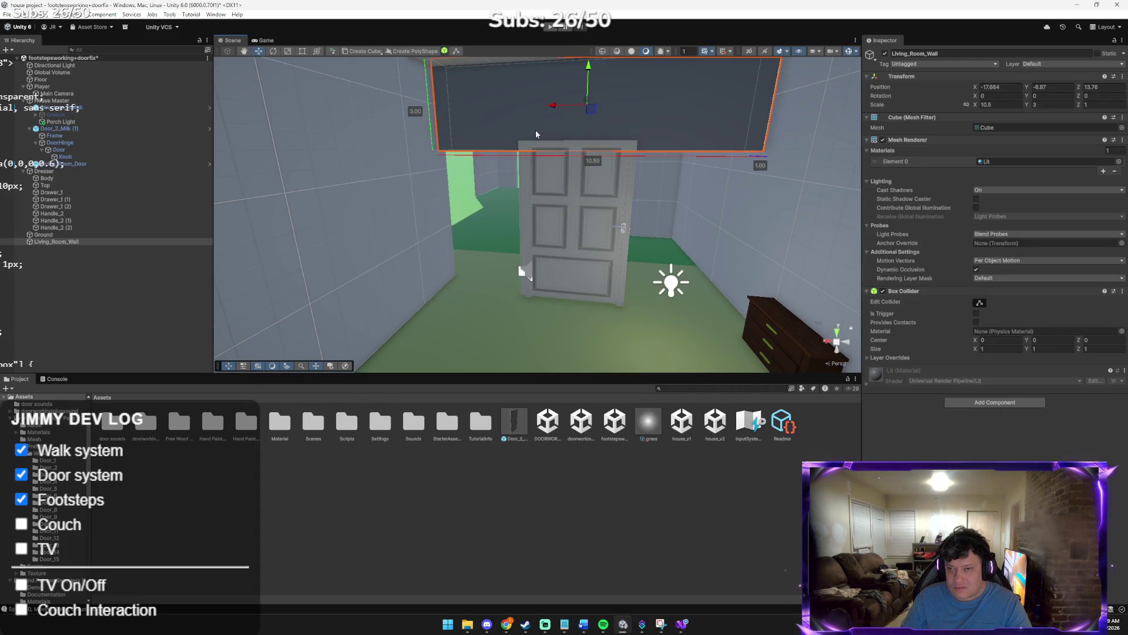
Give Living_Room_Wall Y scale 2.7 and raise it to sit on the door top
{"action": "key", "text": "f"}
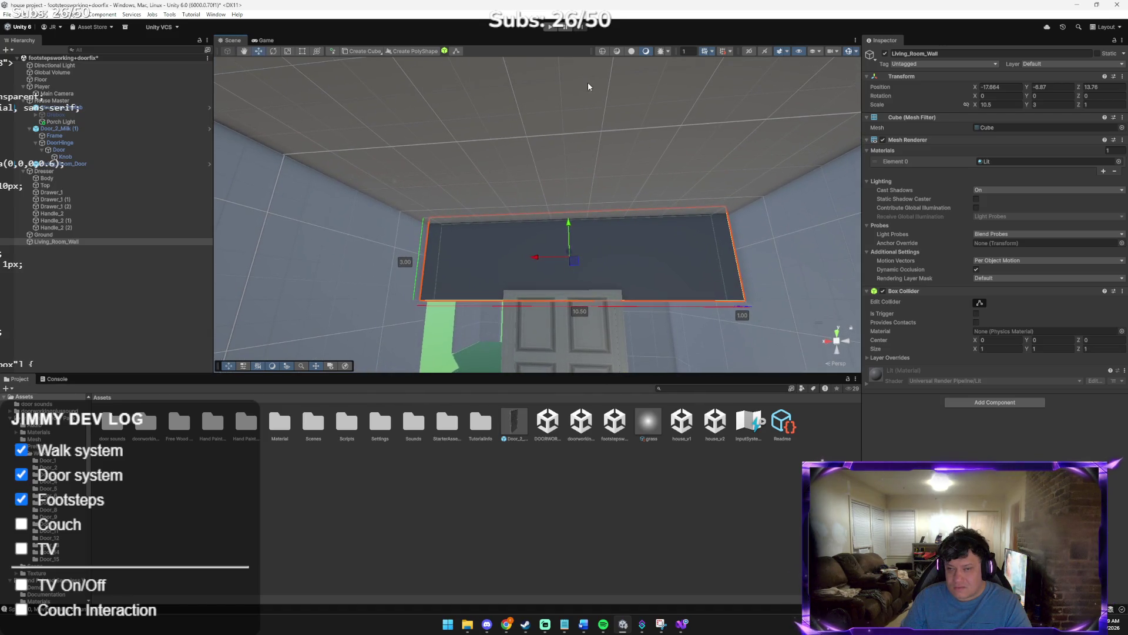
{"action": "mouse_move", "coordinate": [566, 136]}
{"action": "left_mouse_down"}
{"action": "mouse_move", "coordinate": [576, 139]}
{"action": "mouse_move", "coordinate": [569, 186]}
{"action": "left_mouse_up"}
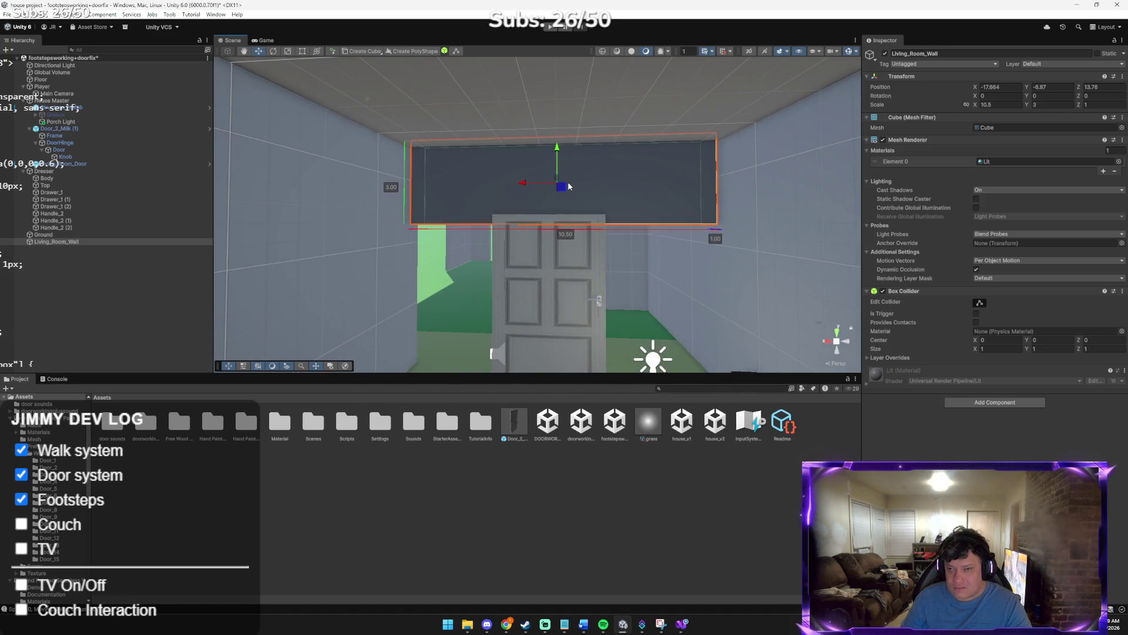
{"action": "left_click", "coordinate": [612, 104]}
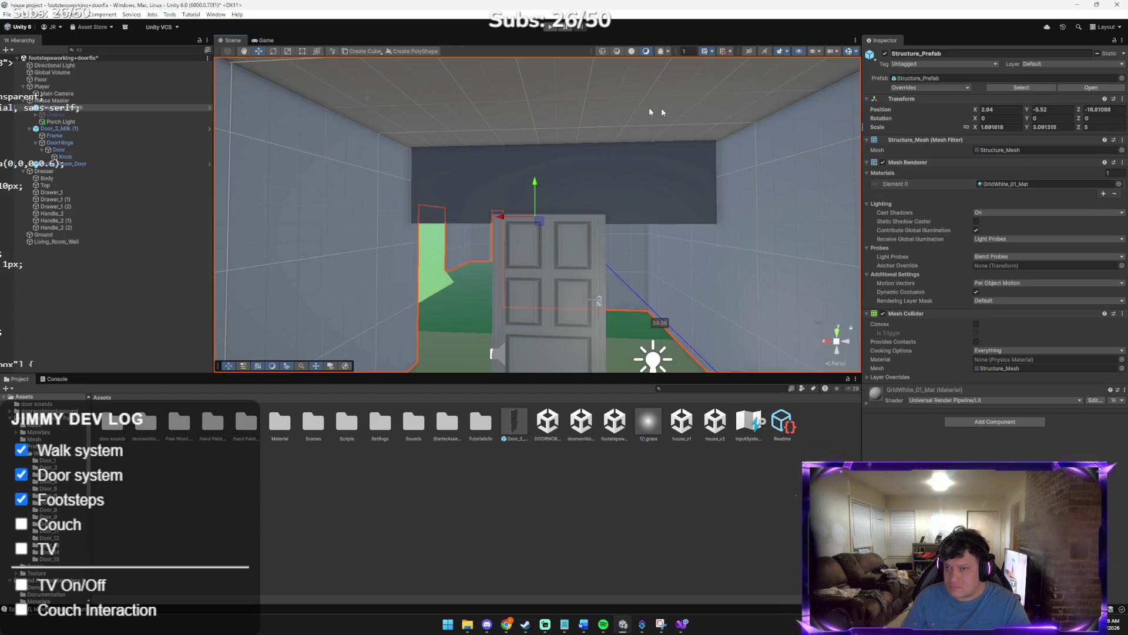
{"action": "mouse_move", "coordinate": [643, 147]}
{"action": "left_mouse_down"}
{"action": "mouse_move", "coordinate": [650, 157]}
{"action": "mouse_move", "coordinate": [588, 159]}
{"action": "left_mouse_up"}
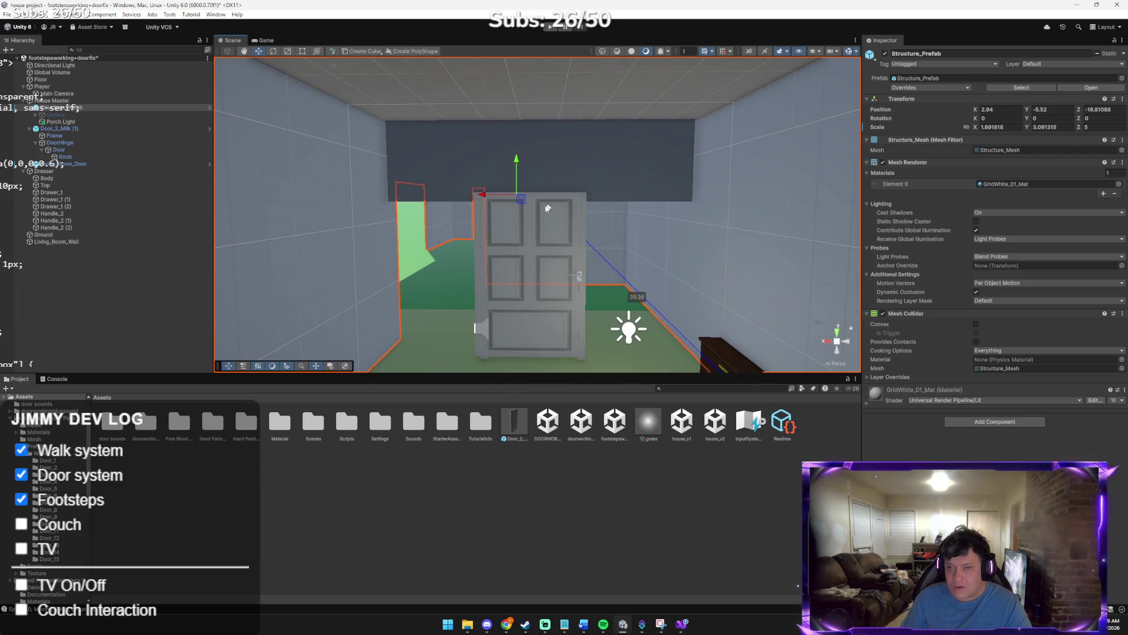
{"action": "left_click", "coordinate": [556, 161]}
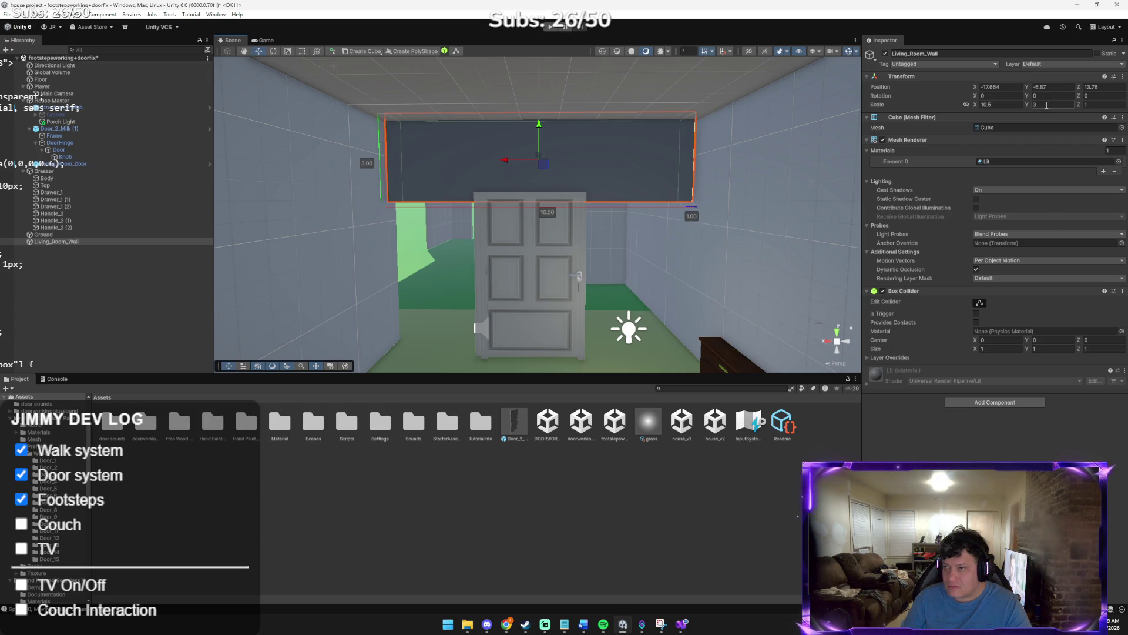
{"action": "left_click", "coordinate": [1048, 104]}
{"action": "type", "text": "2"}
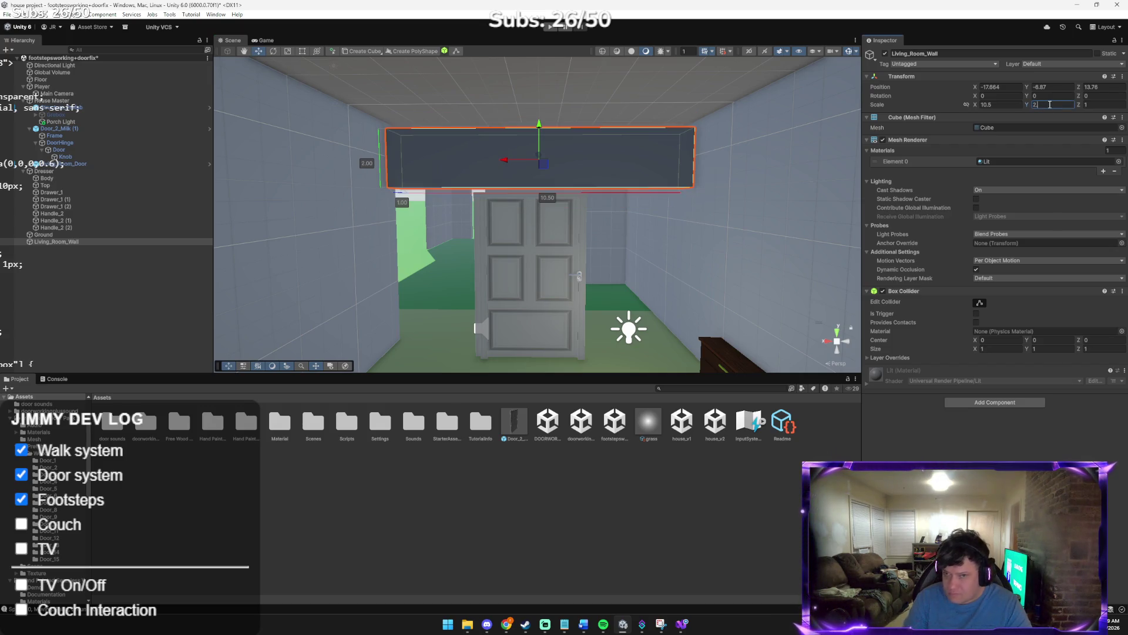
{"action": "type", "text": ".7"}
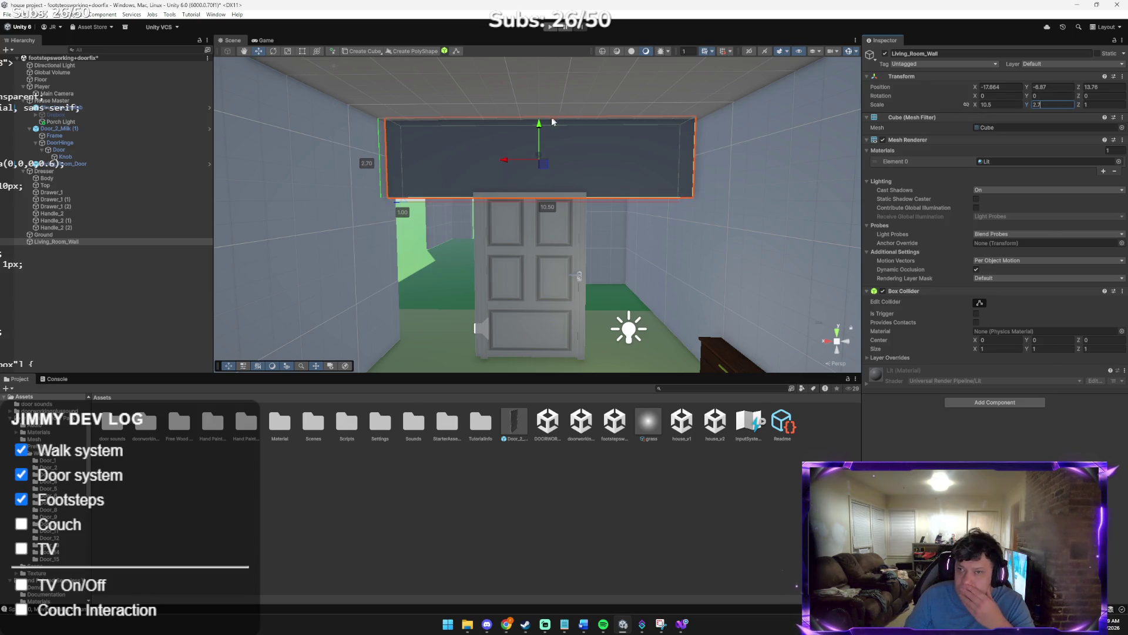
{"action": "left_click_drag", "start_coordinate": [540, 126], "coordinate": [539, 120]}
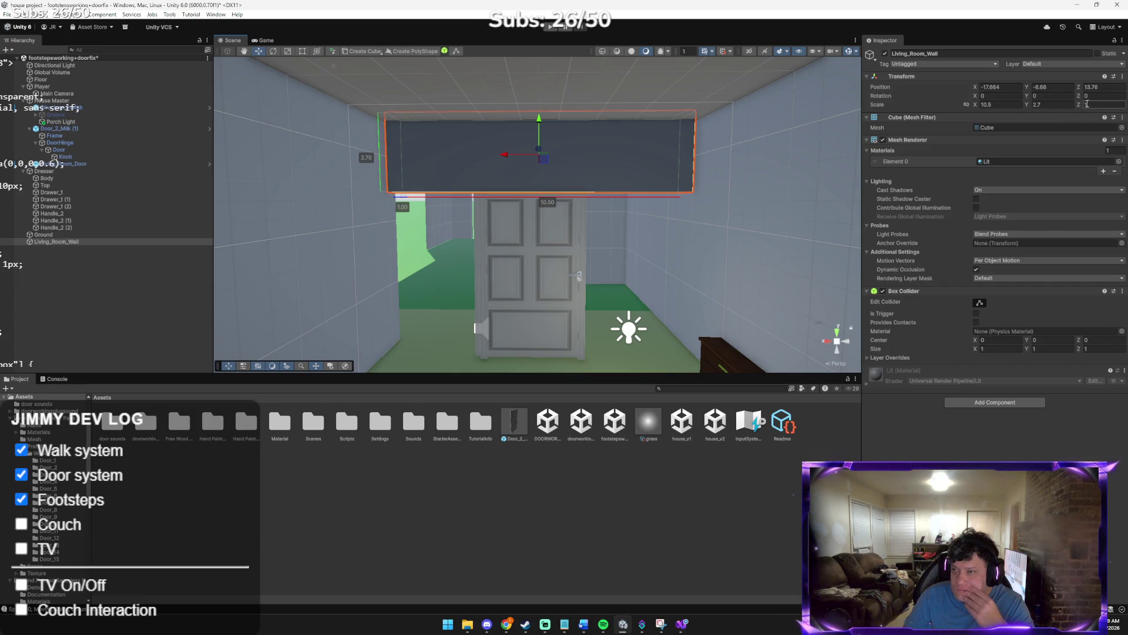
{"action": "left_click", "coordinate": [986, 105]}
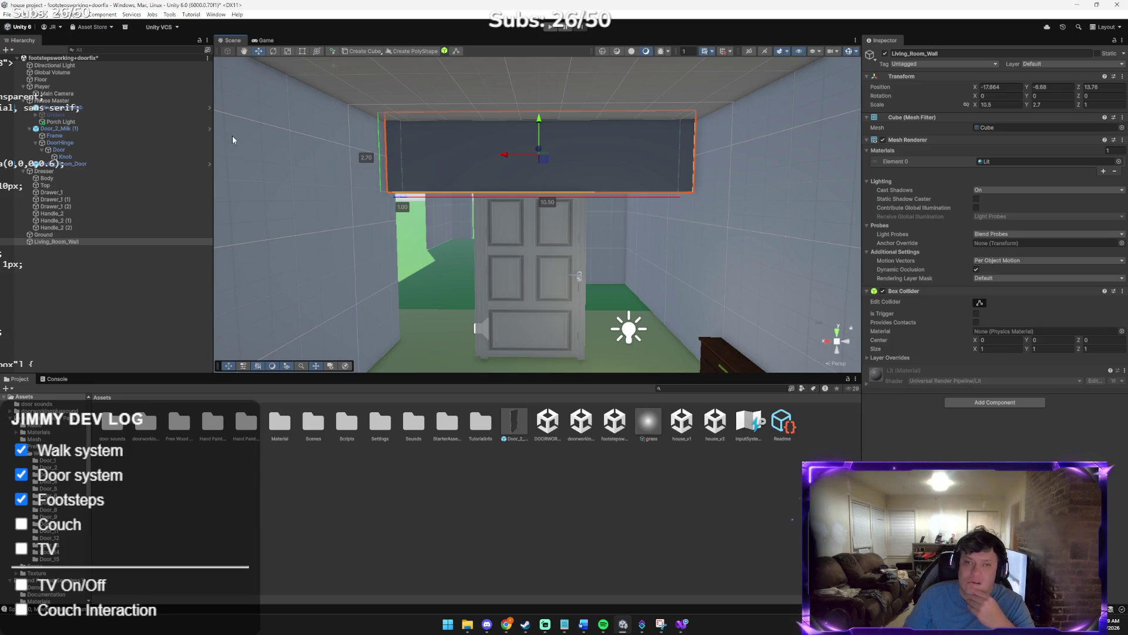
{"action": "right_click", "coordinate": [74, 258]}
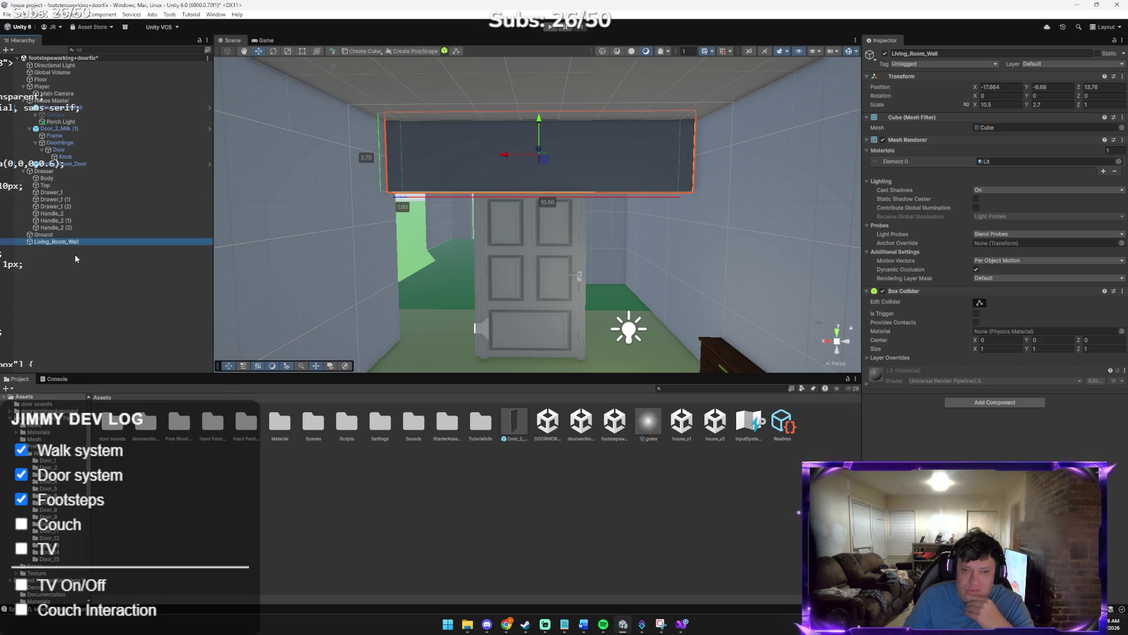
Duplicate Living_Room_Wall and lower Living_Room_Wall (2) to floor level at Y -12.38
{"action": "key", "text": "Escape"}
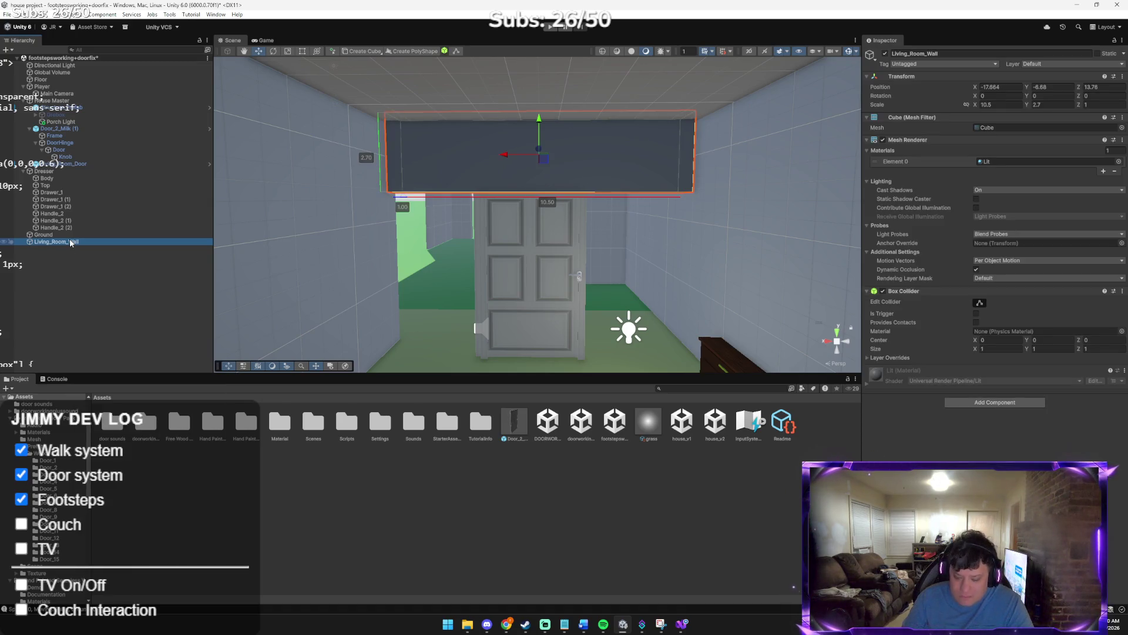
{"action": "key", "text": "ctrl+d"}
{"action": "key", "text": "ctrl+d"}
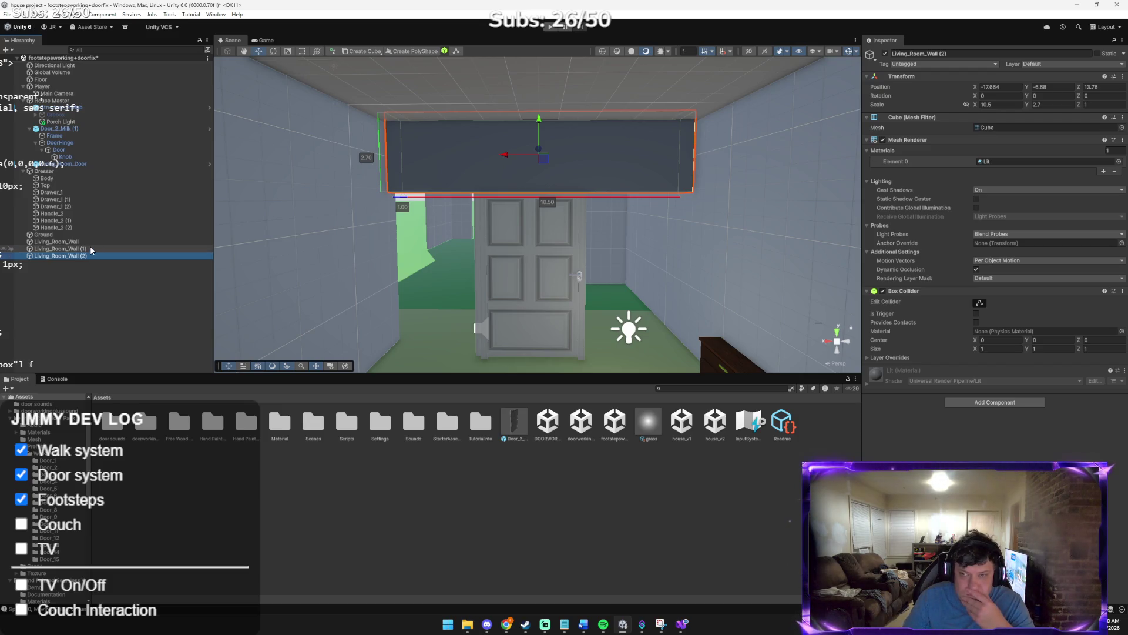
{"action": "mouse_move", "coordinate": [534, 120]}
{"action": "left_mouse_down"}
{"action": "mouse_move", "coordinate": [527, 269]}
{"action": "mouse_move", "coordinate": [536, 280]}
{"action": "left_mouse_up"}
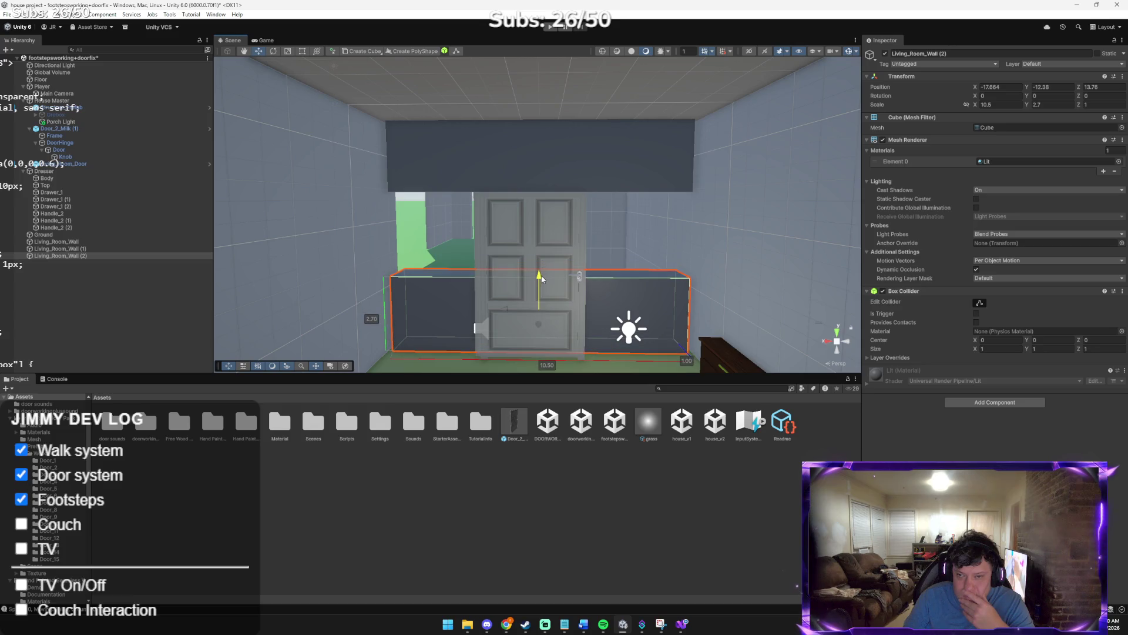
Move Living_Room_Wall (1) to mid-door height at X -17.8, Y -9.52
{"action": "left_click", "coordinate": [96, 247]}
{"action": "mouse_move", "coordinate": [539, 122]}
{"action": "left_mouse_down"}
{"action": "mouse_move", "coordinate": [526, 204]}
{"action": "mouse_move", "coordinate": [537, 235]}
{"action": "left_mouse_up"}
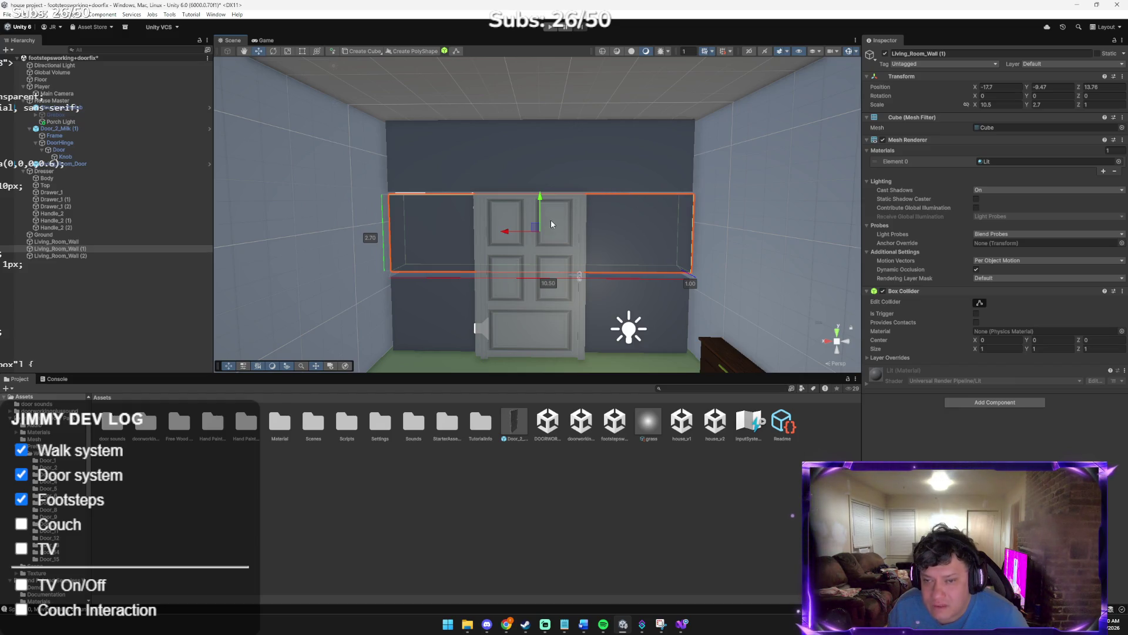
{"action": "mouse_move", "coordinate": [533, 226]}
{"action": "left_mouse_down"}
{"action": "mouse_move", "coordinate": [536, 212]}
{"action": "mouse_move", "coordinate": [540, 230]}
{"action": "left_mouse_up"}
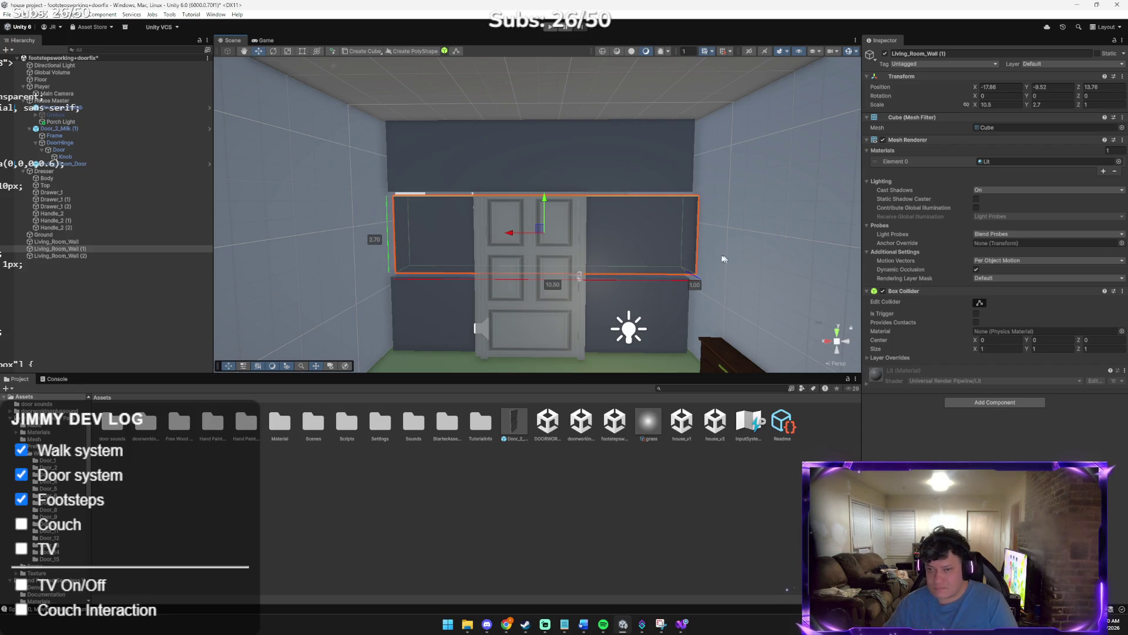
{"action": "left_click_drag", "start_coordinate": [511, 235], "coordinate": [509, 236]}
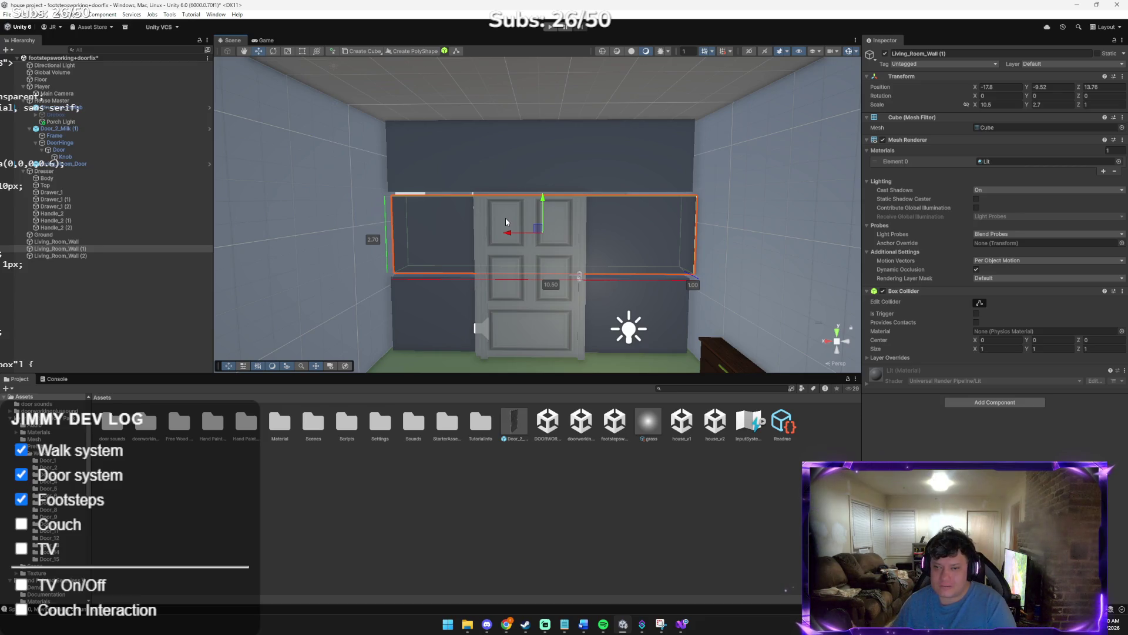
Select the floor-level wall segment Living_Room_Wall (2) in the Scene view
{"action": "left_click", "coordinate": [168, 14]}
{"action": "mouse_move", "coordinate": [198, 28]}
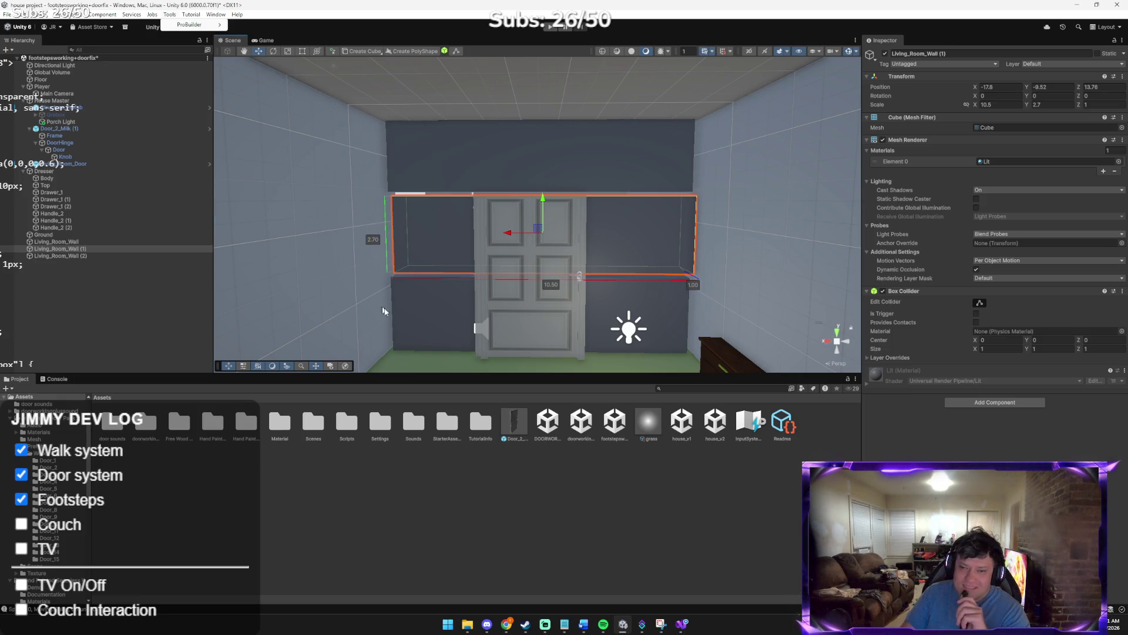
{"action": "left_click", "coordinate": [409, 343]}
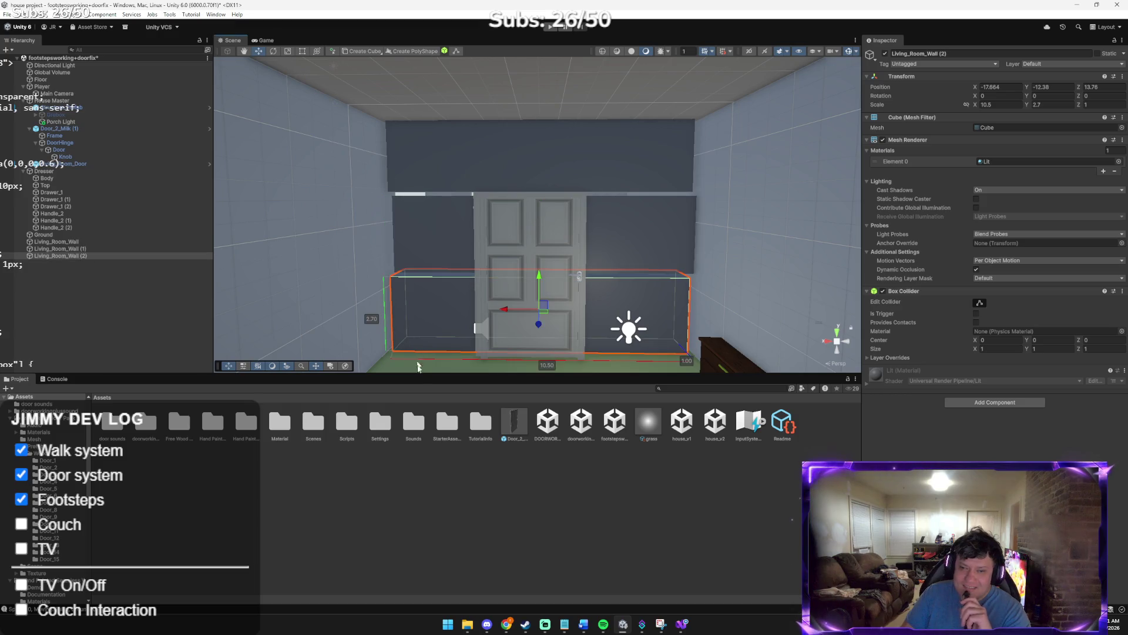
{"action": "left_click", "coordinate": [433, 237]}
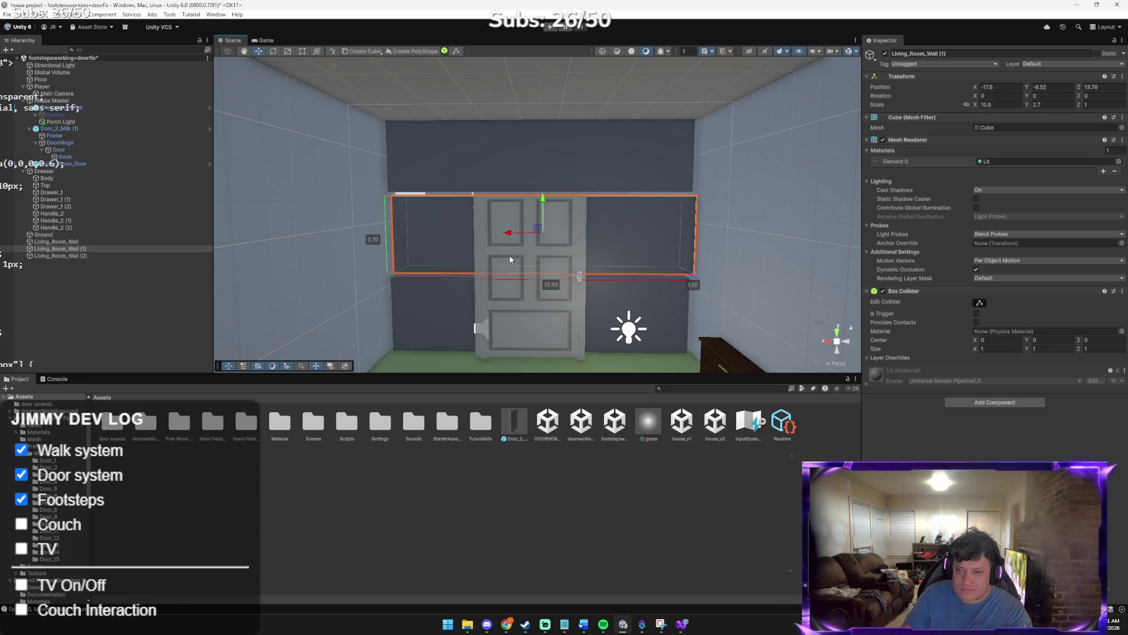
{"action": "left_click", "coordinate": [464, 308]}
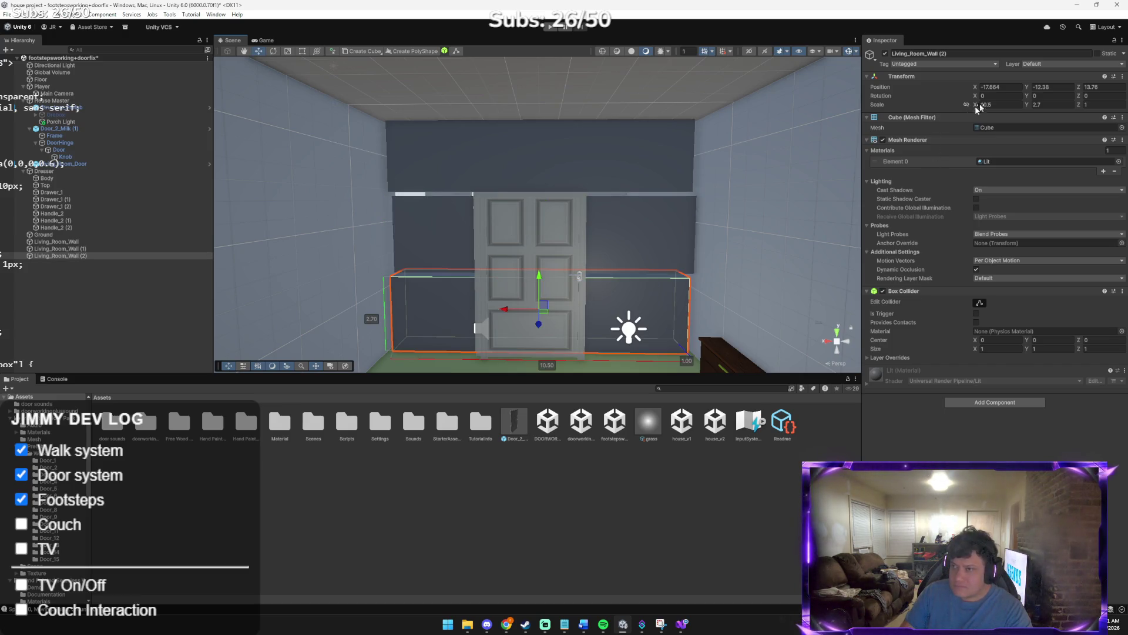
Narrow Living_Room_Wall (2) to X scale 3 and slide it left toward the door
{"action": "left_click", "coordinate": [1004, 88]}
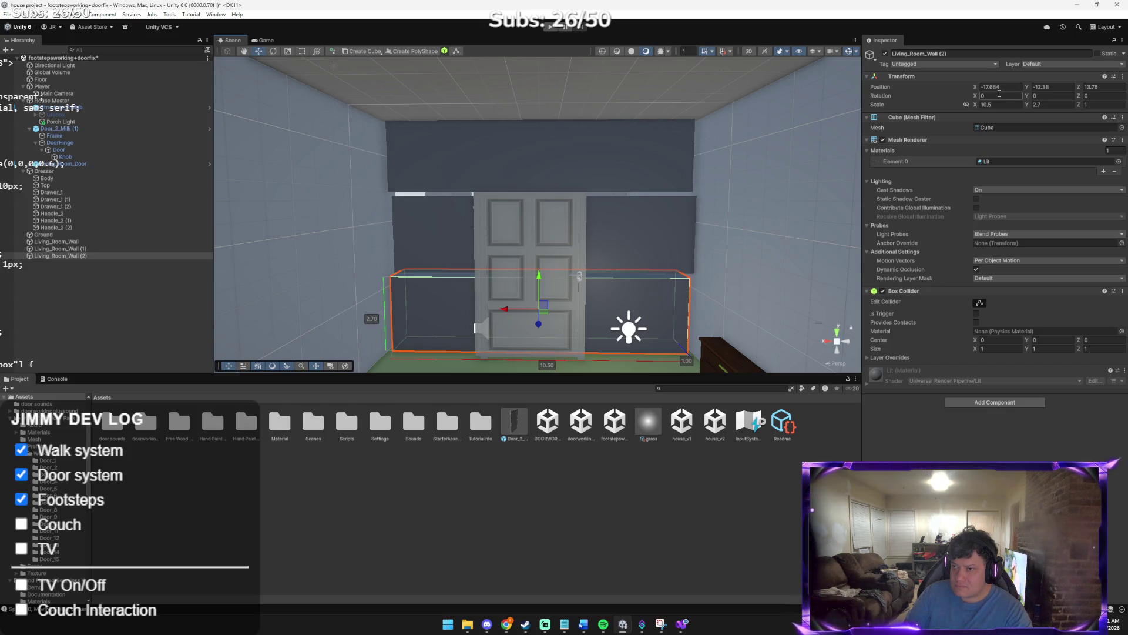
{"action": "left_click", "coordinate": [996, 105]}
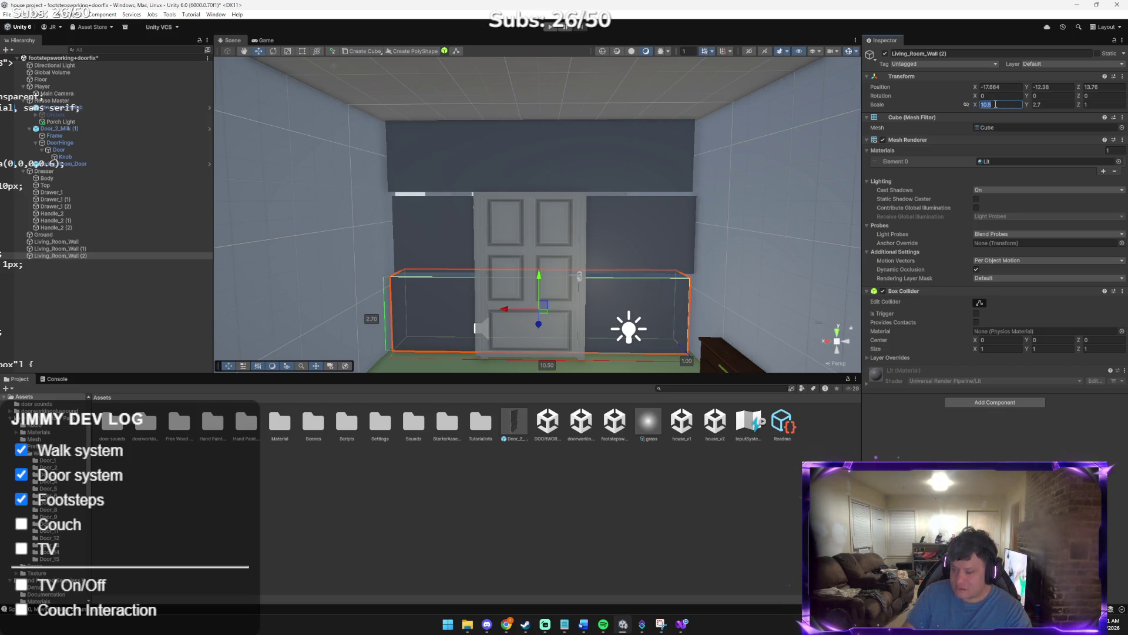
{"action": "type", "text": "3"}
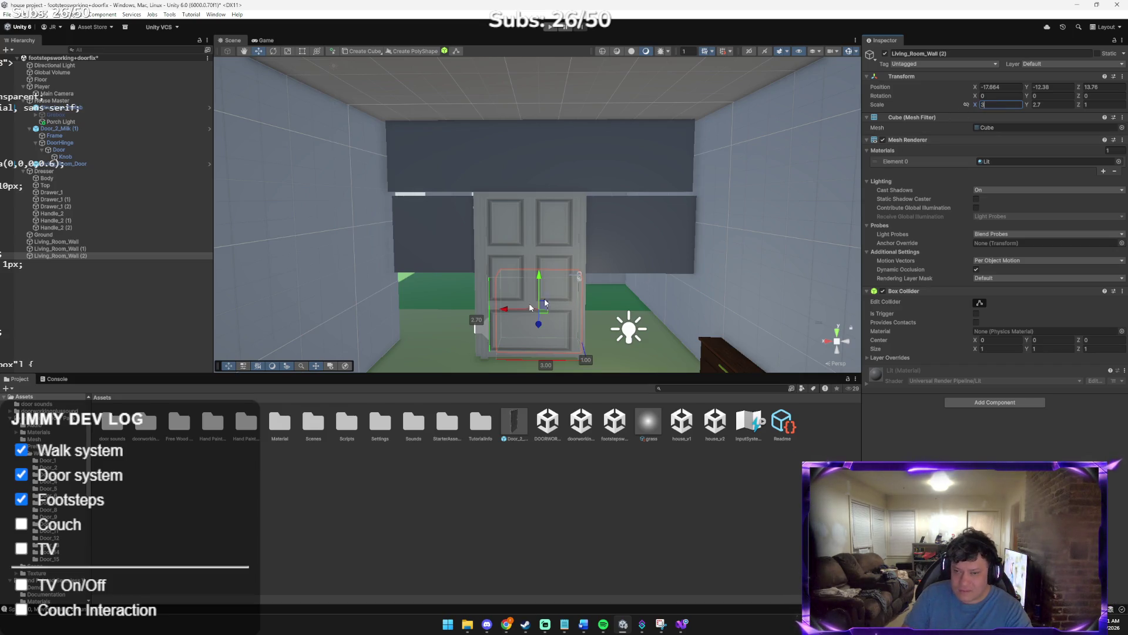
{"action": "left_click_drag", "start_coordinate": [505, 310], "coordinate": [412, 314]}
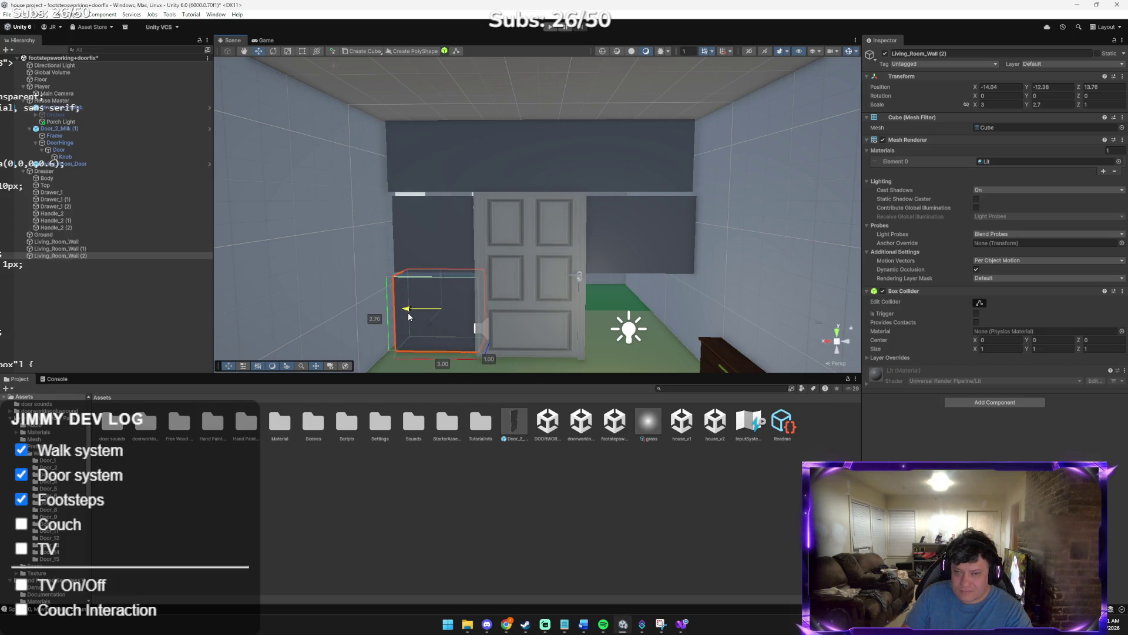
{"action": "left_click", "coordinate": [456, 244]}
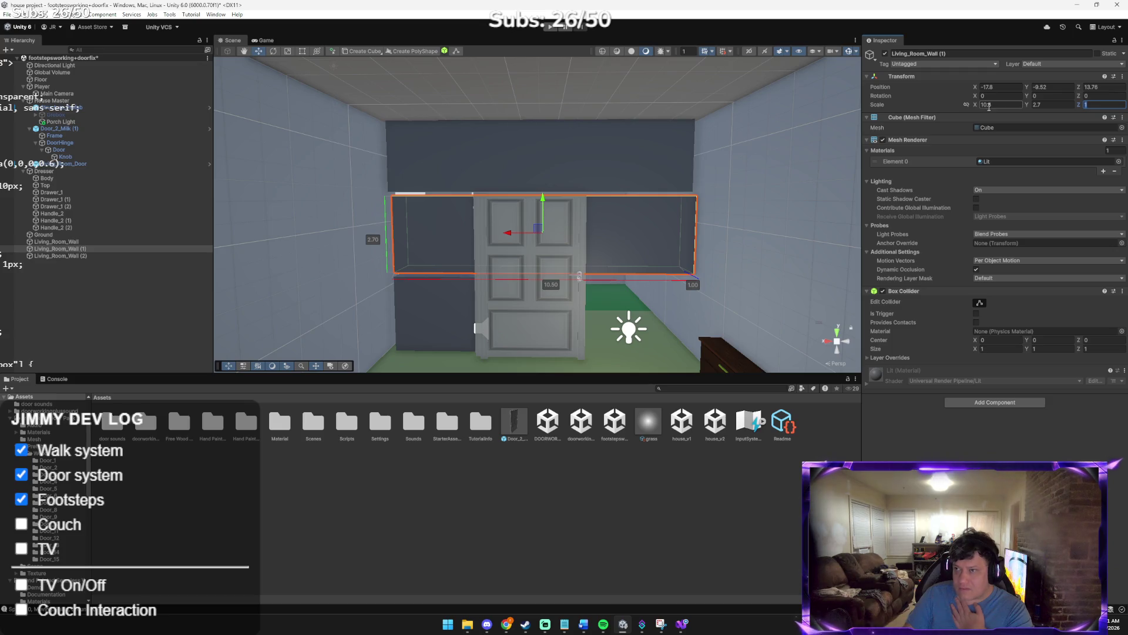
{"action": "left_click", "coordinate": [1058, 105]}
{"action": "double_click", "coordinate": [1044, 105]}
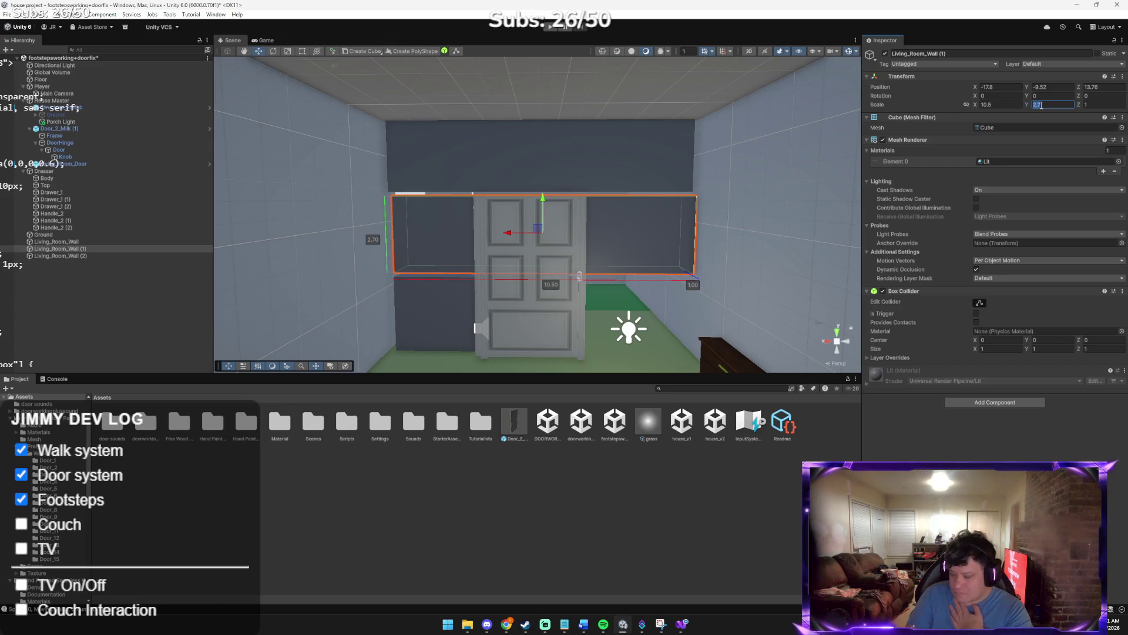
{"action": "type", "text": "4"}
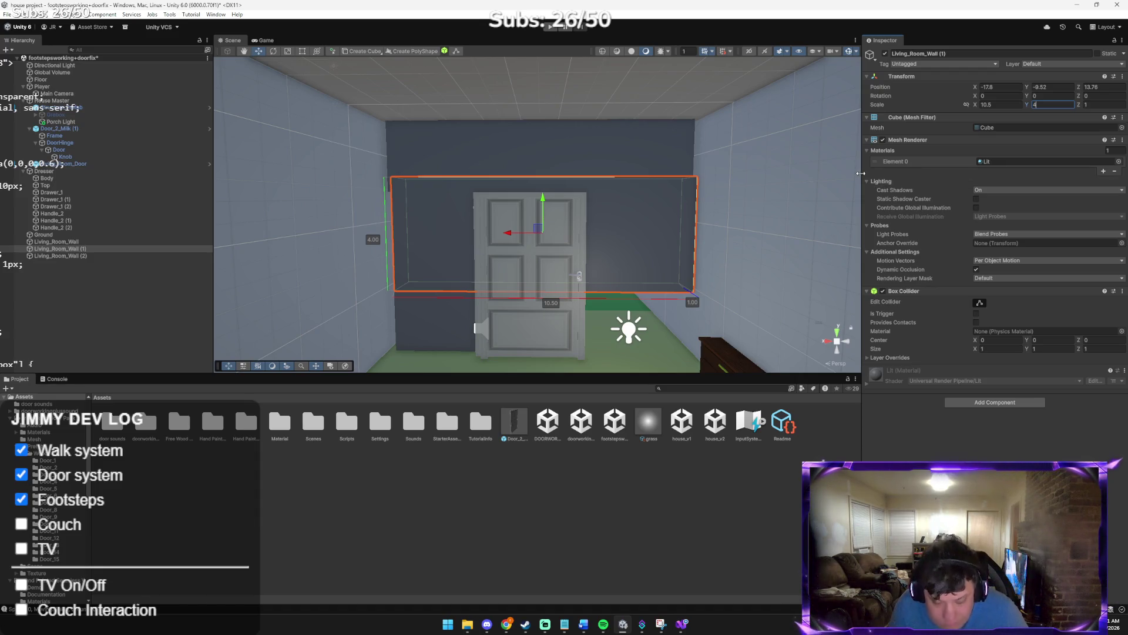
{"action": "key", "text": "ctrl+z"}
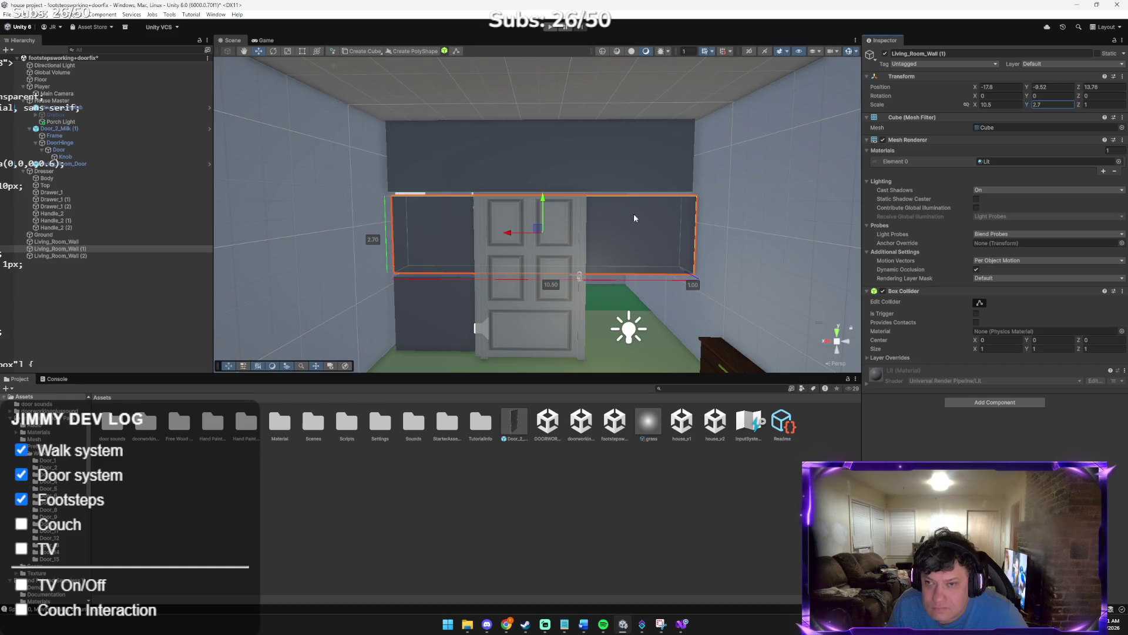
Make Living_Room_Wall (2) 6 tall beside the door and delete Living_Room_Wall (1)
{"action": "left_click", "coordinate": [440, 303]}
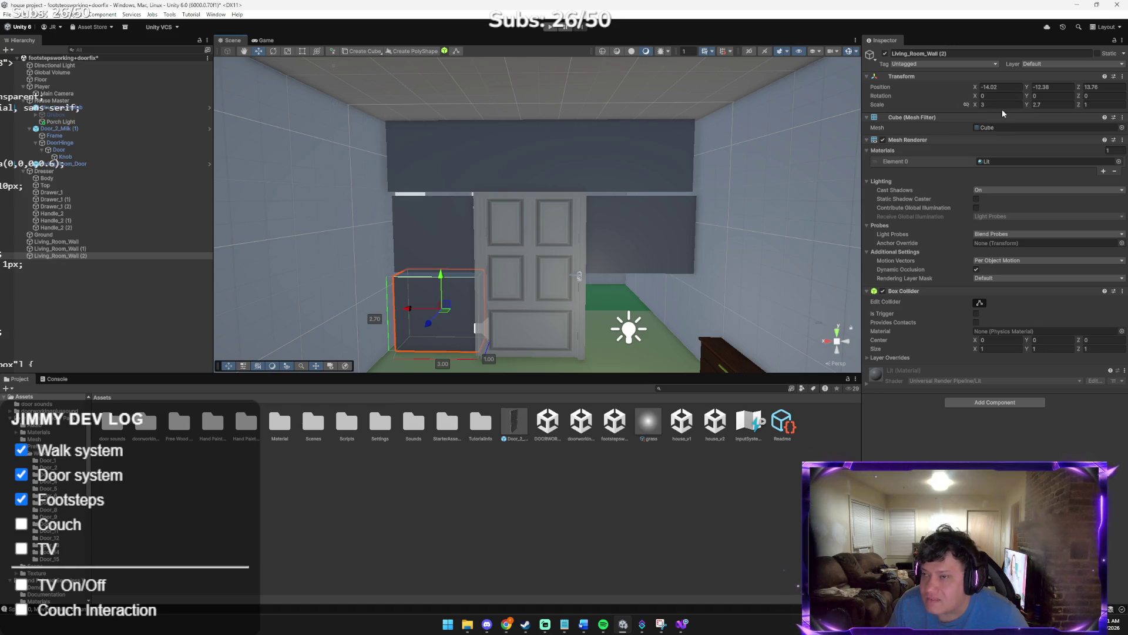
{"action": "type", "text": "4"}
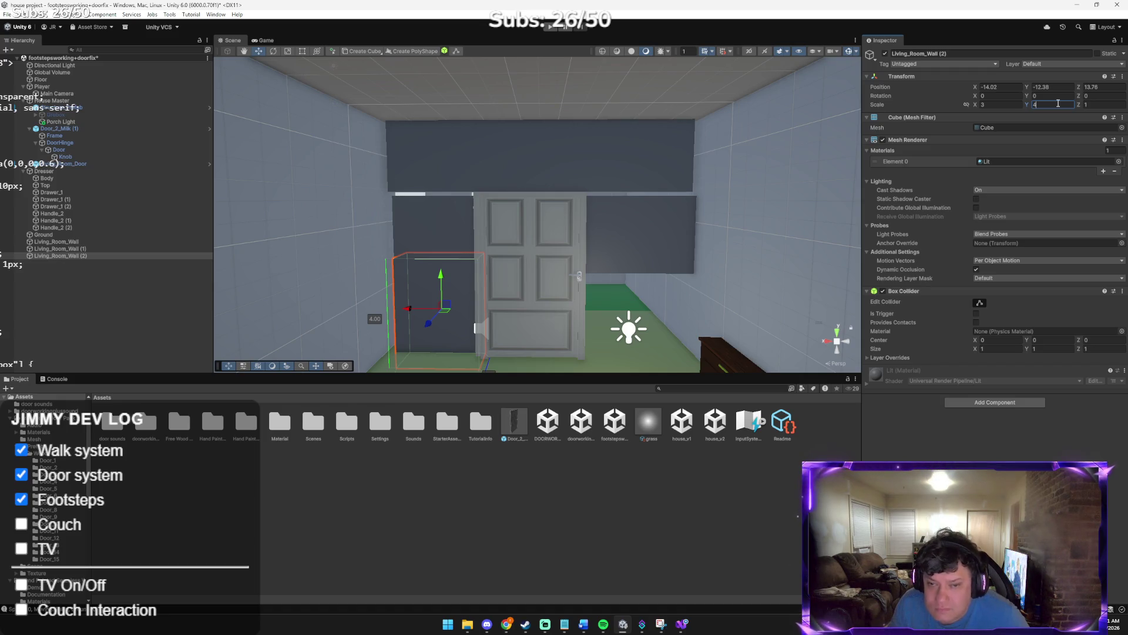
{"action": "left_click_drag", "start_coordinate": [441, 277], "coordinate": [429, 263]}
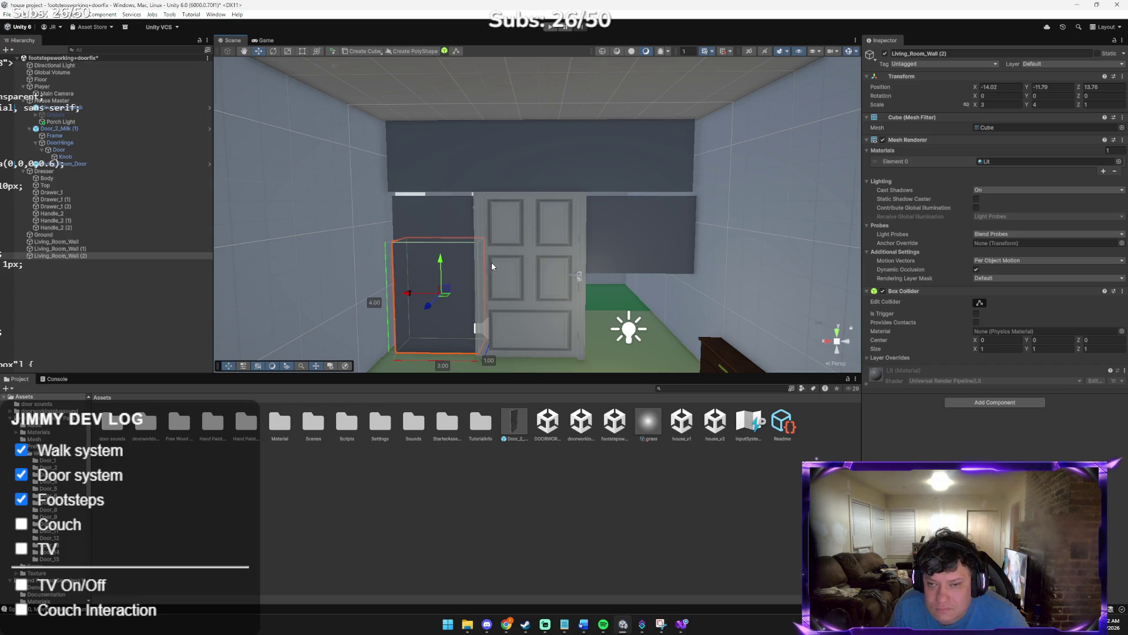
{"action": "mouse_move", "coordinate": [439, 285]}
{"action": "left_mouse_down"}
{"action": "mouse_move", "coordinate": [439, 201]}
{"action": "mouse_move", "coordinate": [434, 269]}
{"action": "mouse_move", "coordinate": [430, 256]}
{"action": "left_mouse_up"}
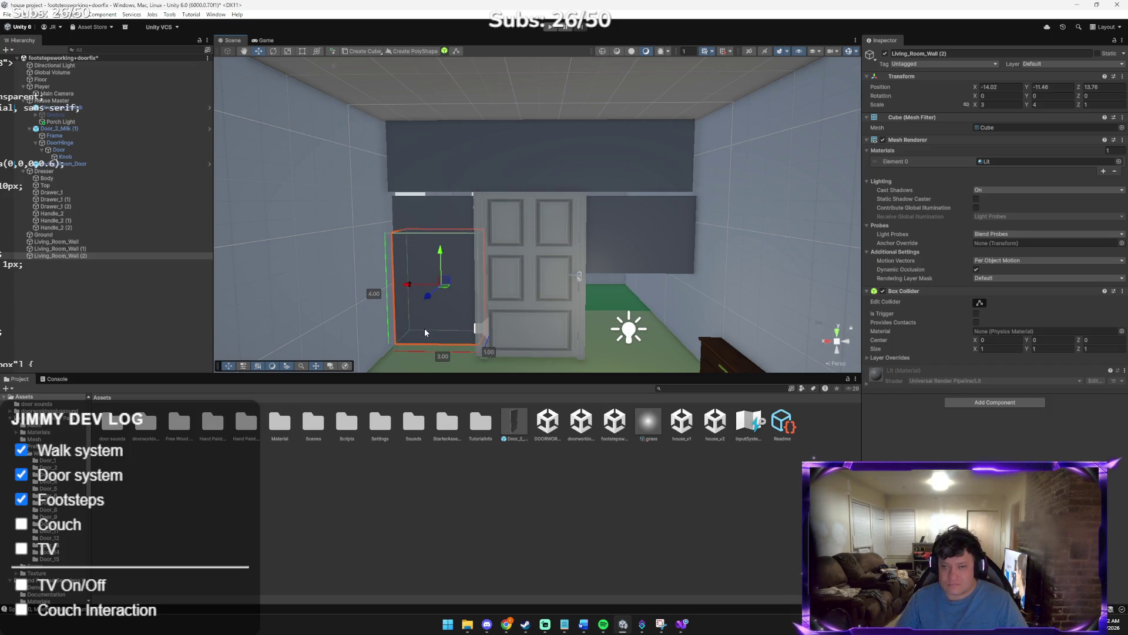
{"action": "mouse_move", "coordinate": [409, 285]}
{"action": "left_mouse_down"}
{"action": "mouse_move", "coordinate": [436, 226]}
{"action": "mouse_move", "coordinate": [434, 242]}
{"action": "left_mouse_up"}
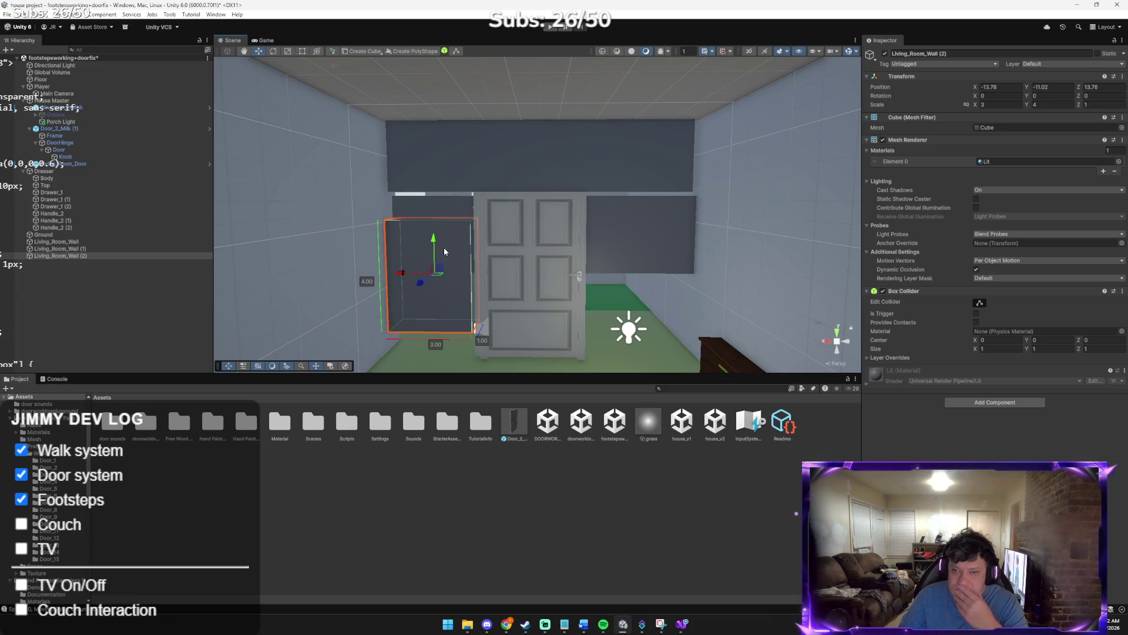
{"action": "left_click", "coordinate": [1040, 105]}
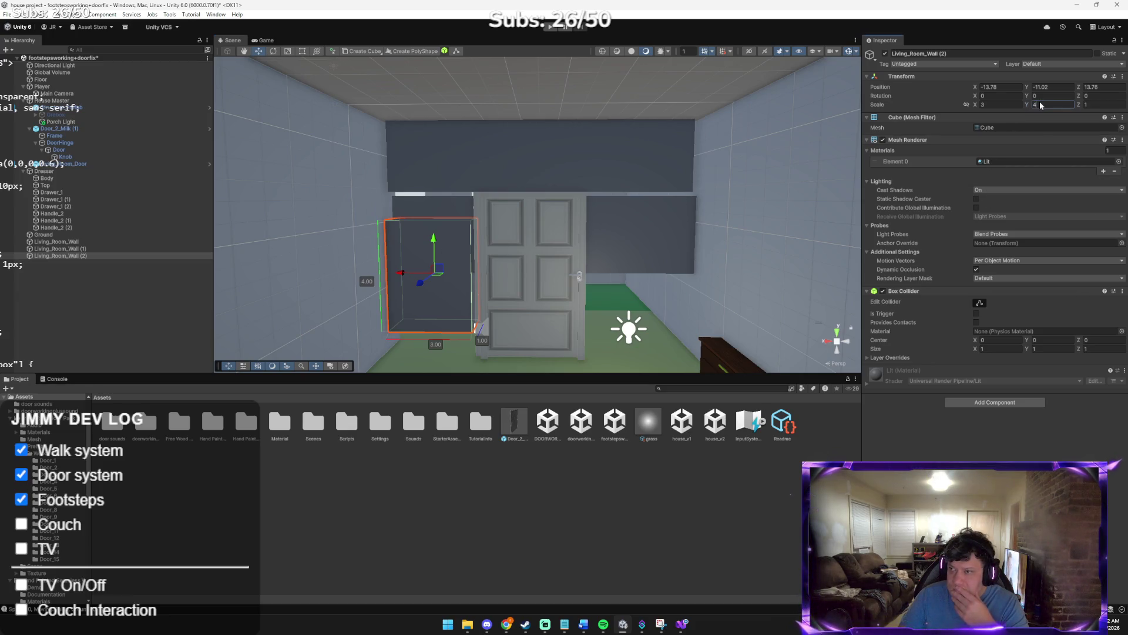
{"action": "type", "text": "6"}
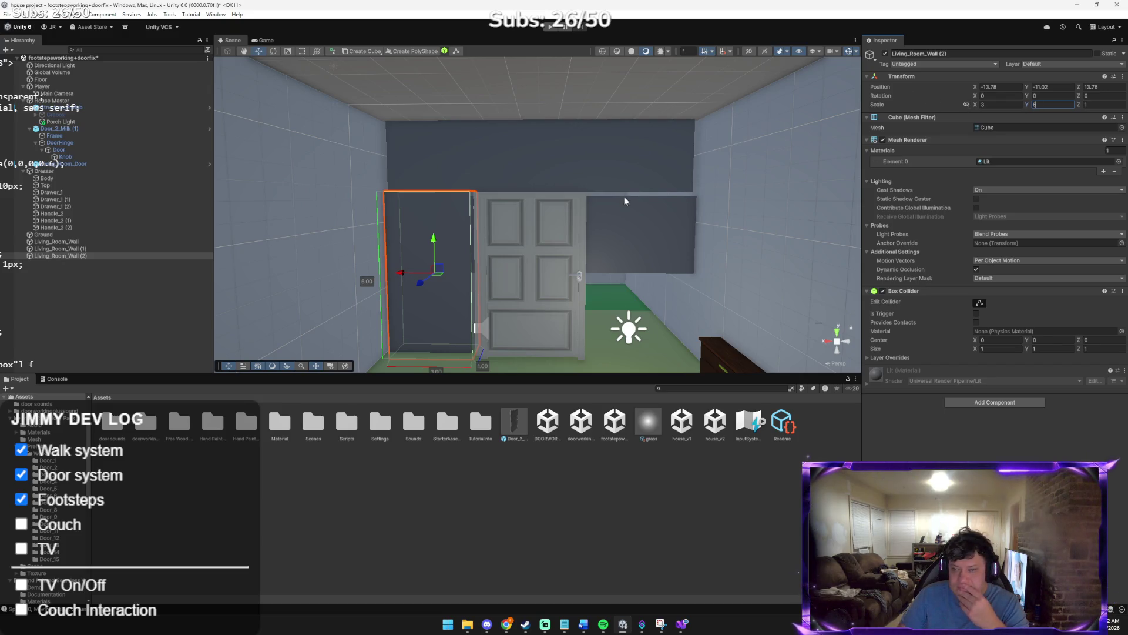
{"action": "left_click", "coordinate": [630, 223]}
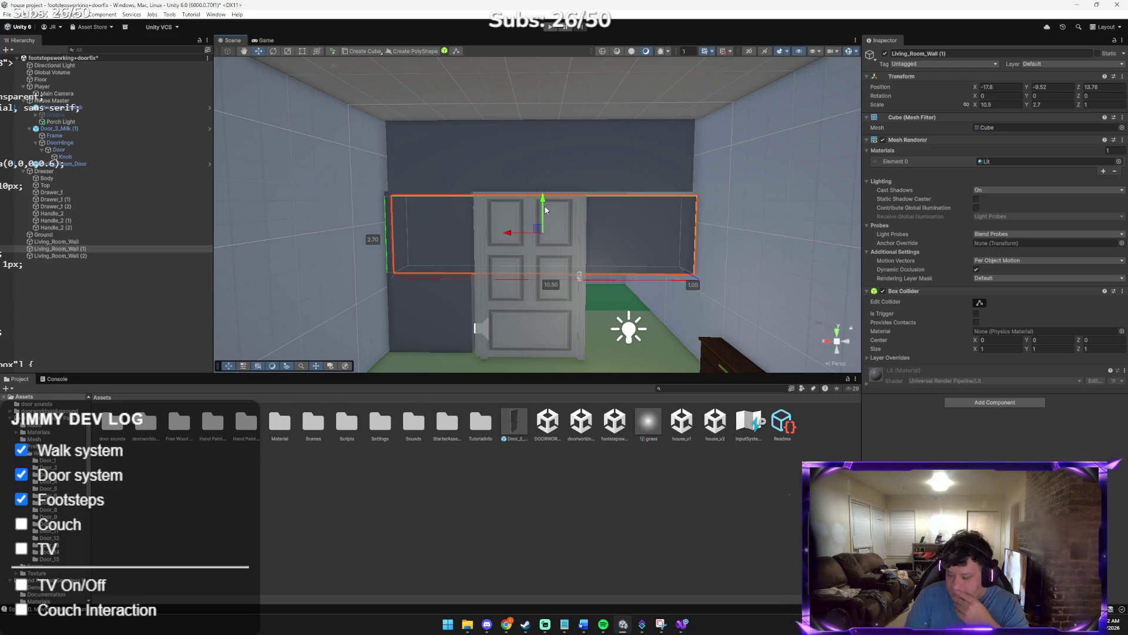
{"action": "key", "text": "Delete"}
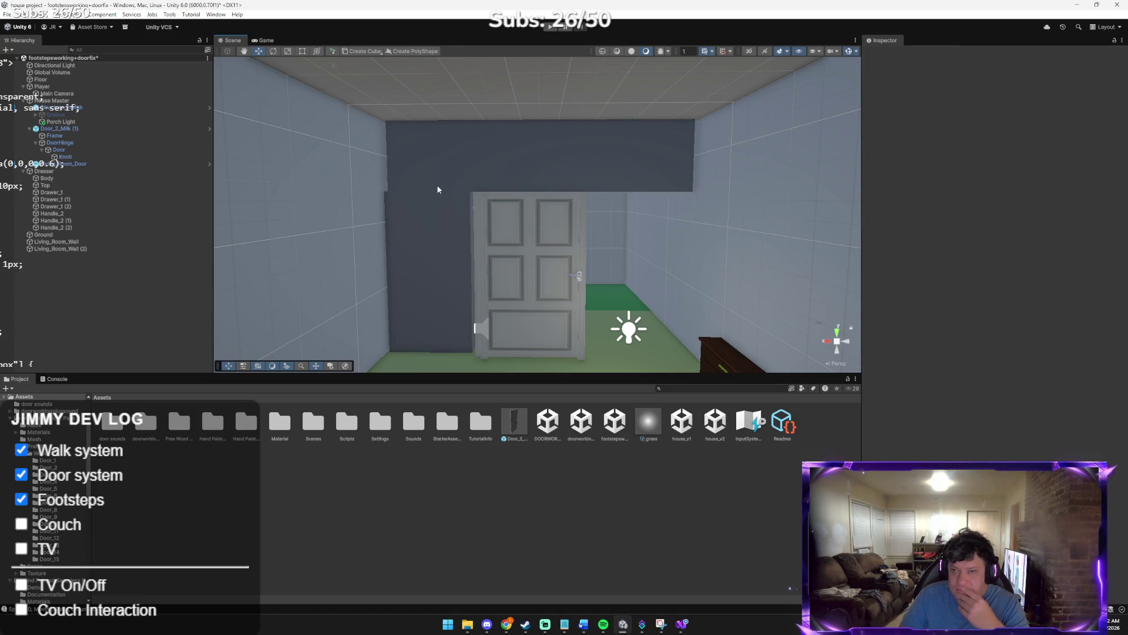
Duplicate Living_Room_Wall (2) and move the copy to the door's right side
{"action": "left_click", "coordinate": [423, 227]}
{"action": "left_click", "coordinate": [484, 158]}
{"action": "left_click", "coordinate": [438, 224]}
{"action": "key", "text": "ctrl+d"}
{"action": "left_click_drag", "start_coordinate": [399, 272], "coordinate": [597, 296]}
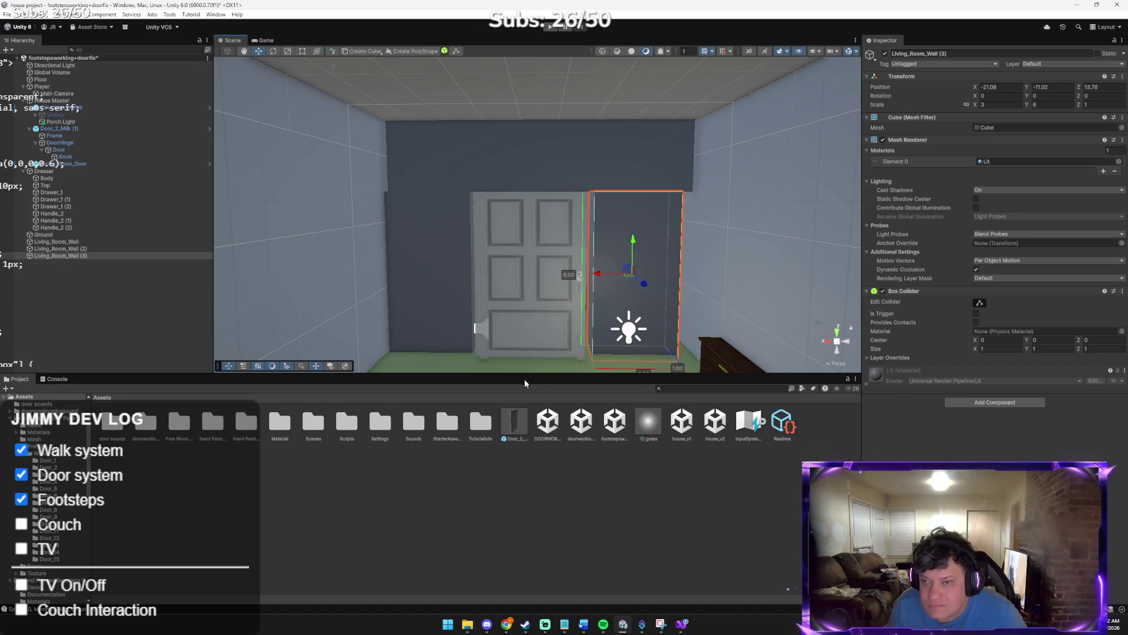
Widen Living_Room_Wall (3) to 3.73 and push the door to X -0.76, Z -5.56
{"action": "left_click_drag", "start_coordinate": [516, 376], "coordinate": [516, 371]}
{"action": "mouse_move", "coordinate": [520, 330]}
{"action": "left_mouse_down"}
{"action": "mouse_move", "coordinate": [572, 323]}
{"action": "mouse_move", "coordinate": [552, 282]}
{"action": "mouse_move", "coordinate": [592, 252]}
{"action": "left_mouse_up"}
{"action": "scroll", "coordinate": [552, 279], "scroll_direction": "up", "scroll_amount": 3}
{"action": "key", "text": "ctrl+z"}
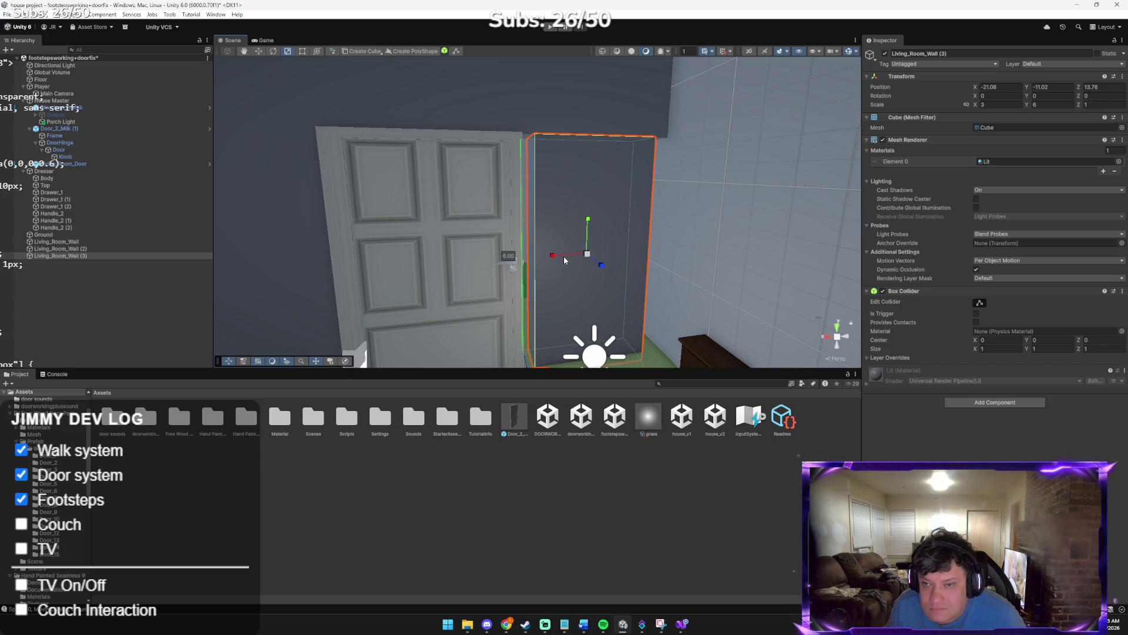
{"action": "mouse_move", "coordinate": [562, 256]}
{"action": "left_mouse_down"}
{"action": "mouse_move", "coordinate": [416, 259]}
{"action": "mouse_move", "coordinate": [486, 281]}
{"action": "mouse_move", "coordinate": [496, 302]}
{"action": "mouse_move", "coordinate": [486, 277]}
{"action": "mouse_move", "coordinate": [560, 286]}
{"action": "left_mouse_up"}
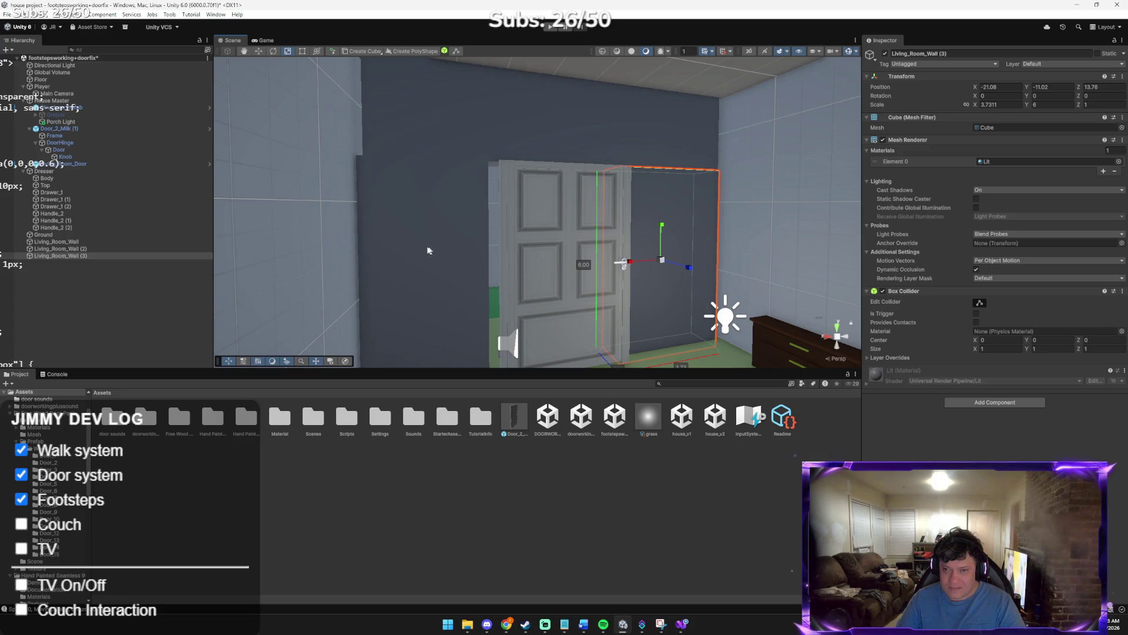
{"action": "left_click", "coordinate": [519, 251]}
{"action": "mouse_move", "coordinate": [573, 277]}
{"action": "left_mouse_down"}
{"action": "mouse_move", "coordinate": [561, 301]}
{"action": "mouse_move", "coordinate": [526, 273]}
{"action": "left_mouse_up"}
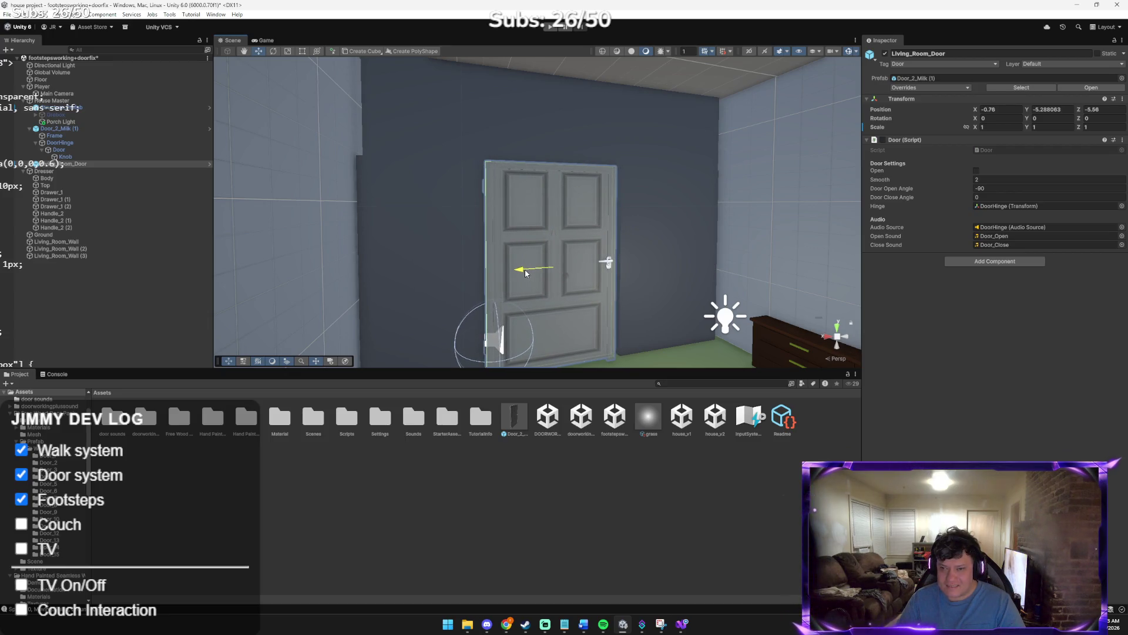
Shift Living_Room_Door to X -1.19 and reset its X scale to exactly 1
{"action": "mouse_move", "coordinate": [662, 335]}
{"action": "left_mouse_down"}
{"action": "mouse_move", "coordinate": [576, 360]}
{"action": "mouse_move", "coordinate": [592, 272]}
{"action": "left_mouse_up"}
{"action": "key", "text": "r"}
{"action": "left_click_drag", "start_coordinate": [527, 229], "coordinate": [545, 235]}
{"action": "key", "text": "w"}
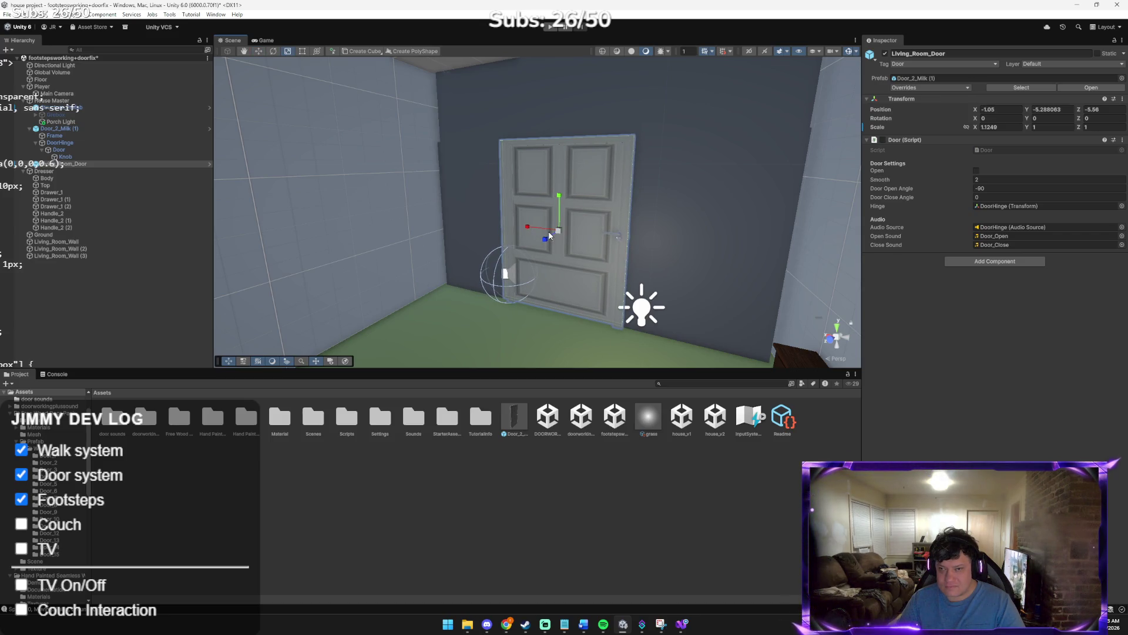
{"action": "left_click_drag", "start_coordinate": [536, 229], "coordinate": [546, 230]}
{"action": "key", "text": "w"}
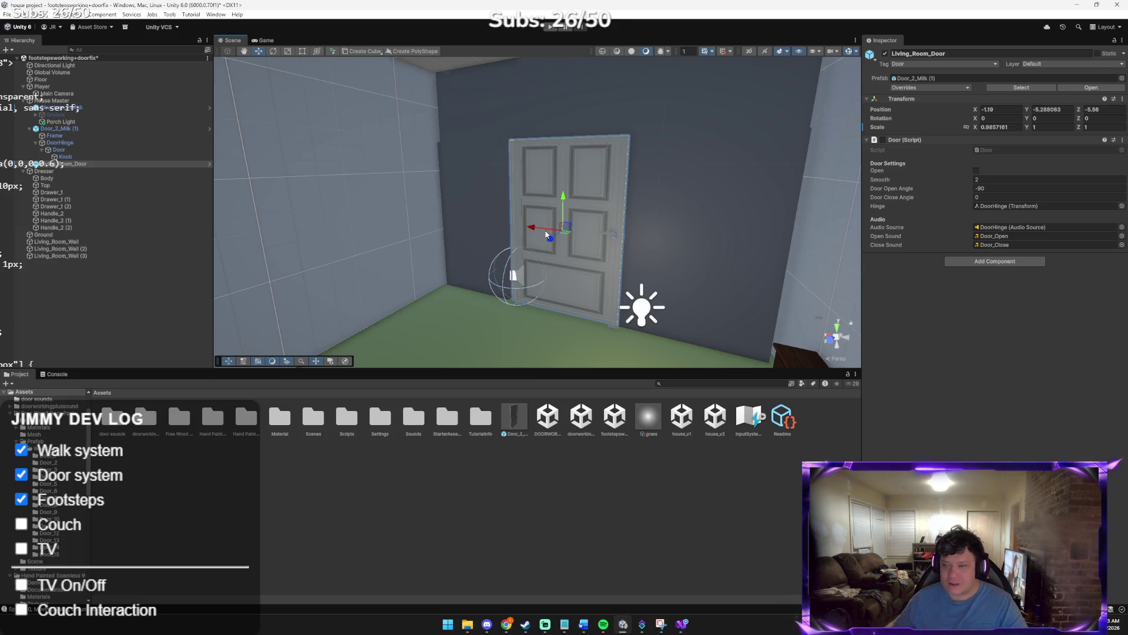
{"action": "left_click", "coordinate": [1010, 128]}
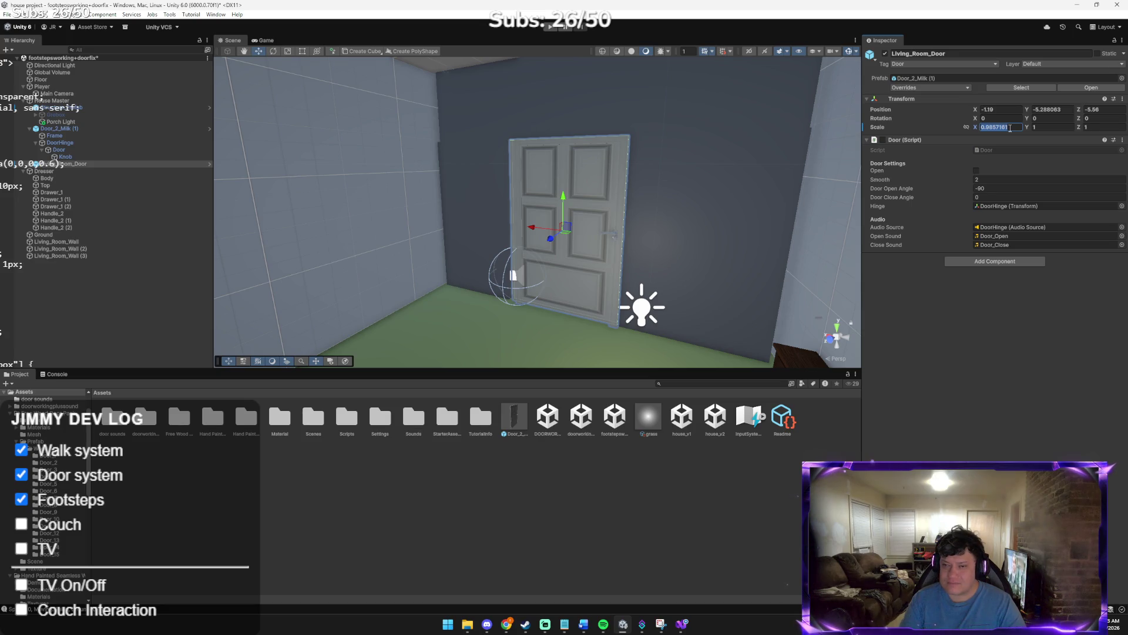
{"action": "type", "text": "1"}
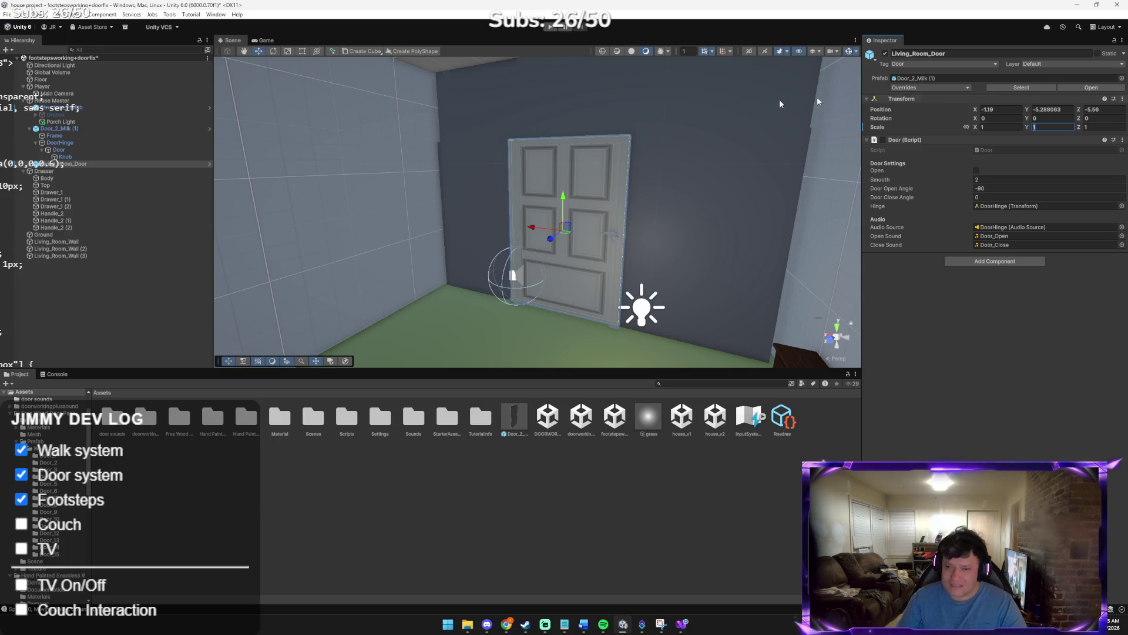
{"action": "left_click", "coordinate": [474, 299]}
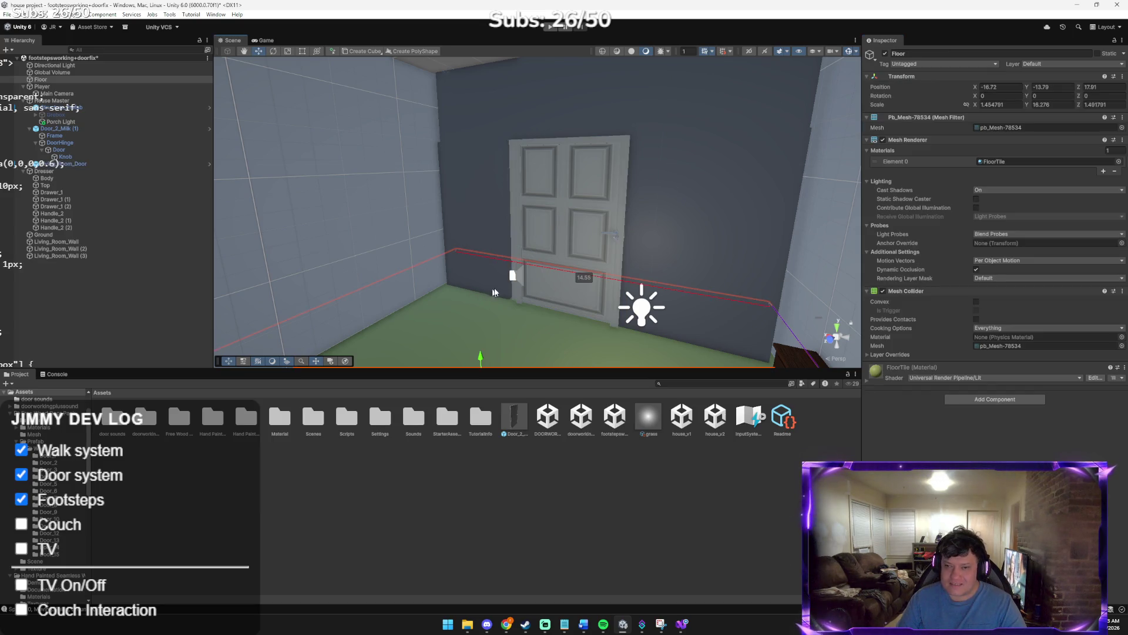
Start Play mode and walk through the first door, across the room and through the far door
{"action": "scroll", "coordinate": [474, 300], "scroll_direction": "up", "scroll_amount": 5}
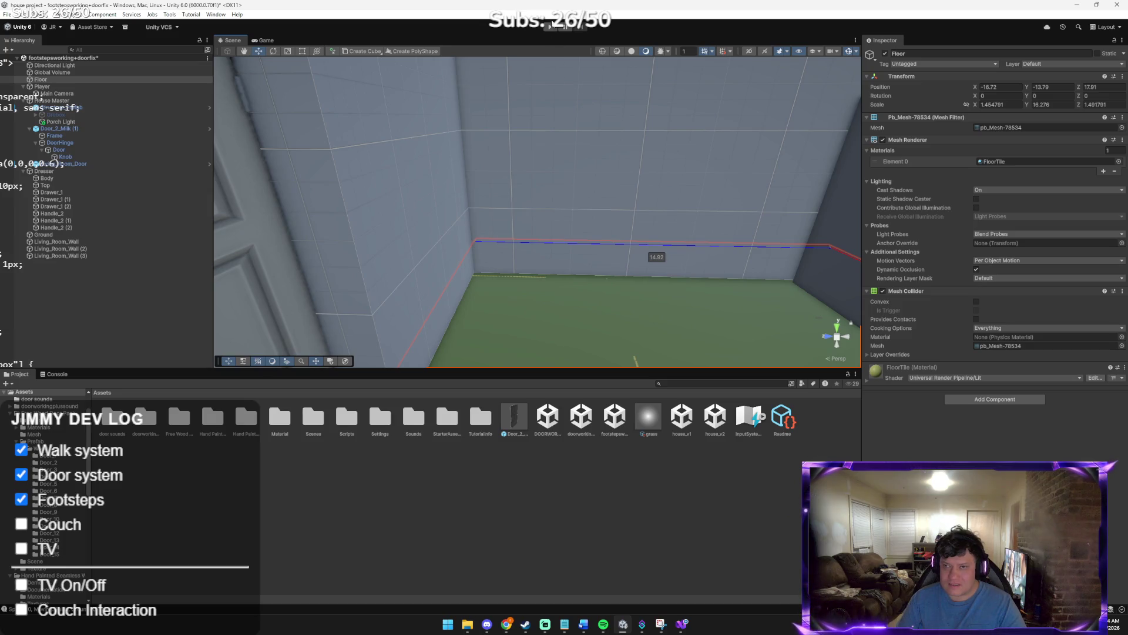
{"action": "left_click", "coordinate": [549, 27]}
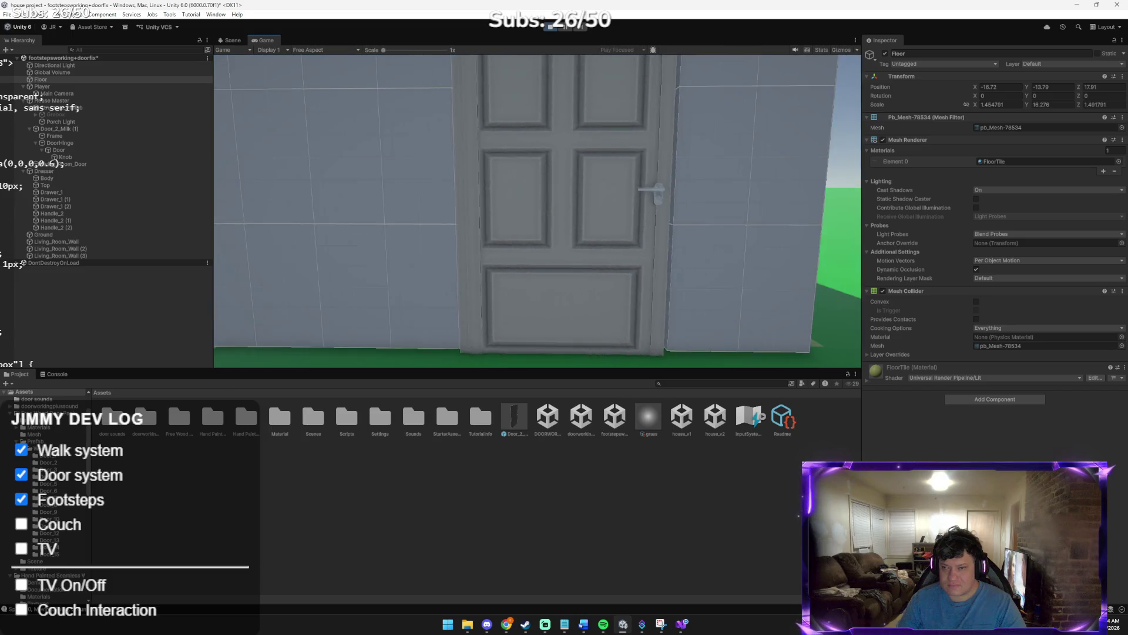
{"action": "key", "text": "w"}
{"action": "key", "text": "e"}
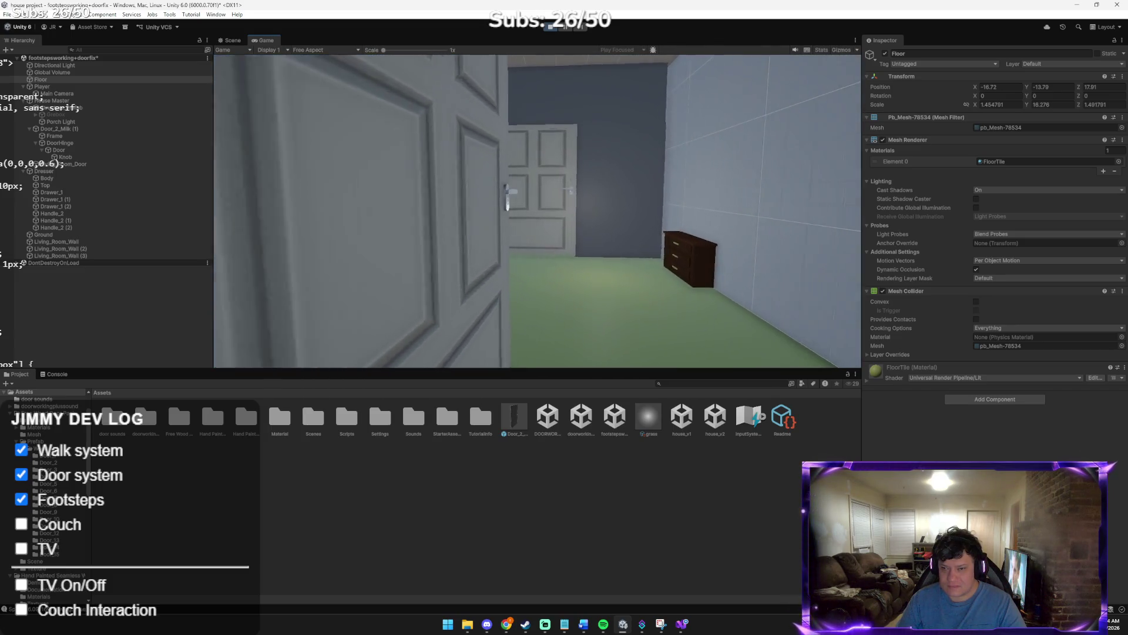
{"action": "key", "text": "w"}
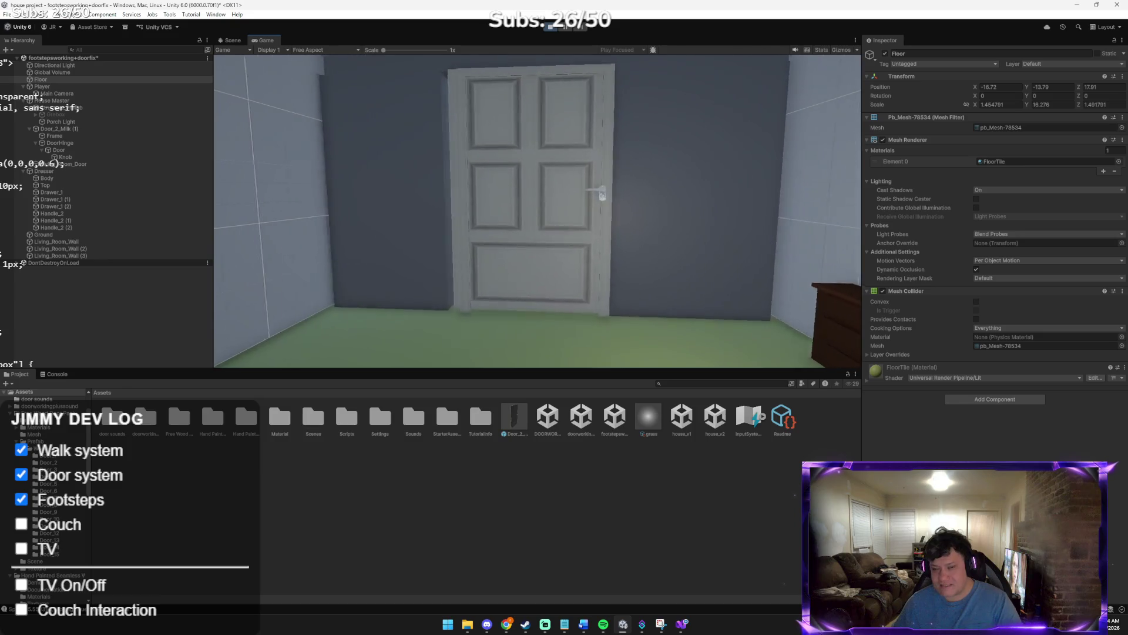
{"action": "key", "text": "w"}
{"action": "key", "text": "e"}
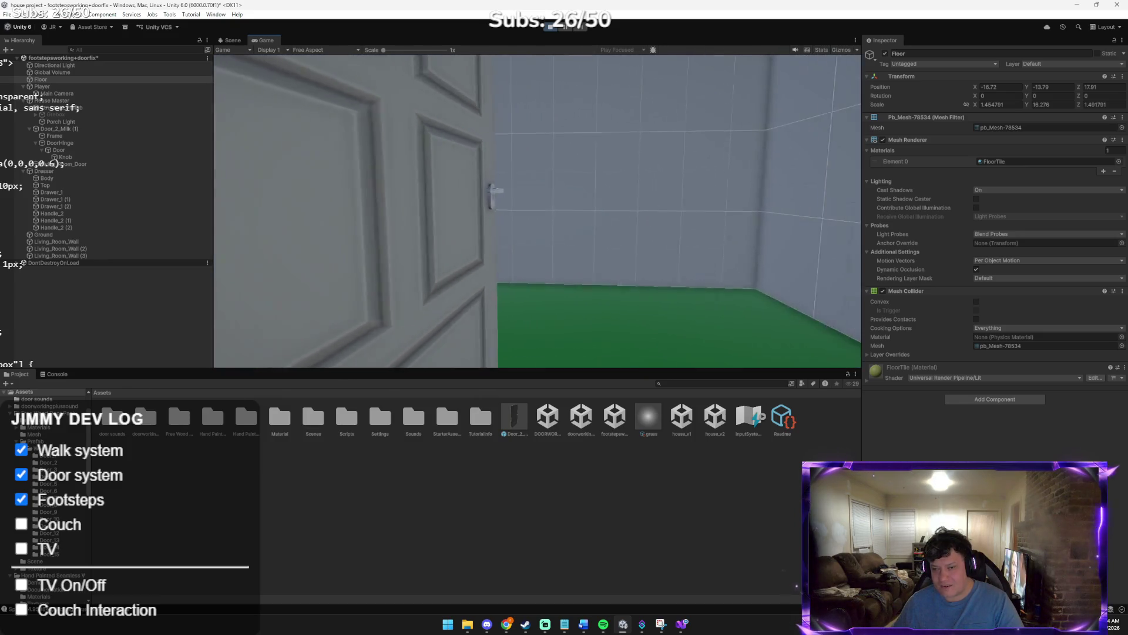
Walk into the next green-floored room, close the white door, and stop Play mode
{"action": "key", "text": "w"}
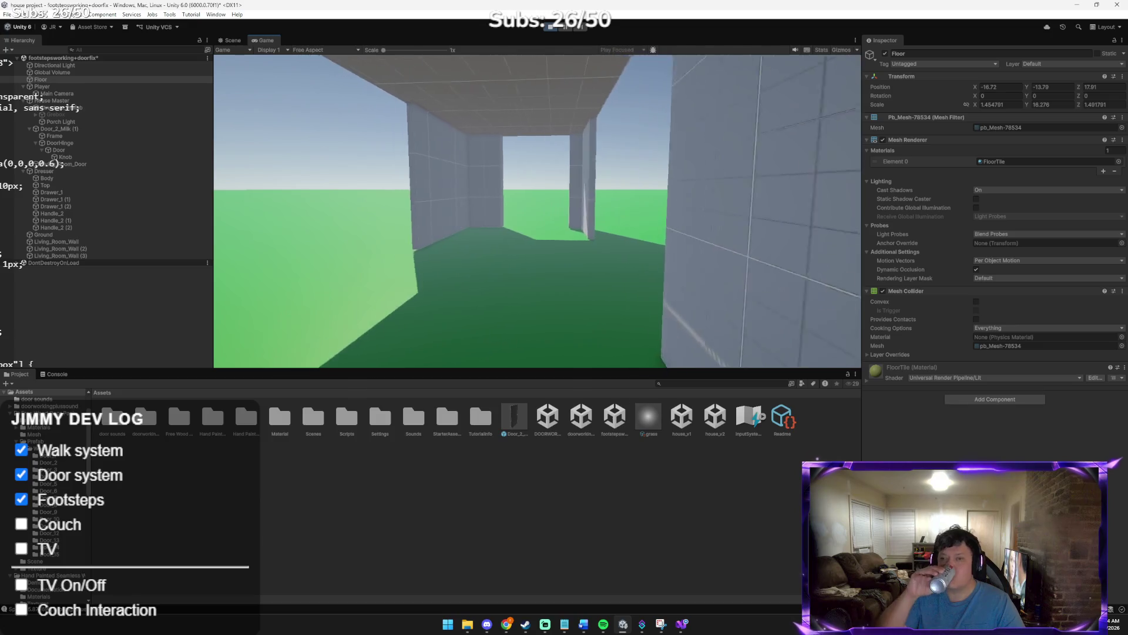
{"action": "key", "text": "w"}
{"action": "key", "text": "w"}
{"action": "key", "text": "w"}
{"action": "key", "text": "w"}
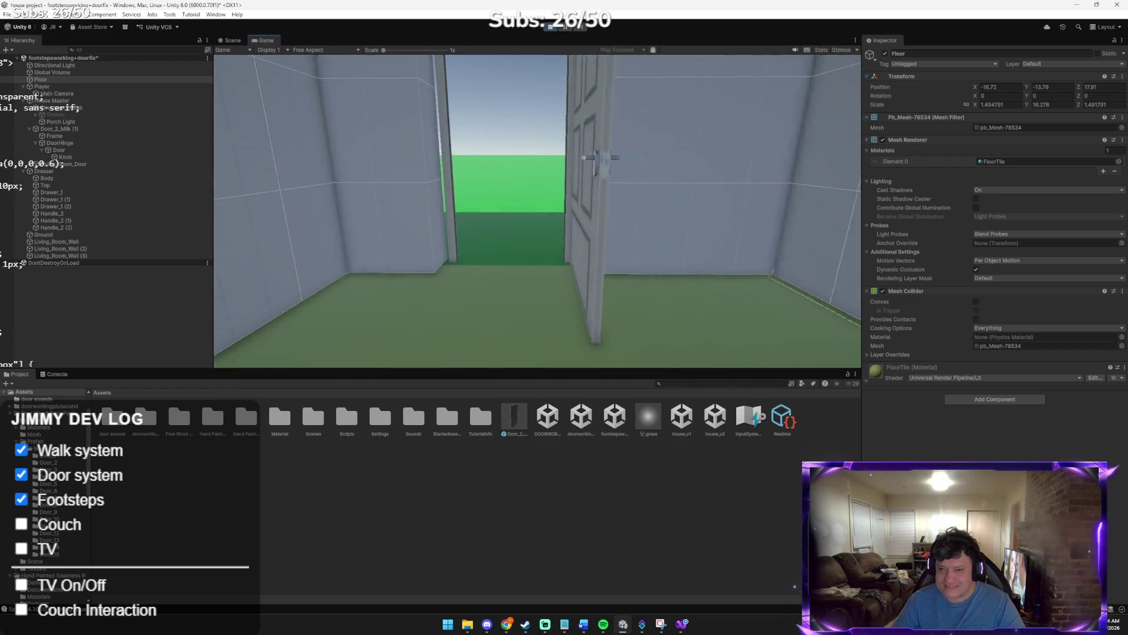
{"action": "key", "text": "w"}
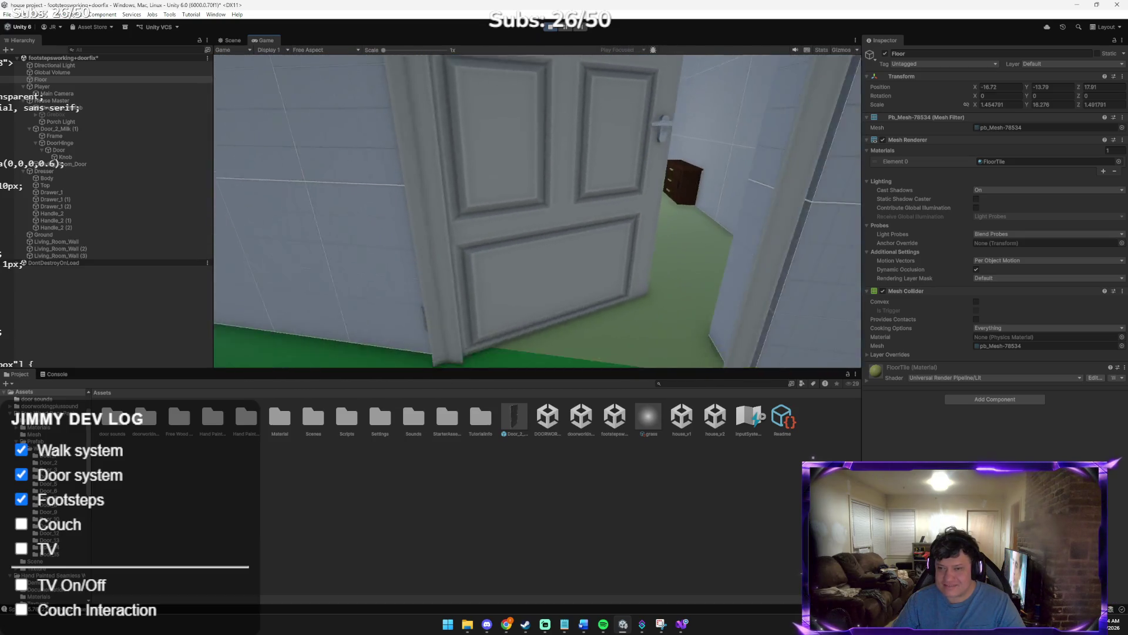
{"action": "key", "text": "e"}
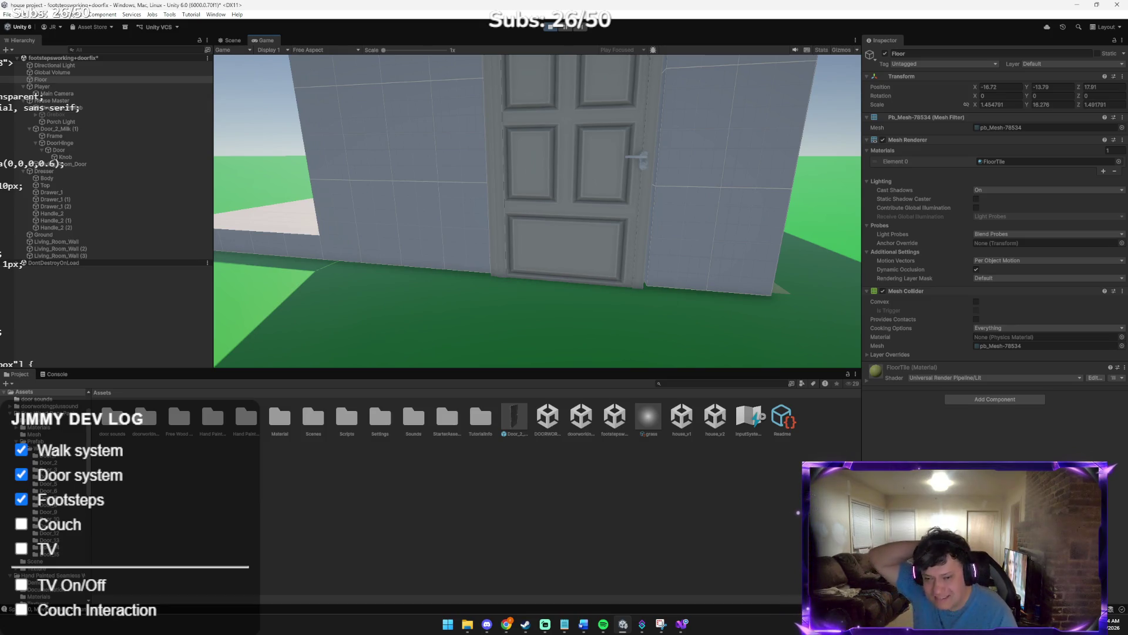
{"action": "key", "text": "w"}
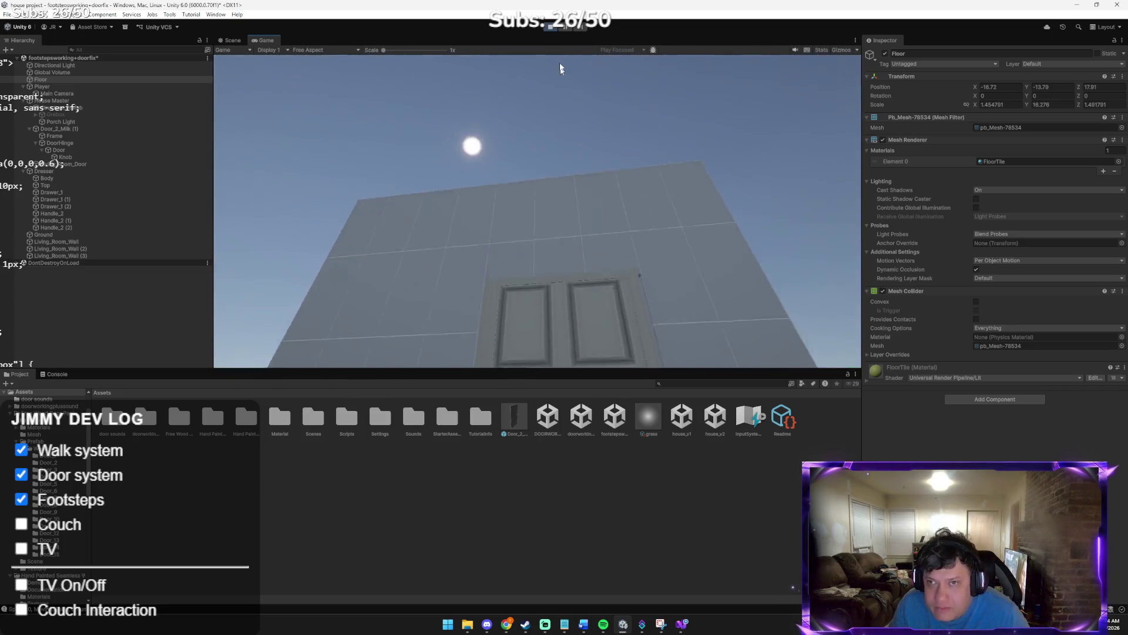
{"action": "key", "text": "ctrl+p"}
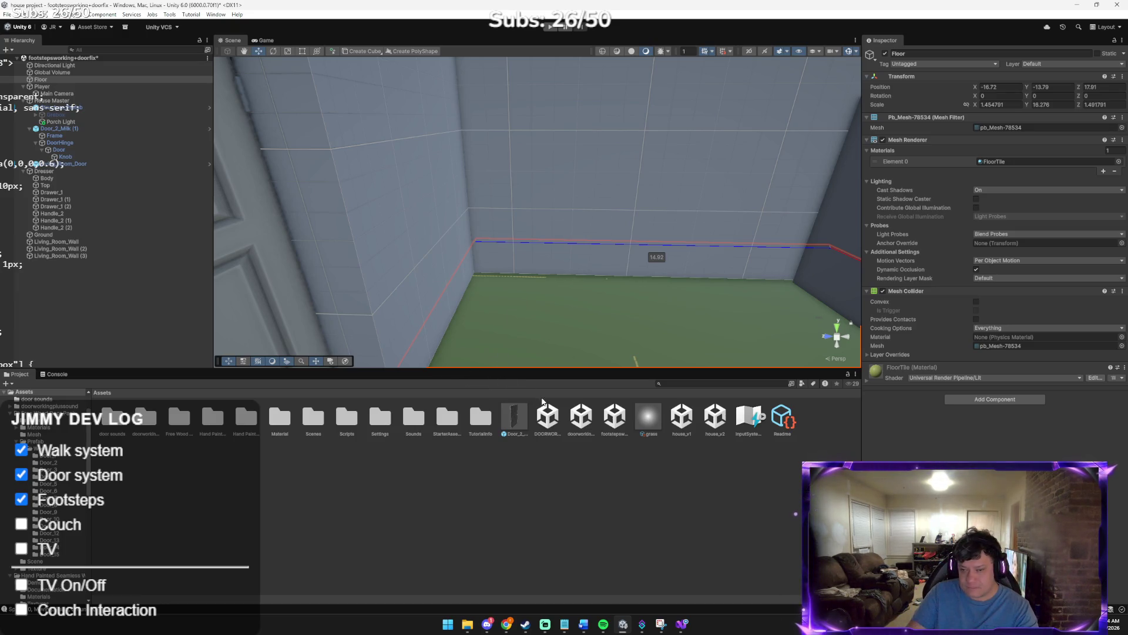
Start exporting the Door_2 prefab and its dependencies via Export Package
{"action": "right_click", "coordinate": [513, 412]}
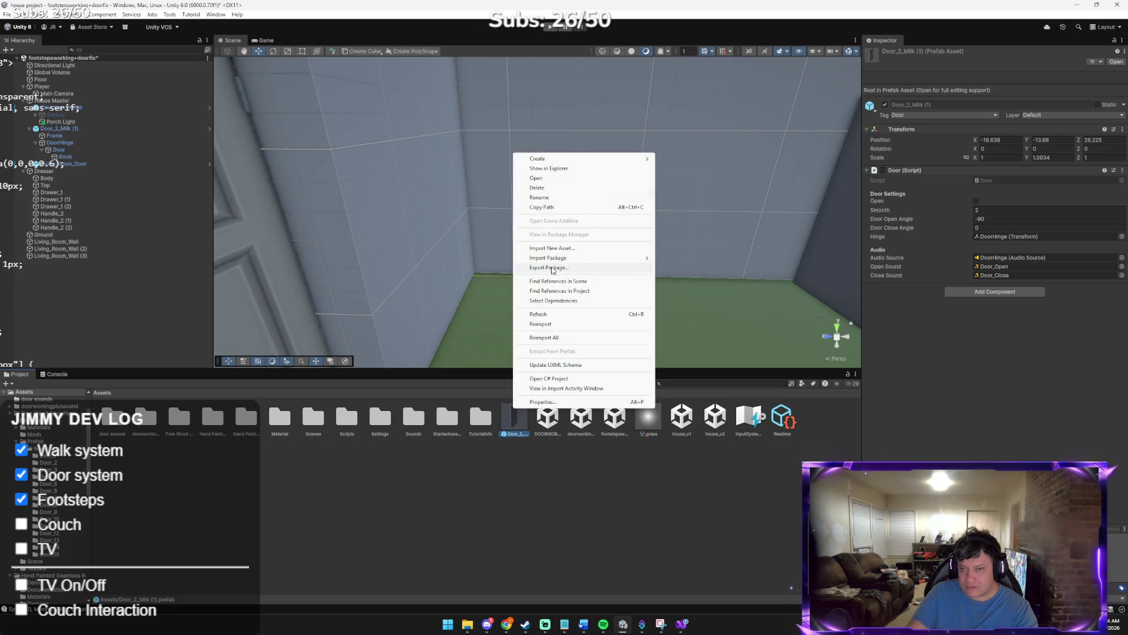
{"action": "left_click", "coordinate": [552, 268]}
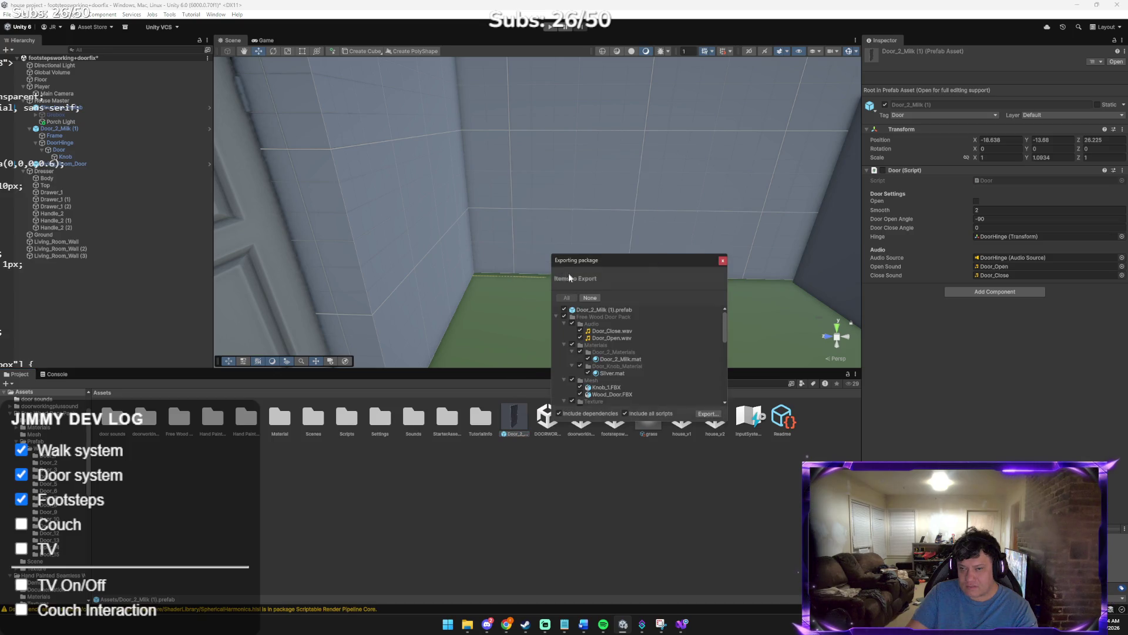
{"action": "left_click", "coordinate": [705, 414]}
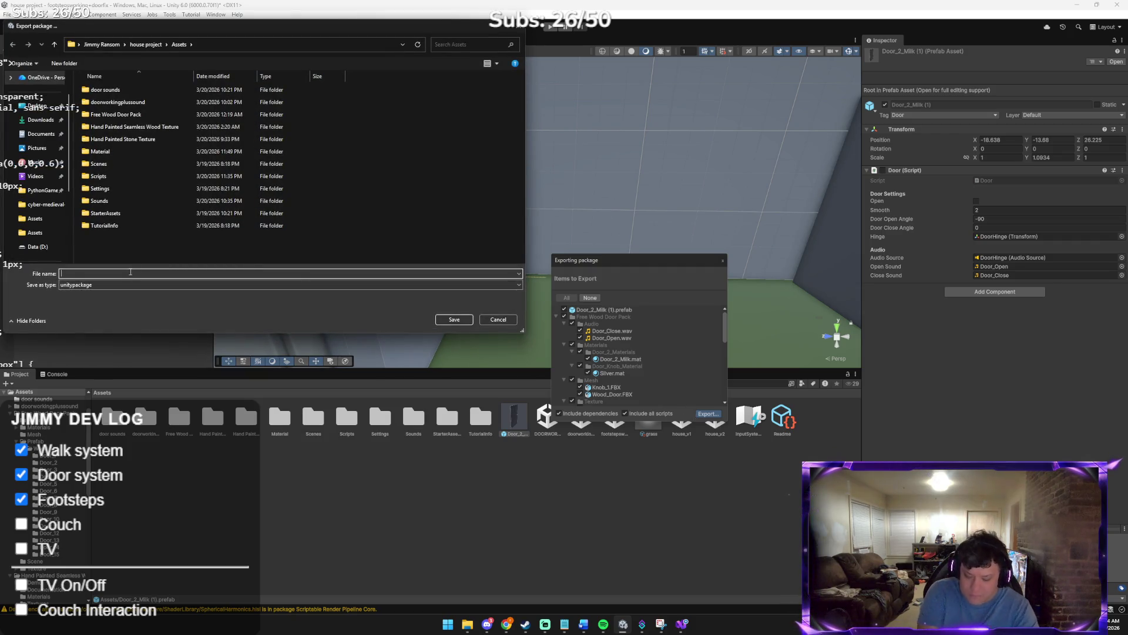
{"action": "type", "text": "doo"}
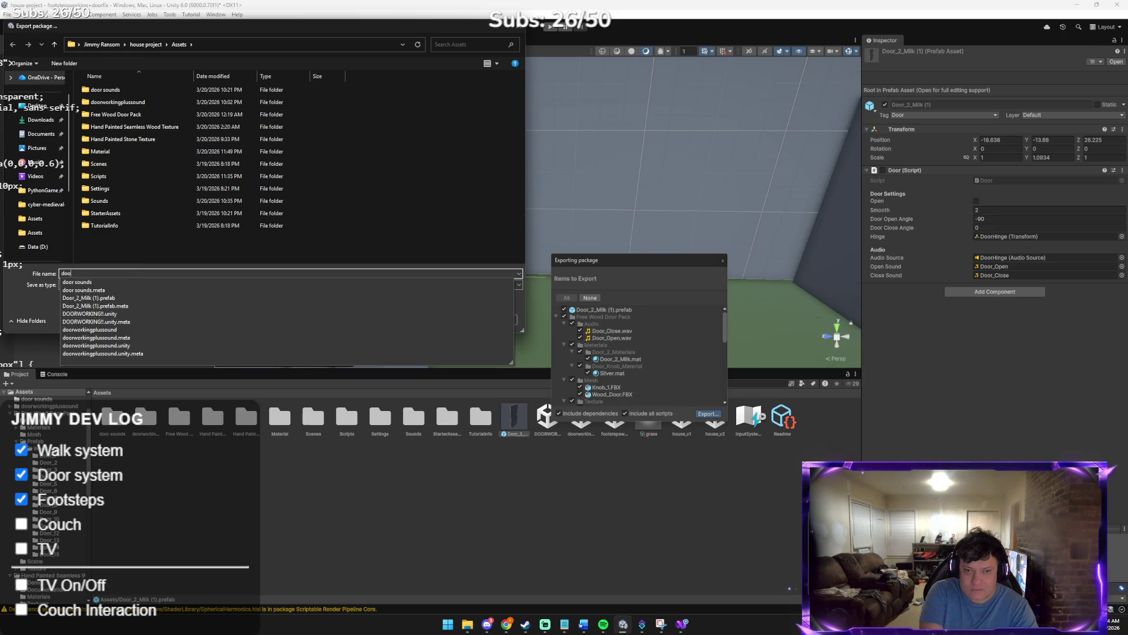
{"action": "key", "text": "BackSpace"}
{"action": "key", "text": "BackSpace"}
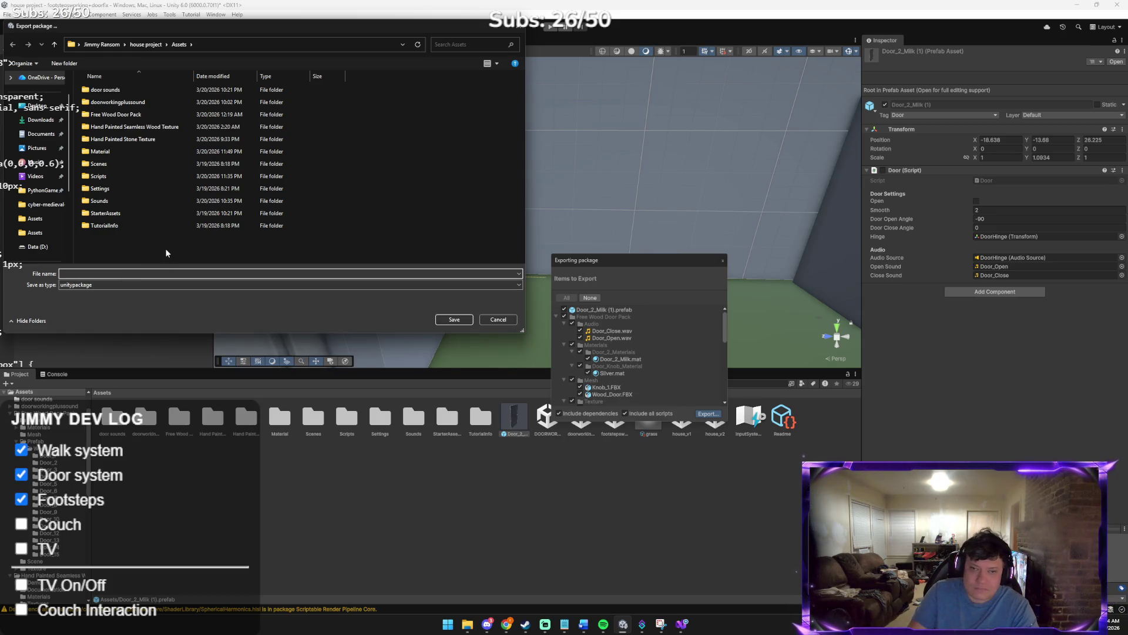
Create a new folder named Prefabs inside Assets
{"action": "right_click", "coordinate": [167, 253]}
{"action": "mouse_move", "coordinate": [195, 357]}
{"action": "left_click", "coordinate": [302, 349]}
{"action": "type", "text": "Door"}
{"action": "key", "text": "BackSpace"}
{"action": "key", "text": "BackSpace"}
{"action": "key", "text": "BackSpace"}
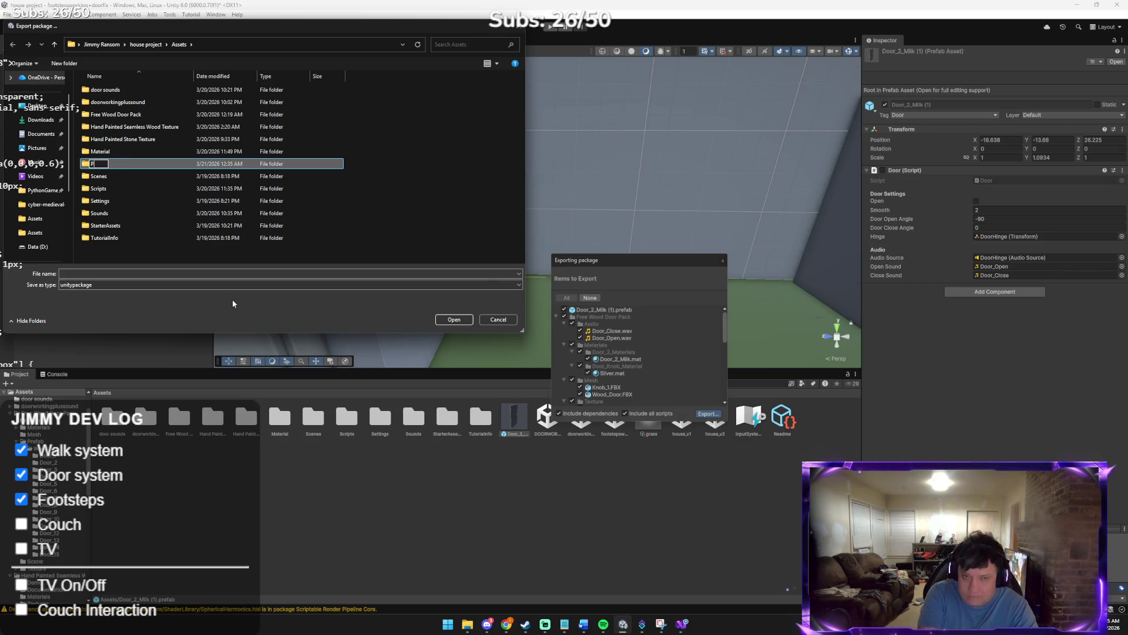
{"action": "type", "text": "refabs"}
{"action": "key", "text": "Return"}
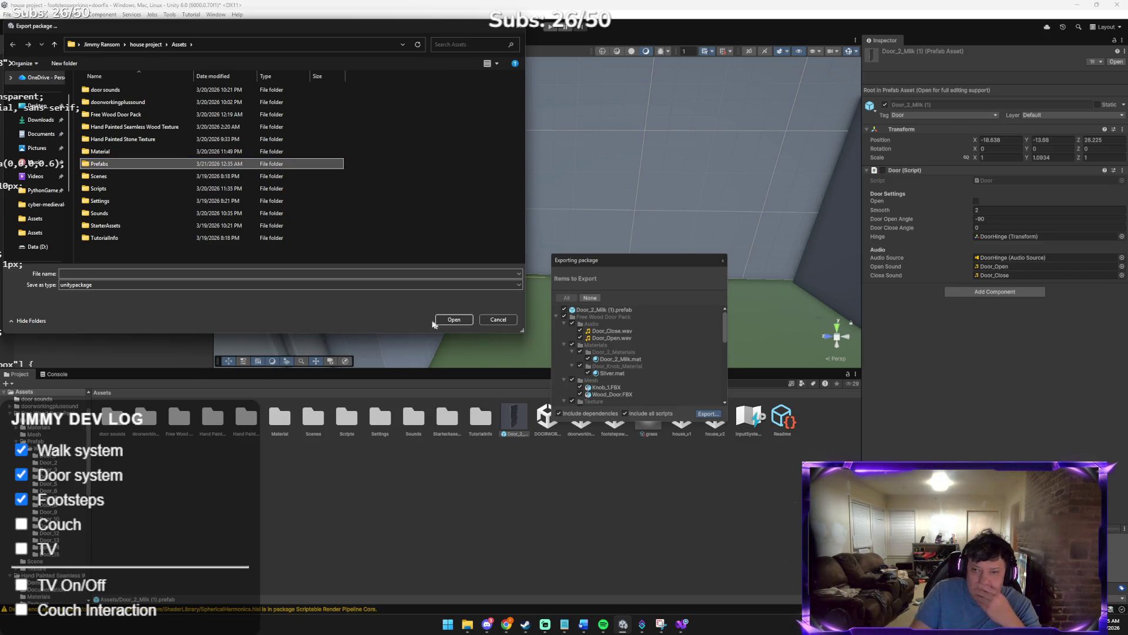
Save the package as door.unitypackage in the Assets folder
{"action": "left_click", "coordinate": [220, 272]}
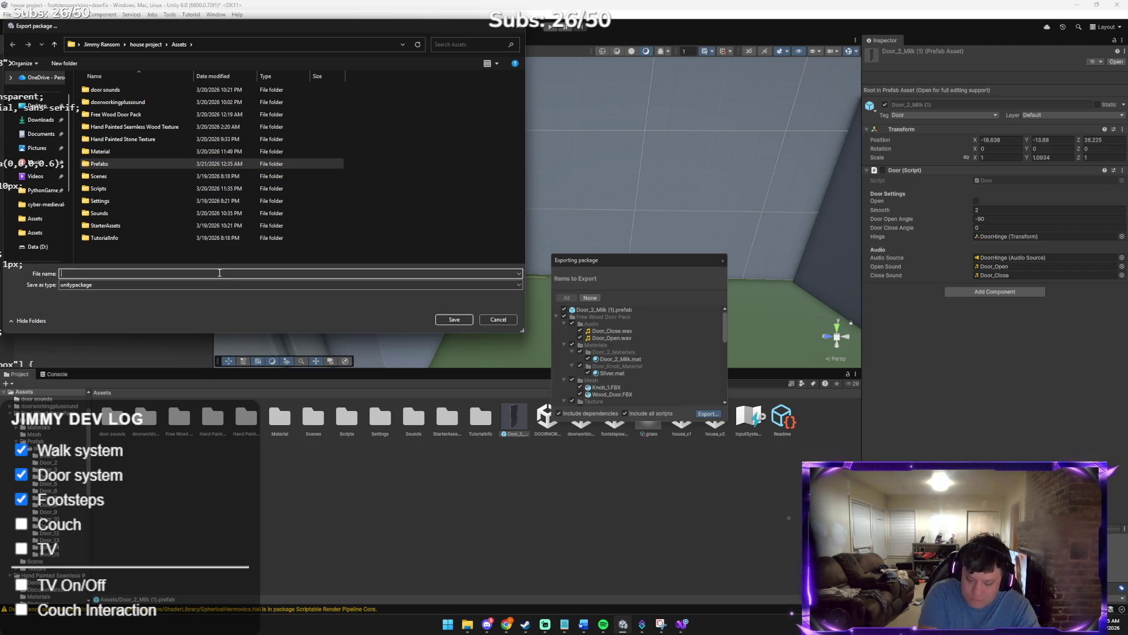
{"action": "type", "text": "main"}
{"action": "key", "text": "BackSpace"}
{"action": "key", "text": "BackSpace"}
{"action": "key", "text": "BackSpace"}
{"action": "type", "text": "door"}
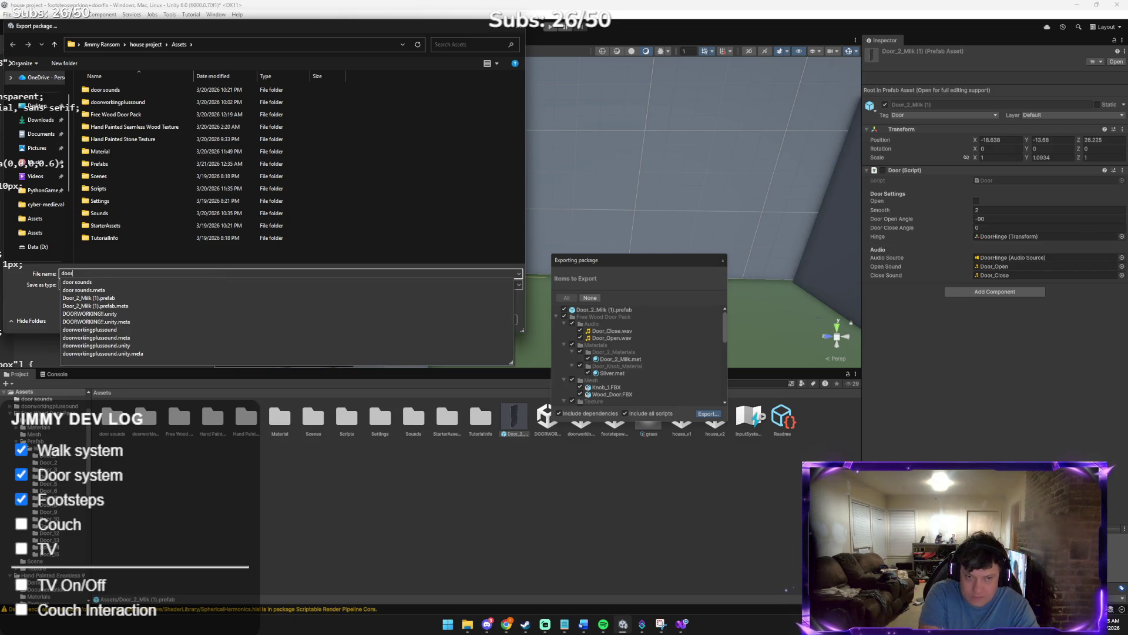
{"action": "key", "text": "Return"}
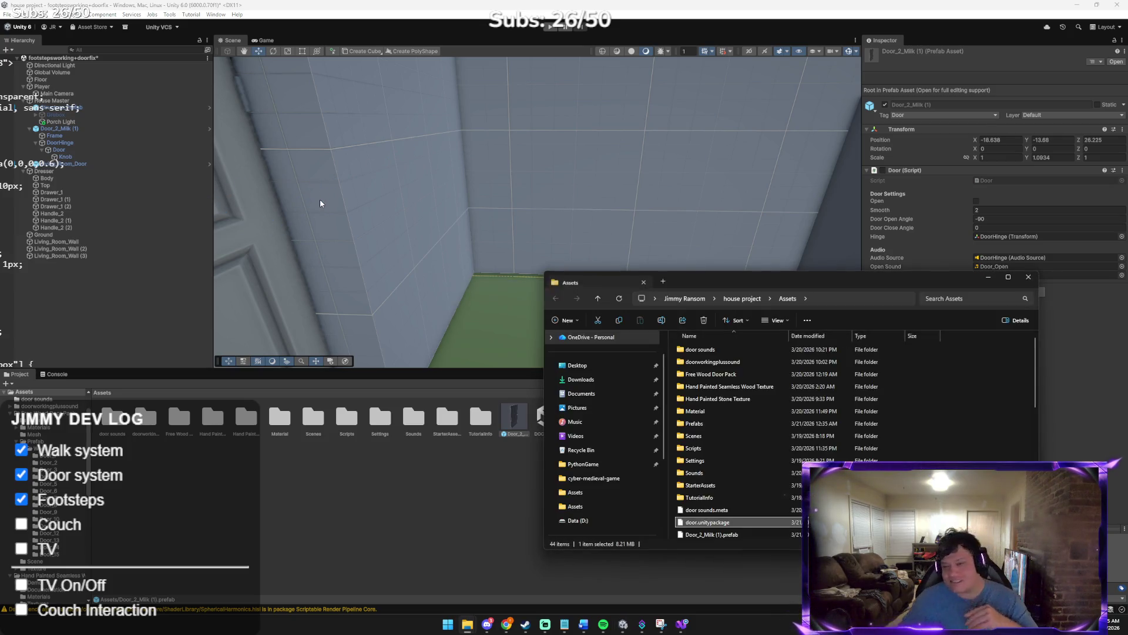
Bring Unity in front of File Explorer and orbit the scene to face Living_Room_Door
{"action": "left_click", "coordinate": [451, 32]}
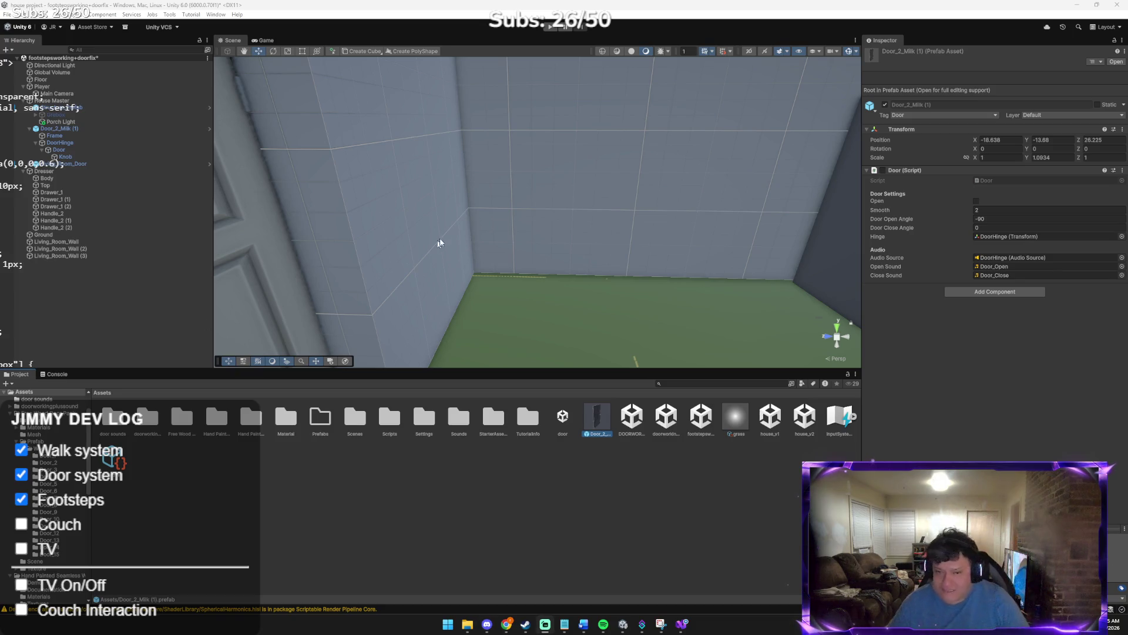
{"action": "mouse_move", "coordinate": [533, 106]}
{"action": "left_mouse_down"}
{"action": "mouse_move", "coordinate": [527, 200]}
{"action": "mouse_move", "coordinate": [264, 232]}
{"action": "mouse_move", "coordinate": [912, 171]}
{"action": "mouse_move", "coordinate": [876, 170]}
{"action": "left_mouse_up"}
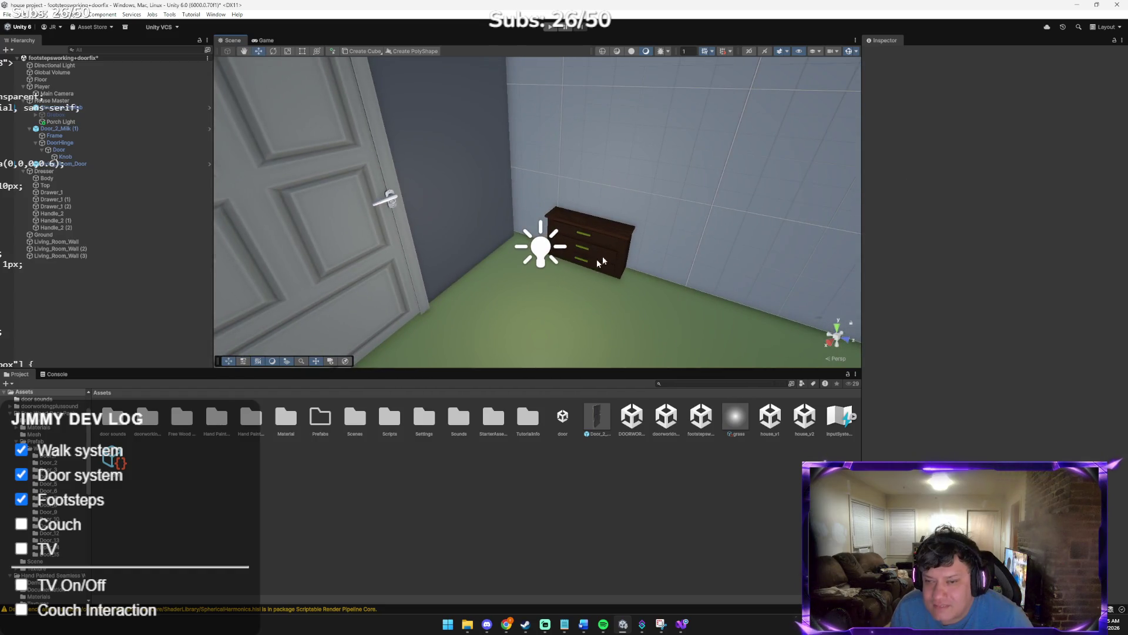
Select the Dresser and slide it along the wall to Z 22.53
{"action": "left_click", "coordinate": [99, 172]}
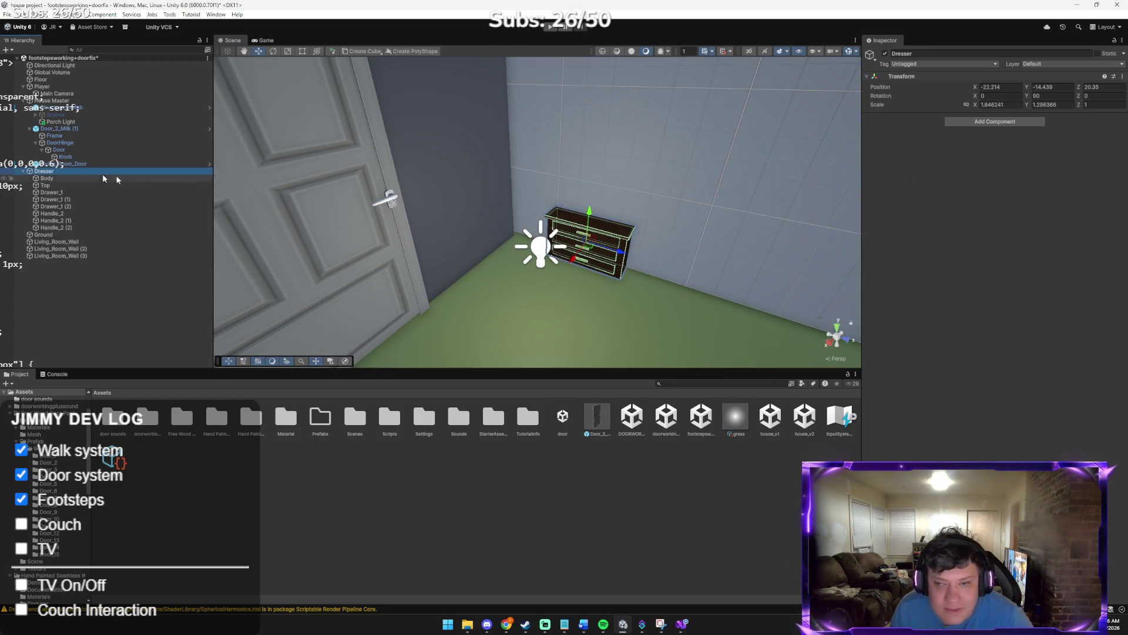
{"action": "left_click_drag", "start_coordinate": [470, 214], "coordinate": [602, 220]}
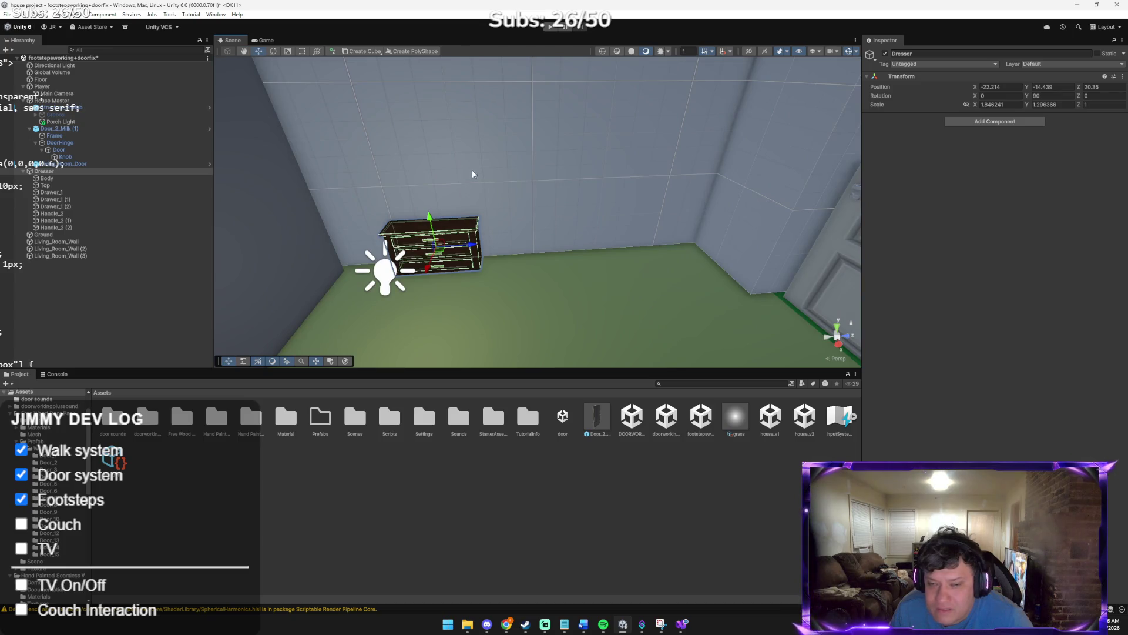
{"action": "left_click_drag", "start_coordinate": [474, 249], "coordinate": [505, 266]}
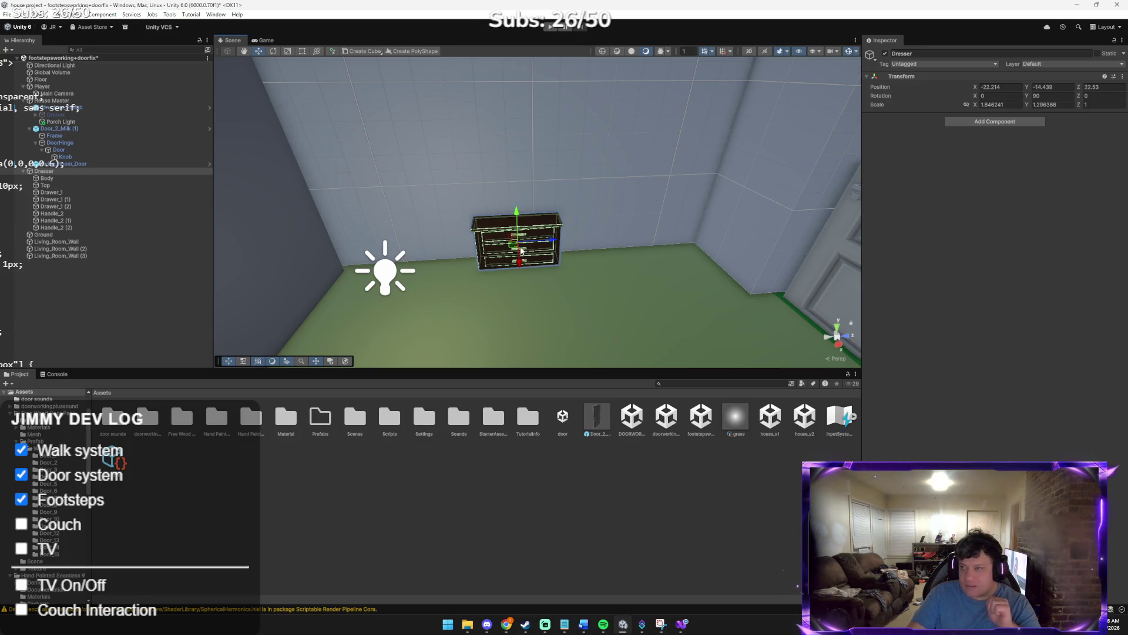
{"action": "mouse_move", "coordinate": [521, 251]}
{"action": "left_mouse_down"}
{"action": "mouse_move", "coordinate": [517, 227]}
{"action": "mouse_move", "coordinate": [597, 254]}
{"action": "left_mouse_up"}
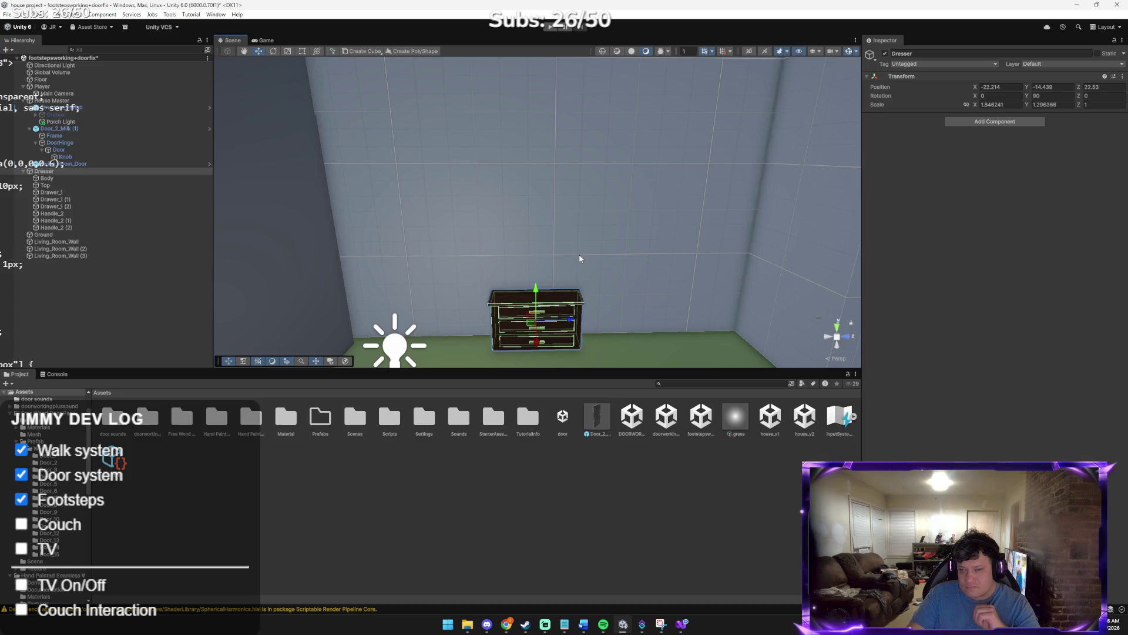
{"action": "left_click_drag", "start_coordinate": [576, 259], "coordinate": [503, 212]}
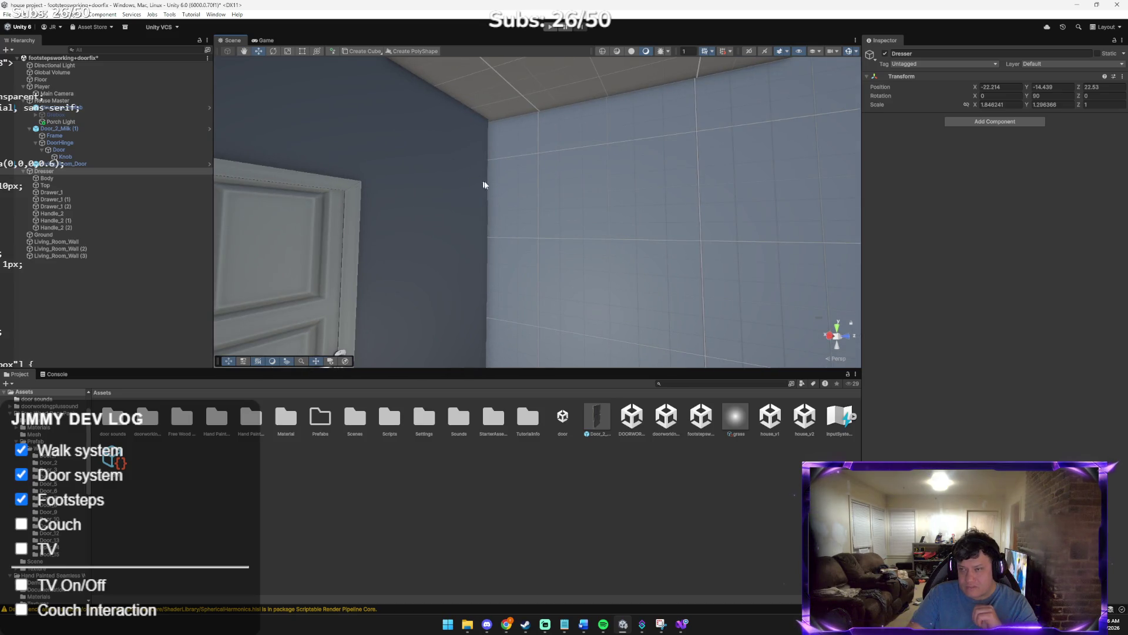
{"action": "left_click_drag", "start_coordinate": [738, 211], "coordinate": [788, 244]}
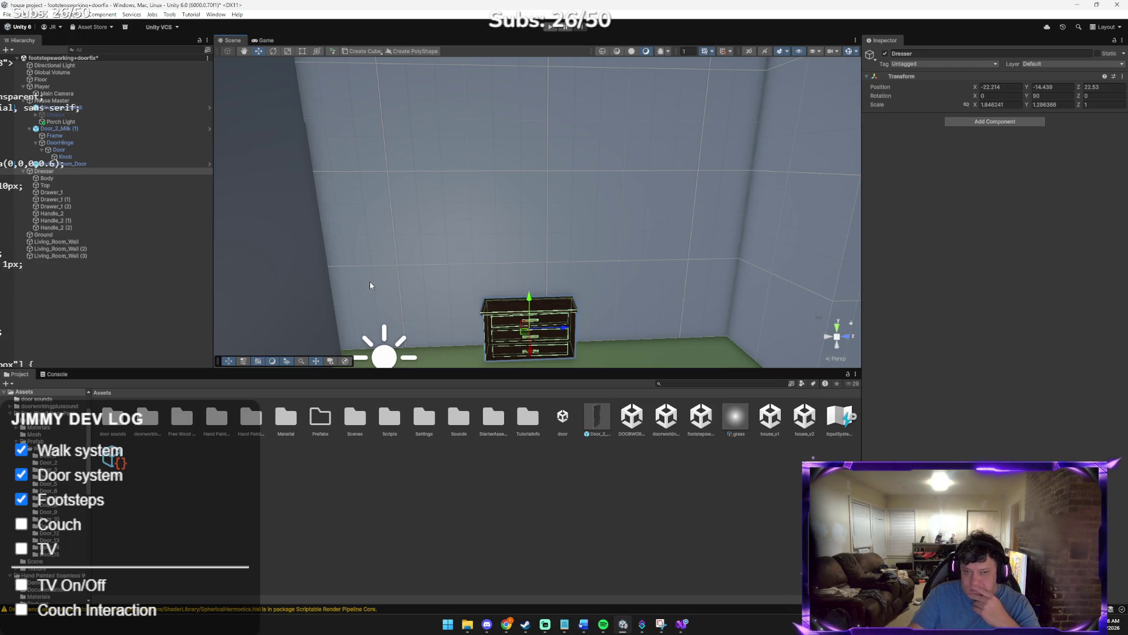
Set the Dresser's Scale X and Y to 1, then launch a play test
{"action": "right_click", "coordinate": [95, 285]}
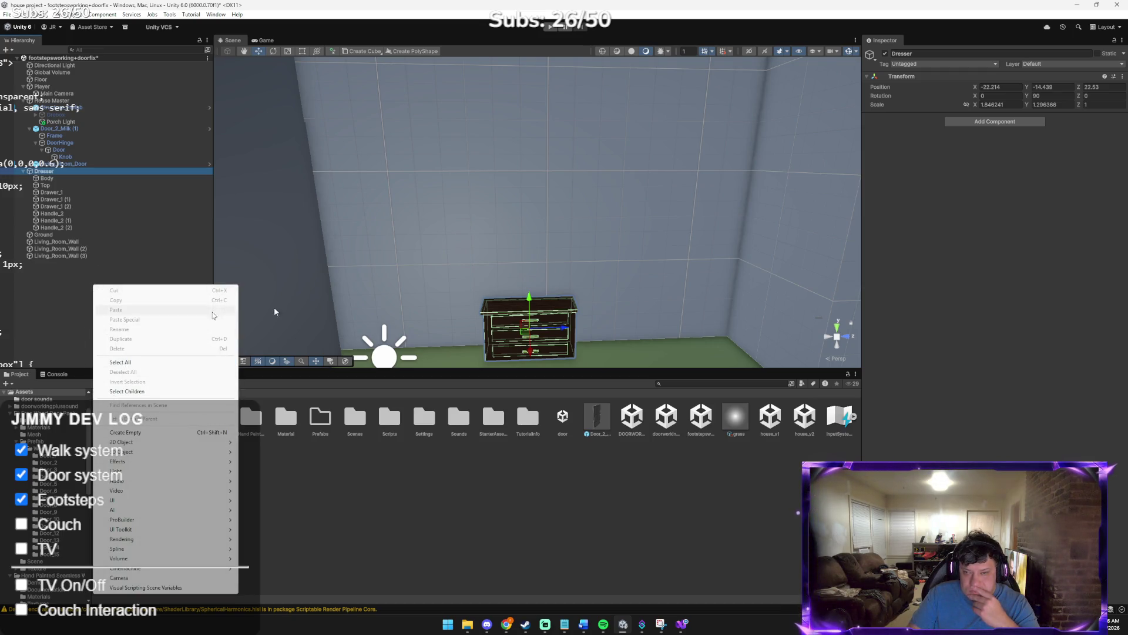
{"action": "left_click", "coordinate": [155, 168]}
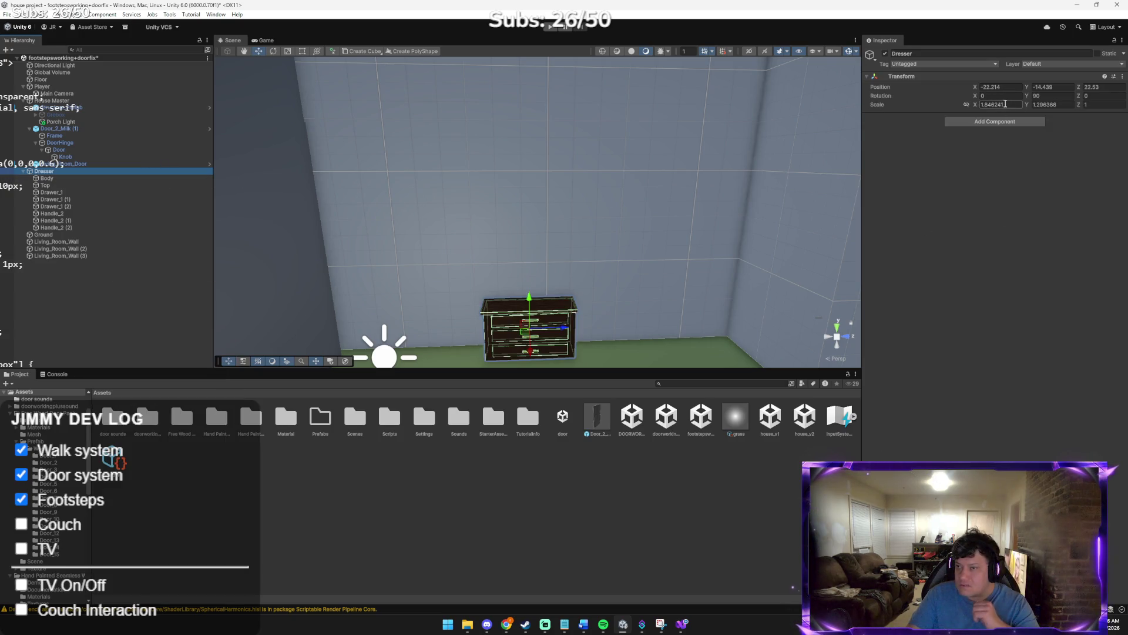
{"action": "left_click", "coordinate": [1038, 106]}
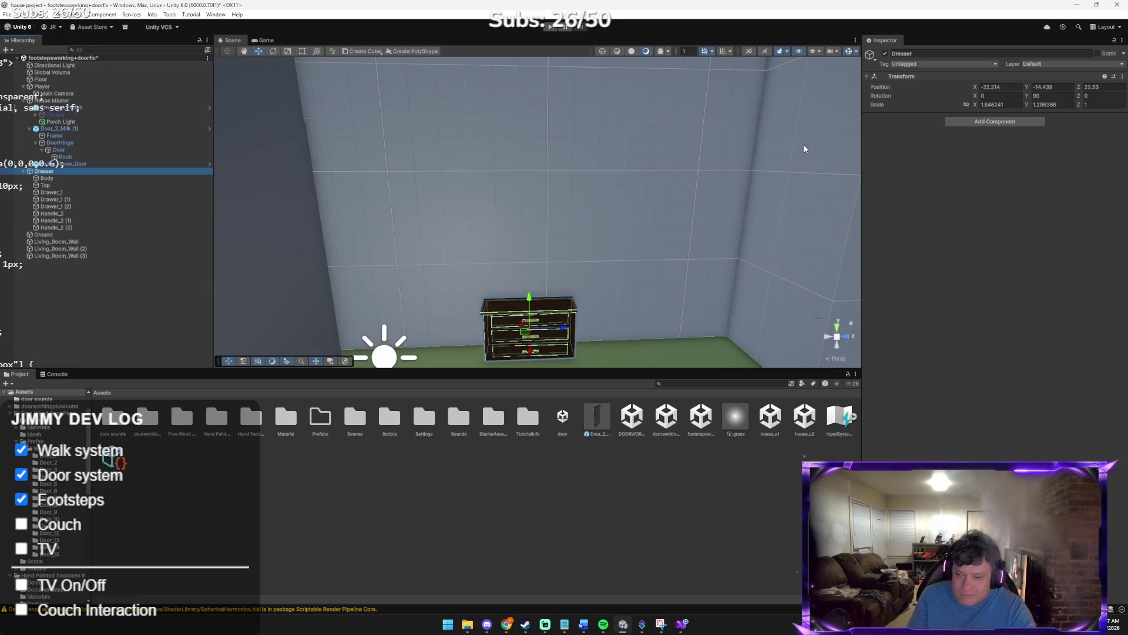
{"action": "mouse_move", "coordinate": [804, 147]}
{"action": "left_mouse_down"}
{"action": "mouse_move", "coordinate": [669, 244]}
{"action": "mouse_move", "coordinate": [716, 266]}
{"action": "left_mouse_up"}
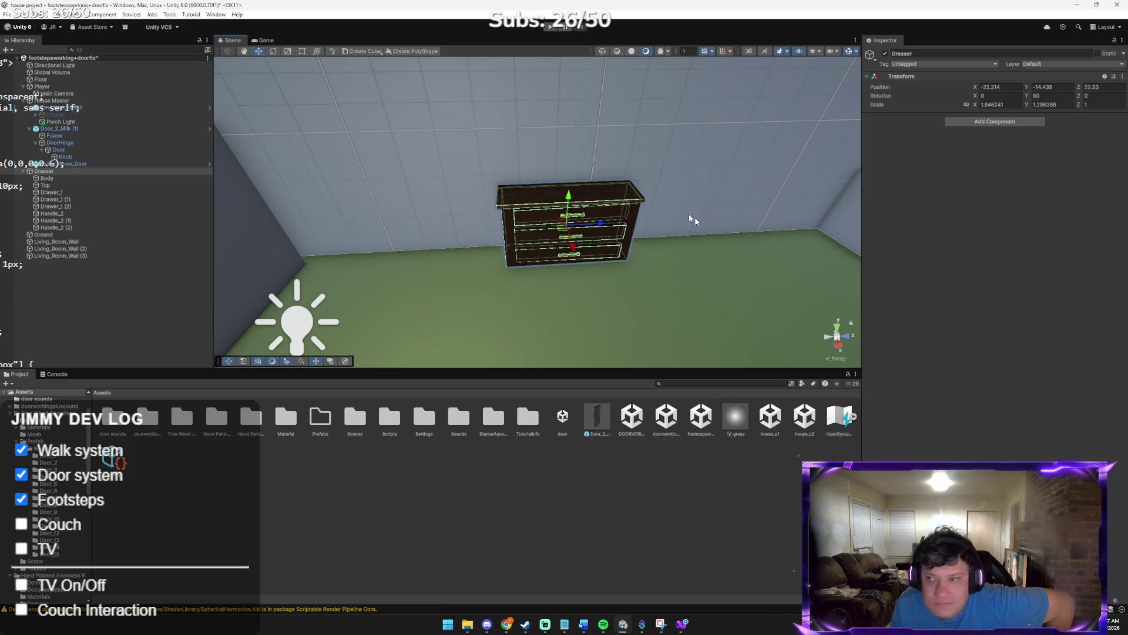
{"action": "left_click", "coordinate": [1000, 104]}
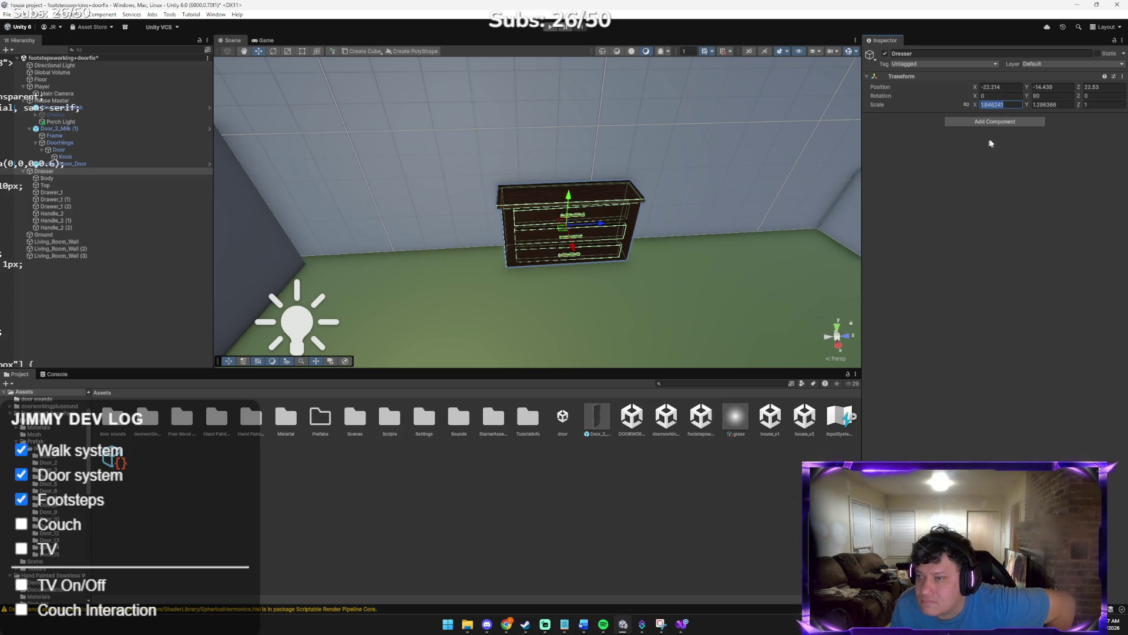
{"action": "left_click", "coordinate": [999, 172]}
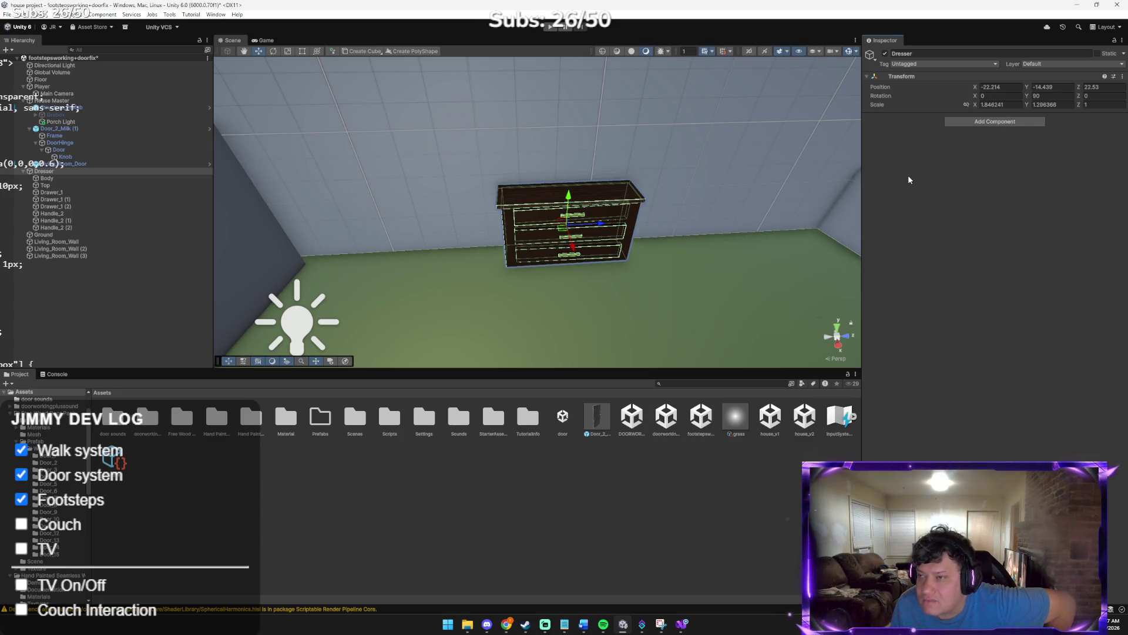
{"action": "right_click", "coordinate": [915, 116]}
{"action": "left_click", "coordinate": [935, 136]}
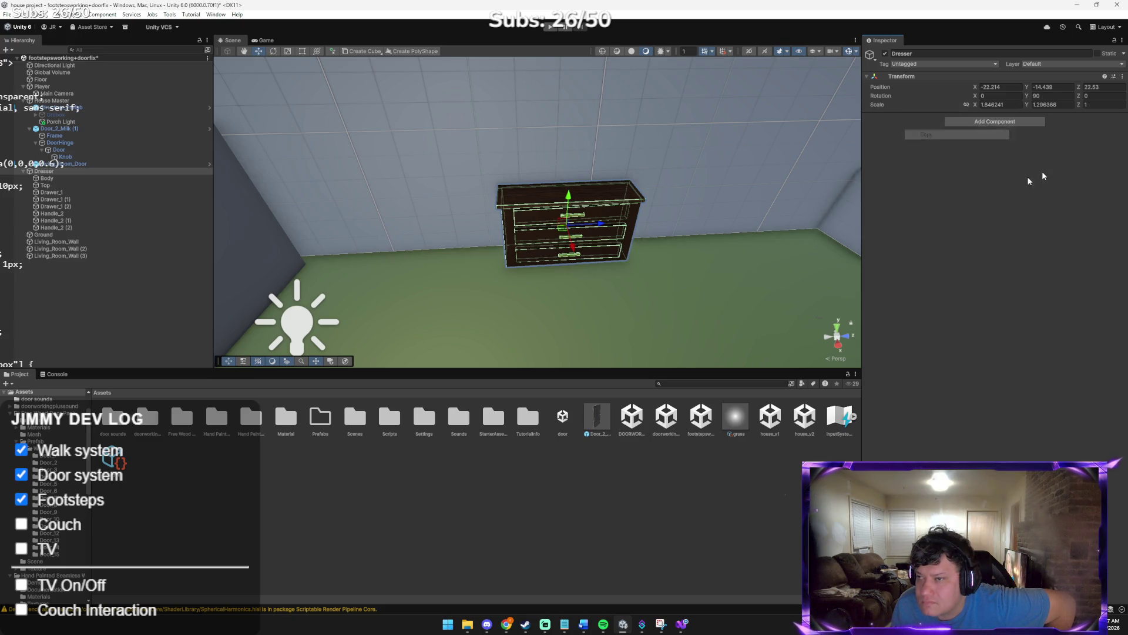
{"action": "left_click", "coordinate": [1003, 106]}
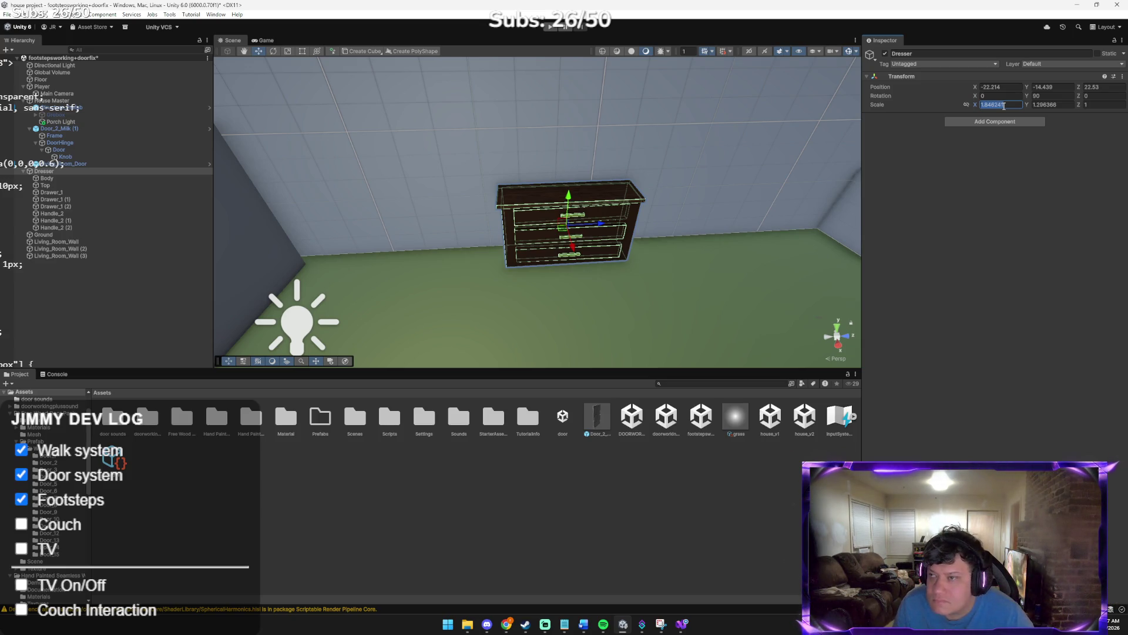
{"action": "type", "text": "1"}
{"action": "key", "text": "Tab"}
{"action": "type", "text": "1"}
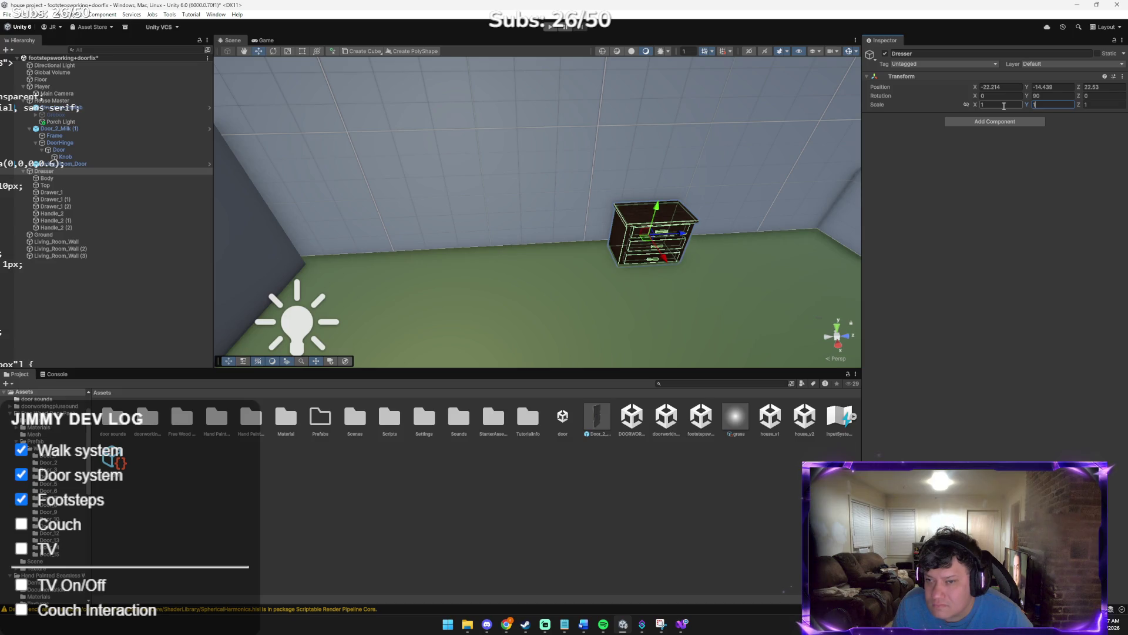
{"action": "mouse_move", "coordinate": [702, 177]}
{"action": "left_mouse_down"}
{"action": "mouse_move", "coordinate": [742, 171]}
{"action": "mouse_move", "coordinate": [632, 135]}
{"action": "mouse_move", "coordinate": [651, 115]}
{"action": "left_mouse_up"}
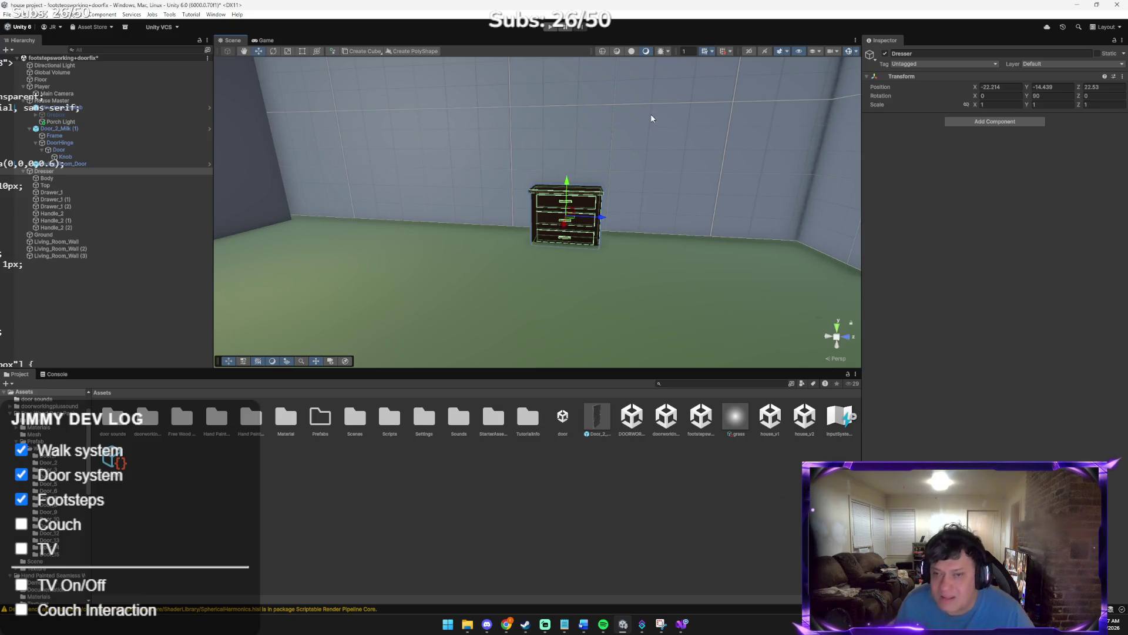
{"action": "left_click", "coordinate": [550, 27]}
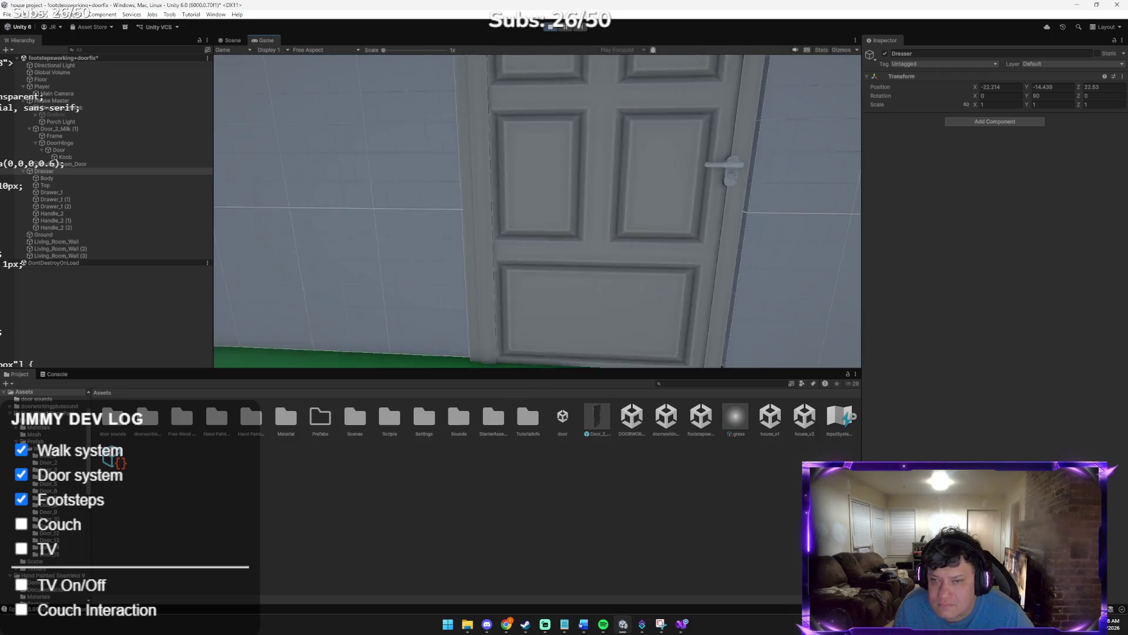
Walk past the dresser, open the door, step outside and turn back into the room
{"action": "key", "text": "w"}
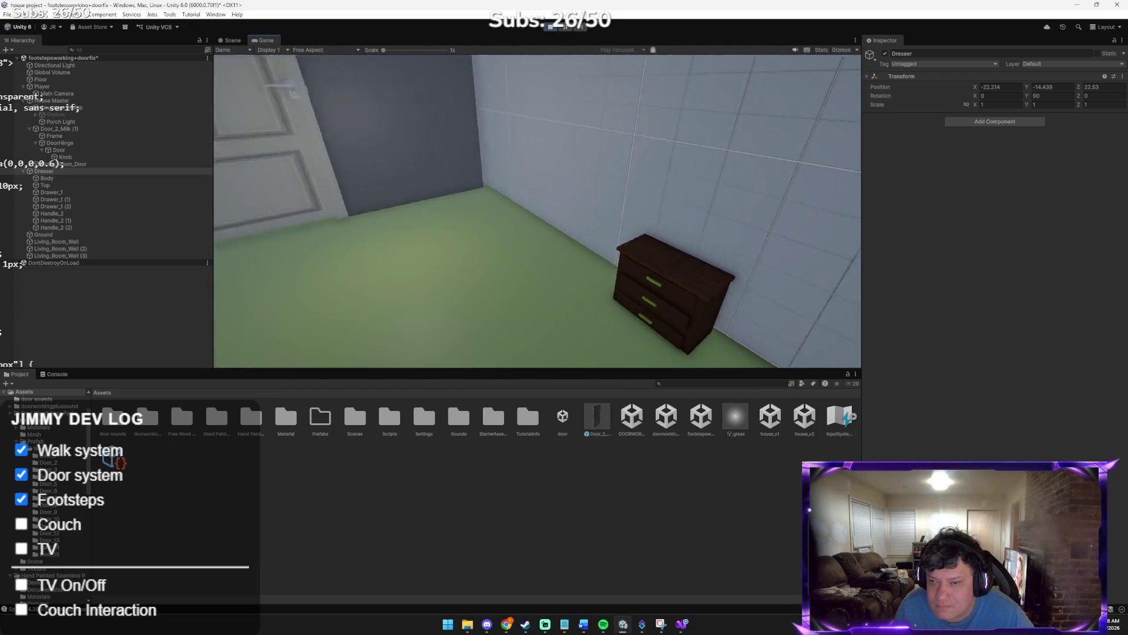
{"action": "key", "text": "s"}
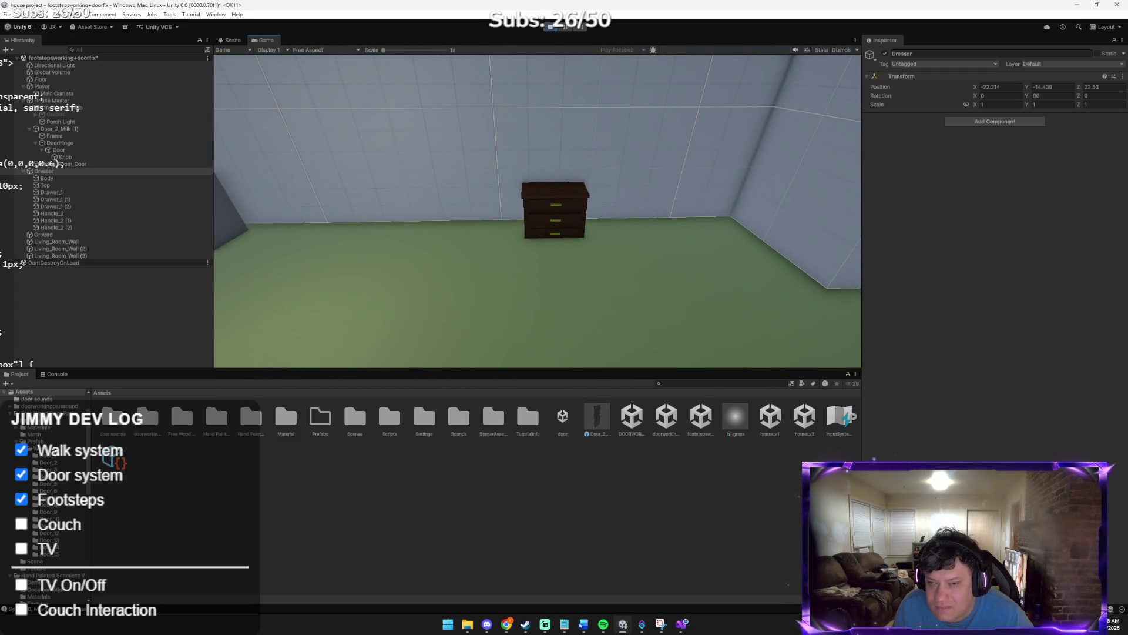
{"action": "key", "text": "w"}
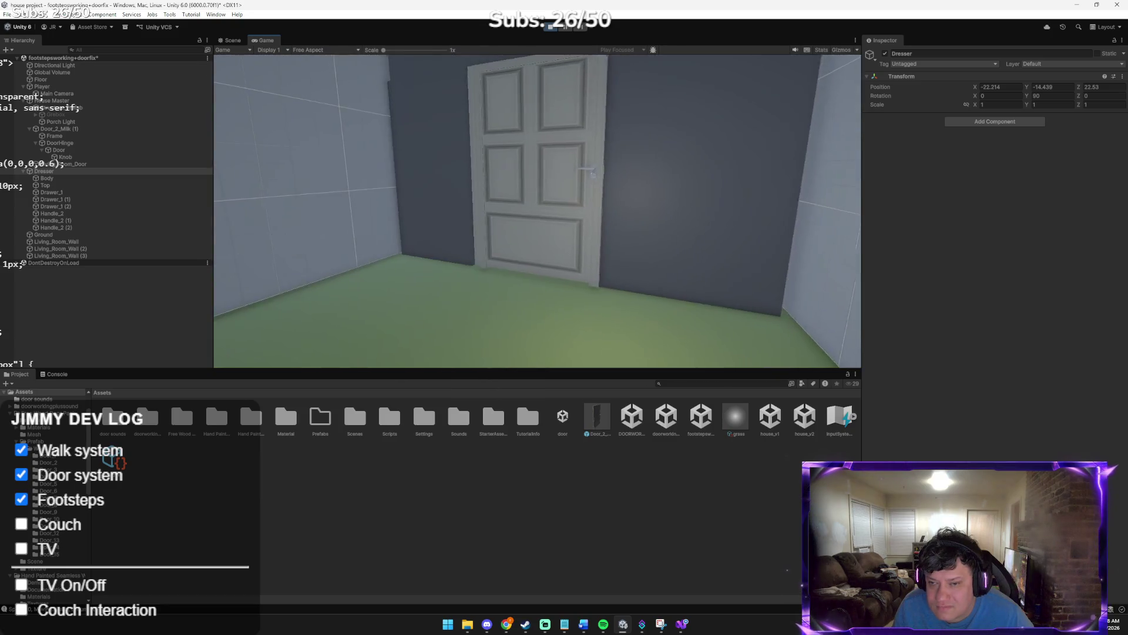
{"action": "key", "text": "e"}
{"action": "key", "text": "w"}
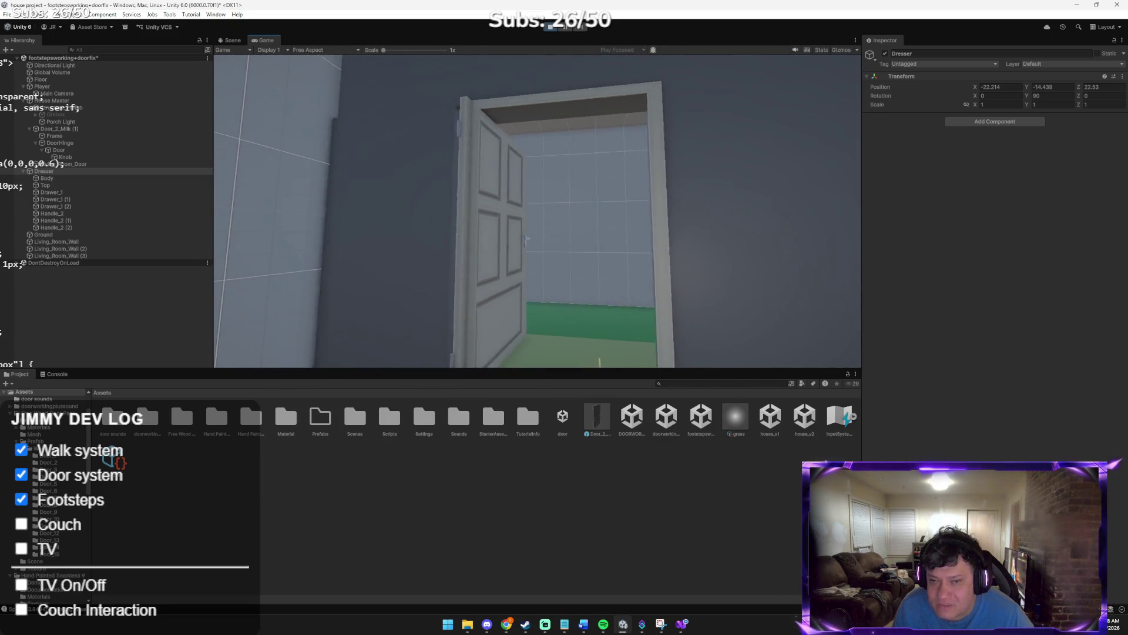
{"action": "key", "text": "w"}
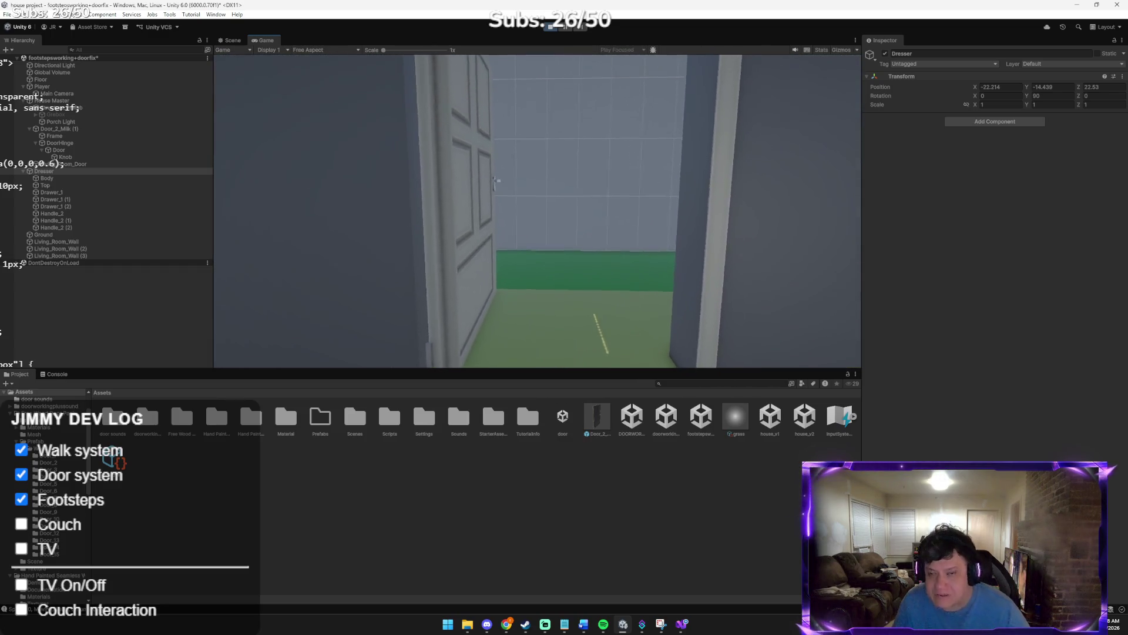
{"action": "key", "text": "w"}
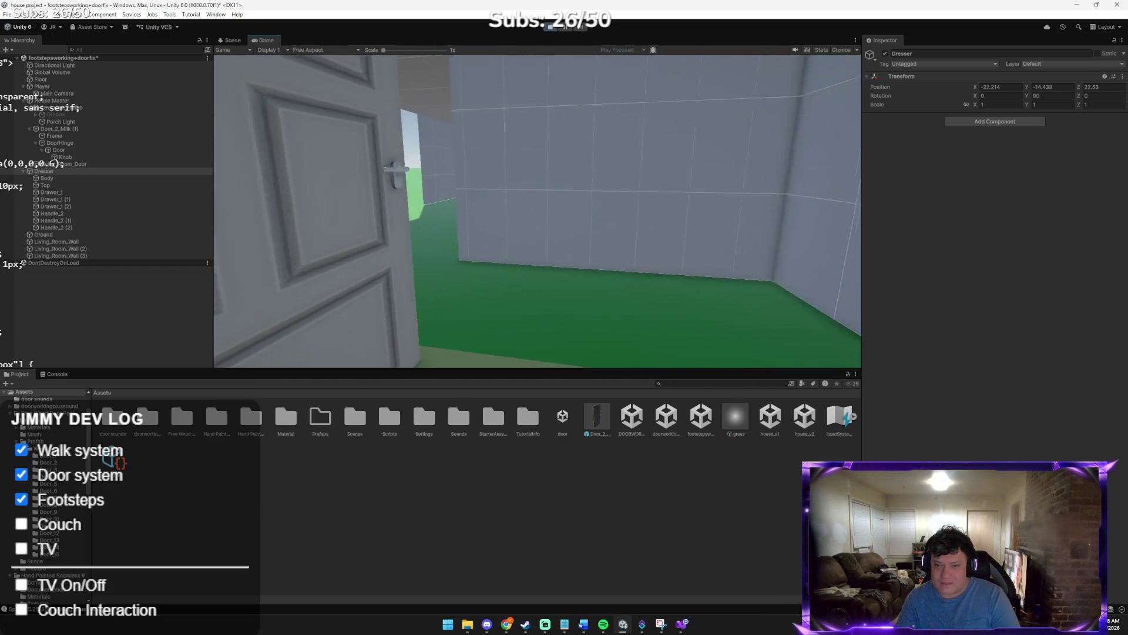
{"action": "key", "text": "w"}
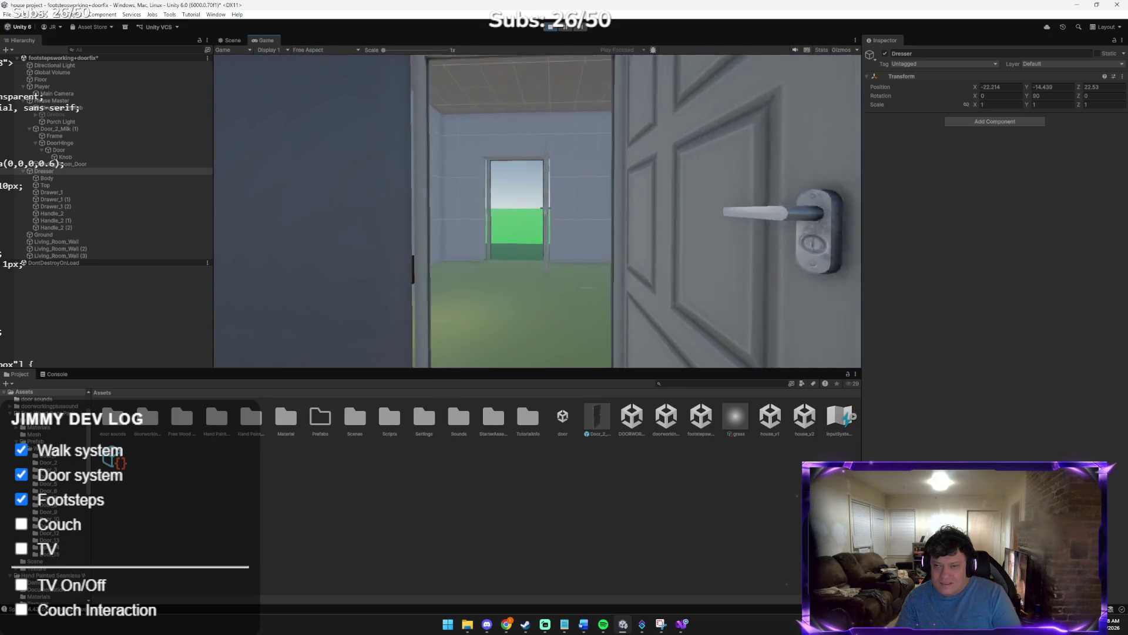
Open the far closed door, walk into its doorway, and stop the game
{"action": "key", "text": "w"}
{"action": "key", "text": "w"}
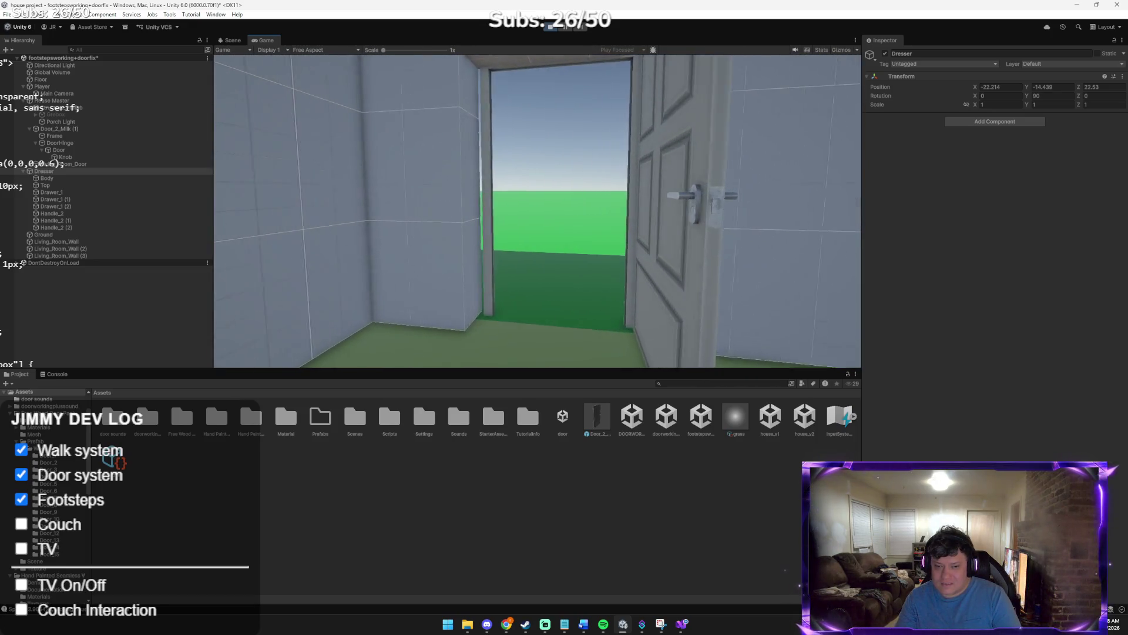
{"action": "key", "text": "s"}
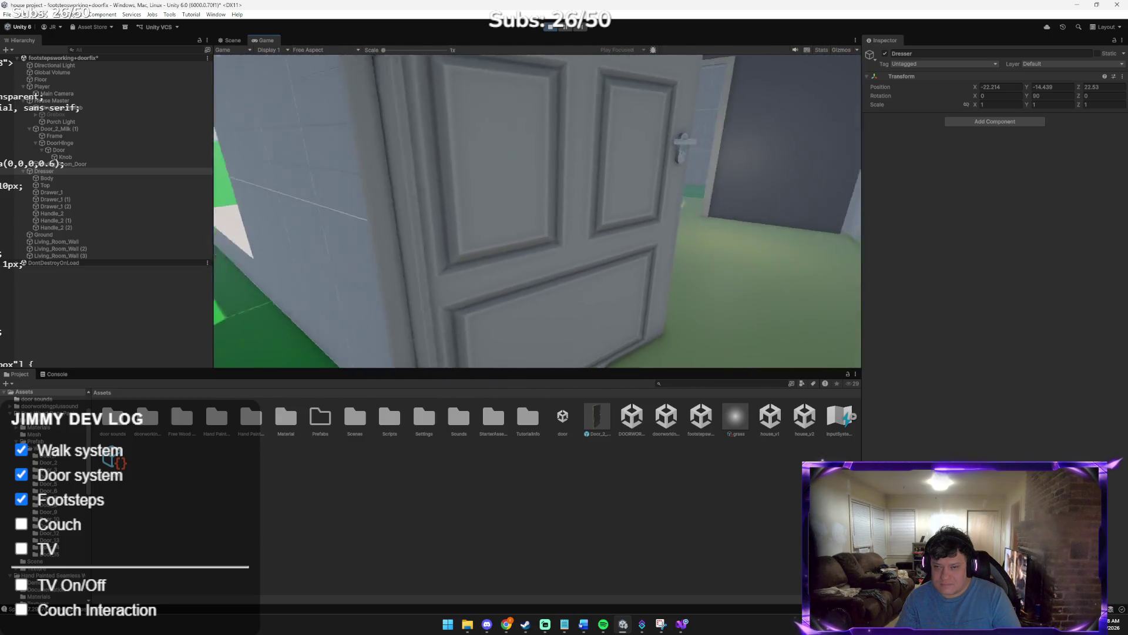
{"action": "key", "text": "w"}
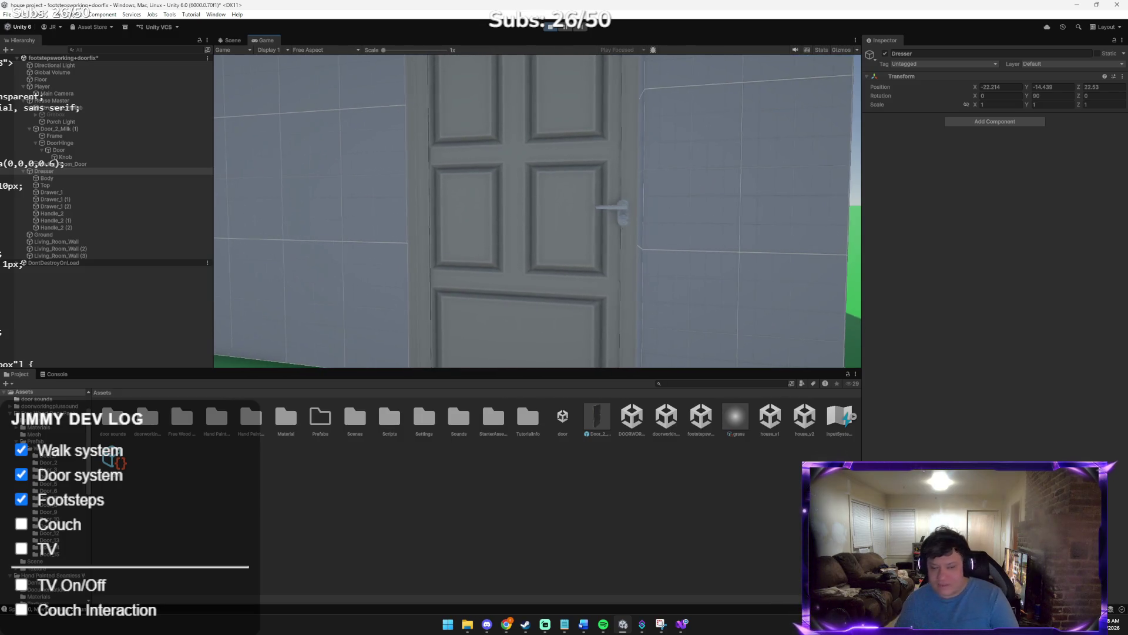
{"action": "key", "text": "e"}
{"action": "key", "text": "w"}
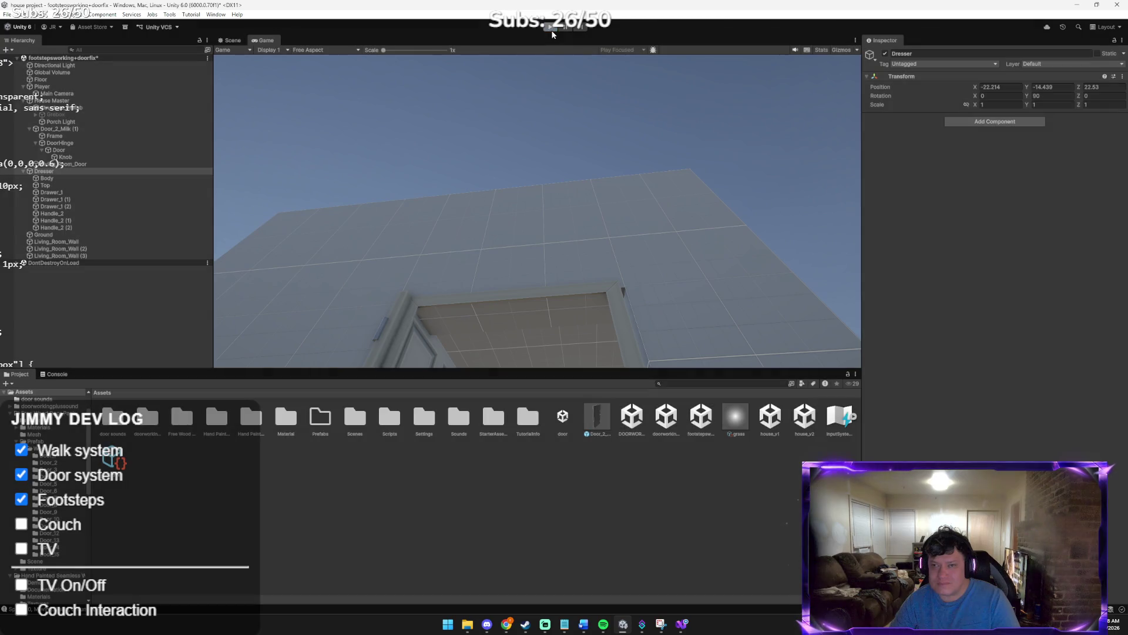
{"action": "left_click", "coordinate": [552, 27]}
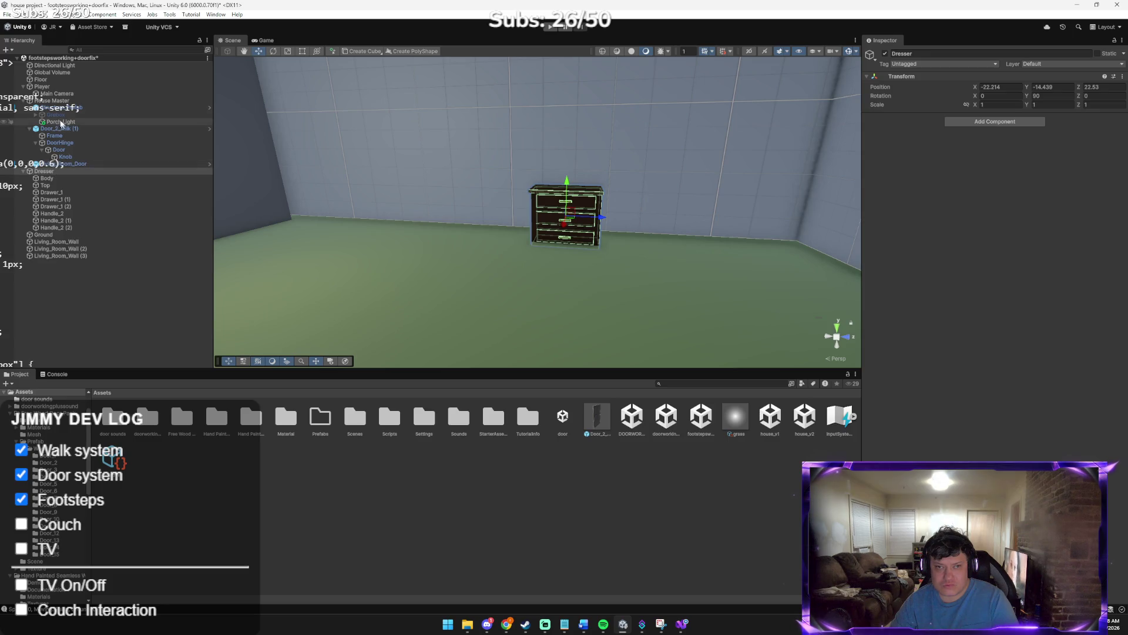
Select the Player's Main Camera and drag its Y position to 0.72
{"action": "double_click", "coordinate": [57, 86]}
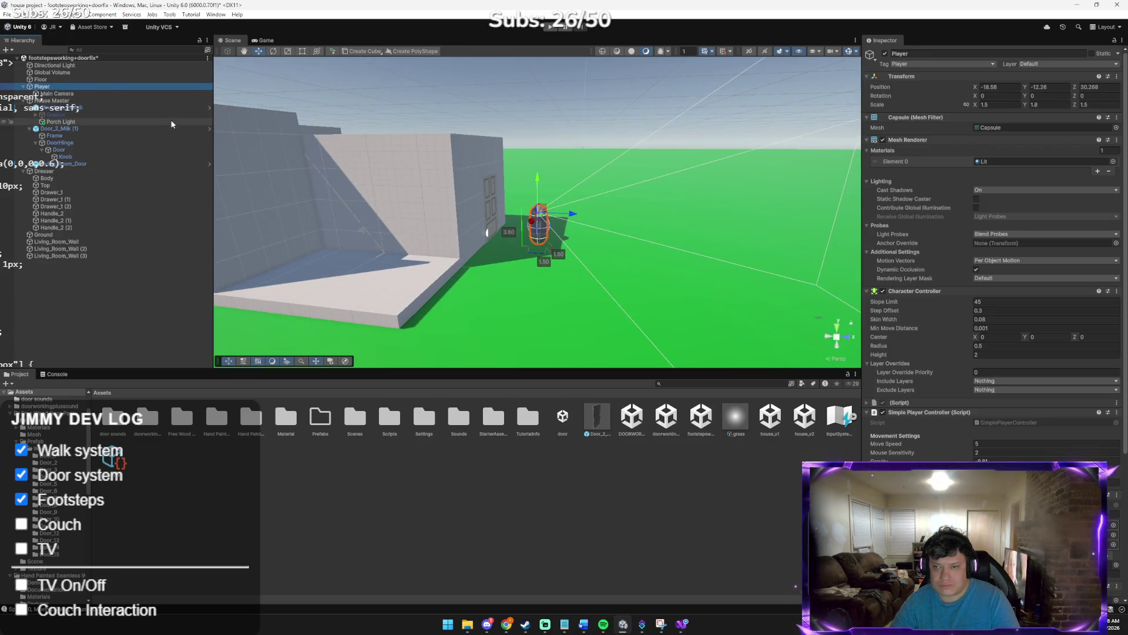
{"action": "left_click", "coordinate": [85, 92]}
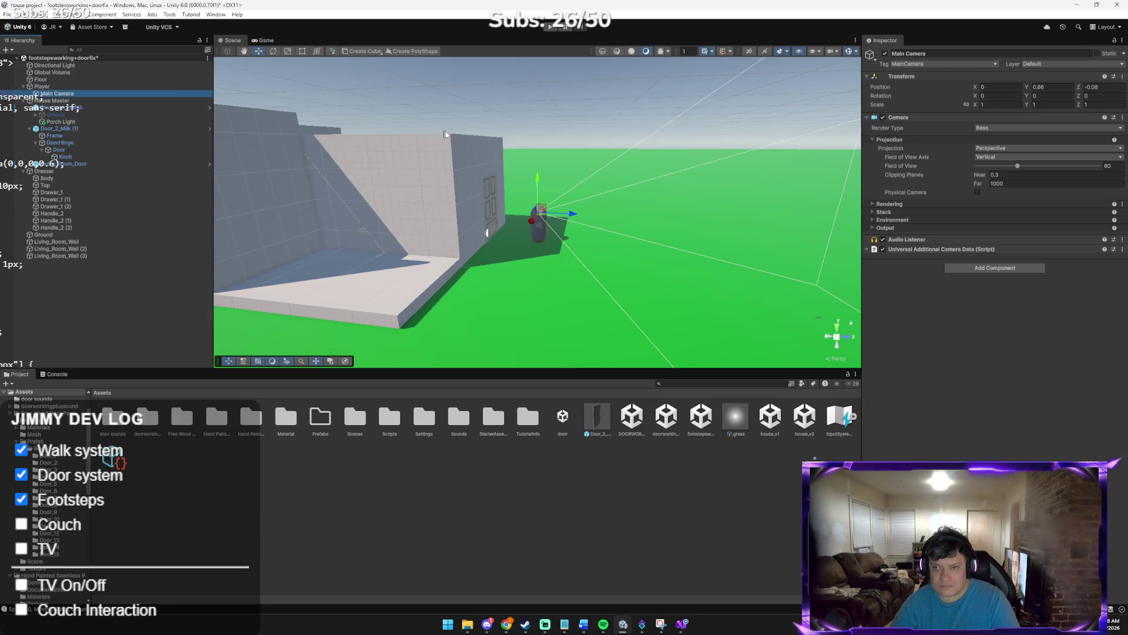
{"action": "left_click_drag", "start_coordinate": [537, 178], "coordinate": [540, 158]}
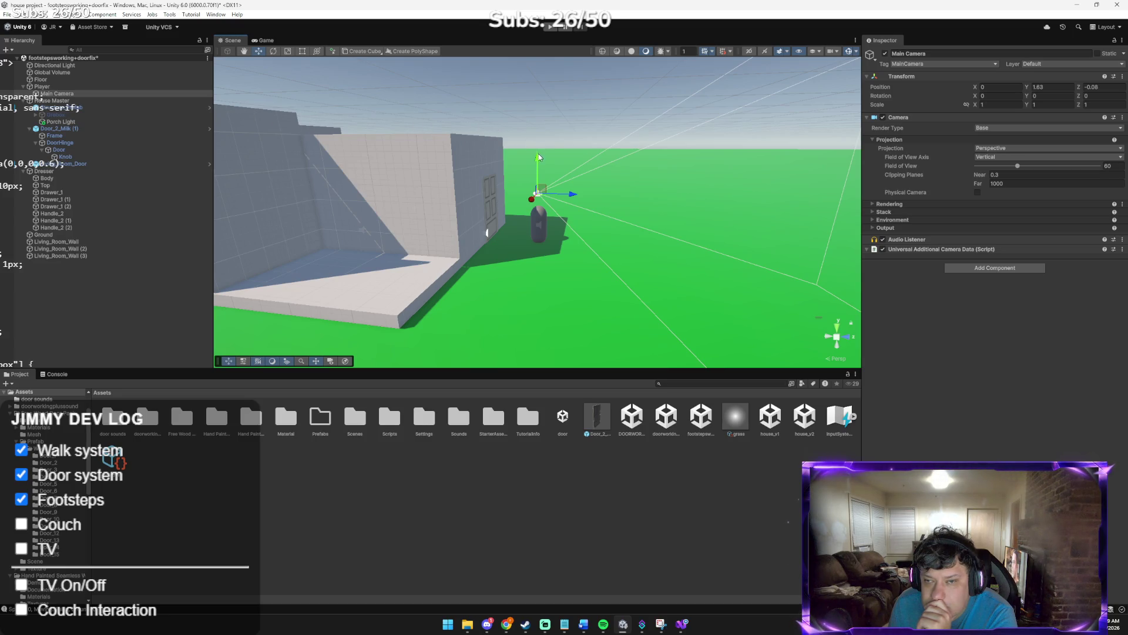
{"action": "left_click_drag", "start_coordinate": [540, 155], "coordinate": [545, 176]}
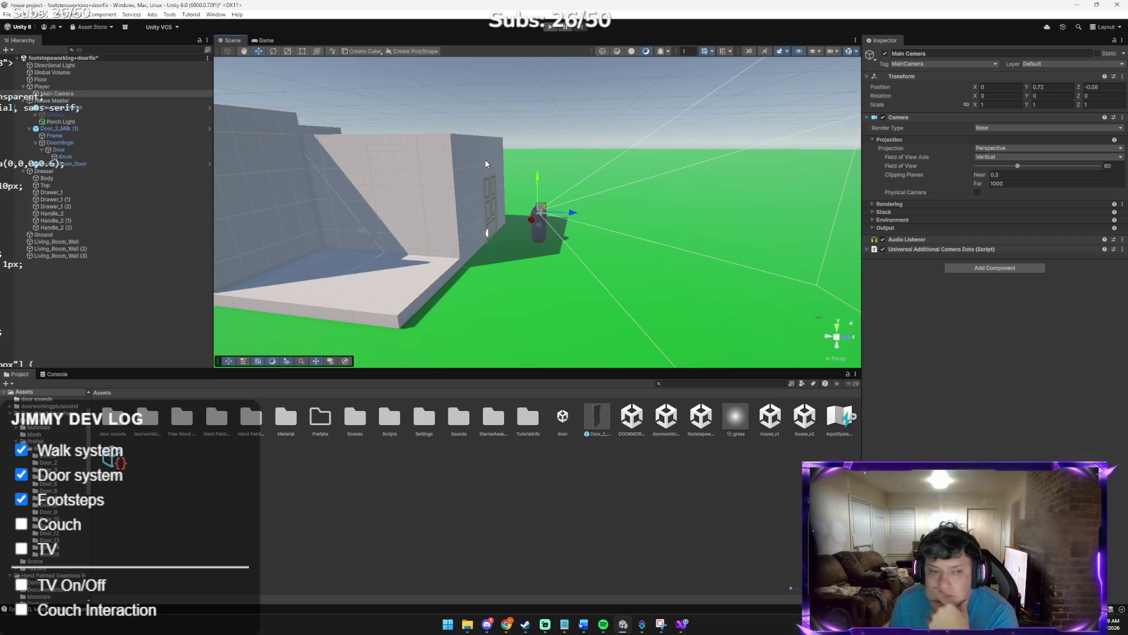
{"action": "left_click_drag", "start_coordinate": [480, 163], "coordinate": [381, 156]}
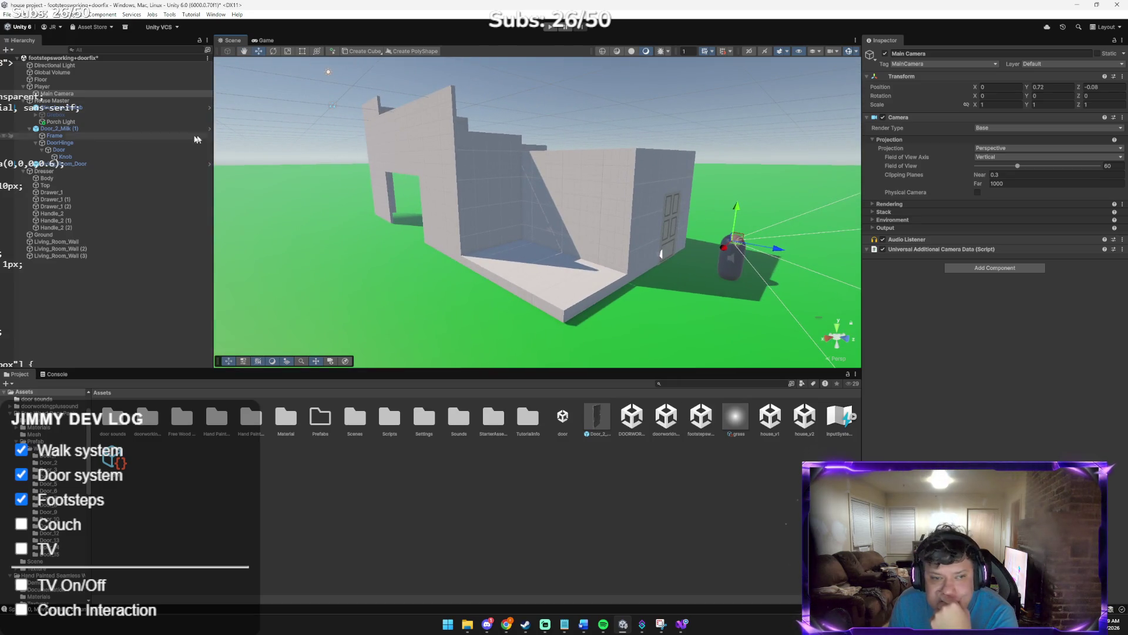
{"action": "left_click", "coordinate": [69, 171]}
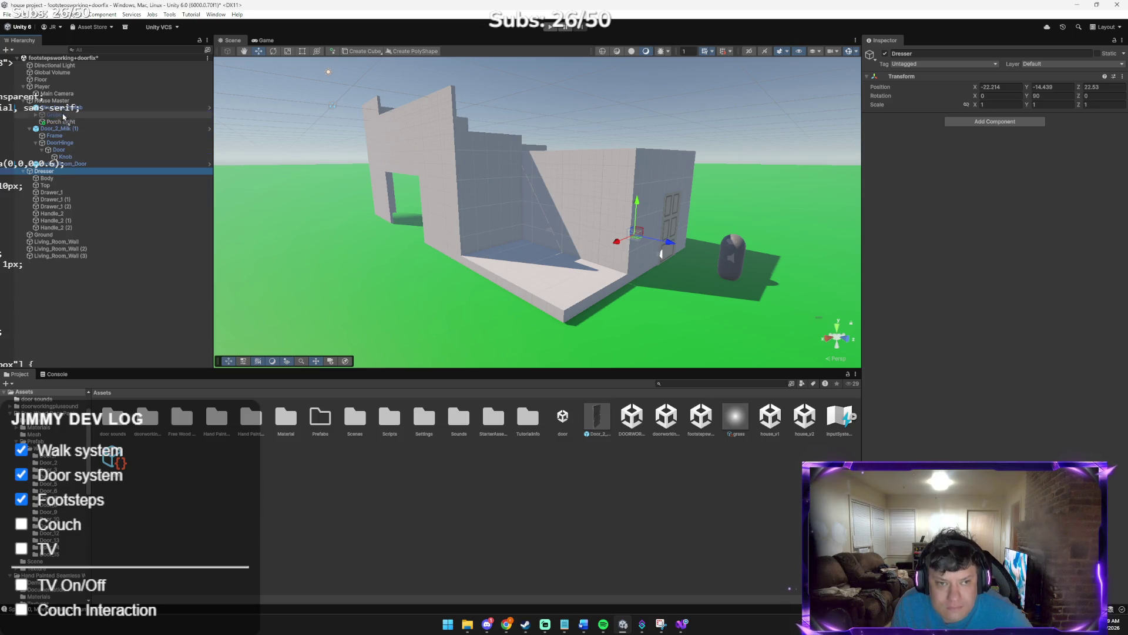
{"action": "left_click_drag", "start_coordinate": [60, 106], "coordinate": [61, 103]}
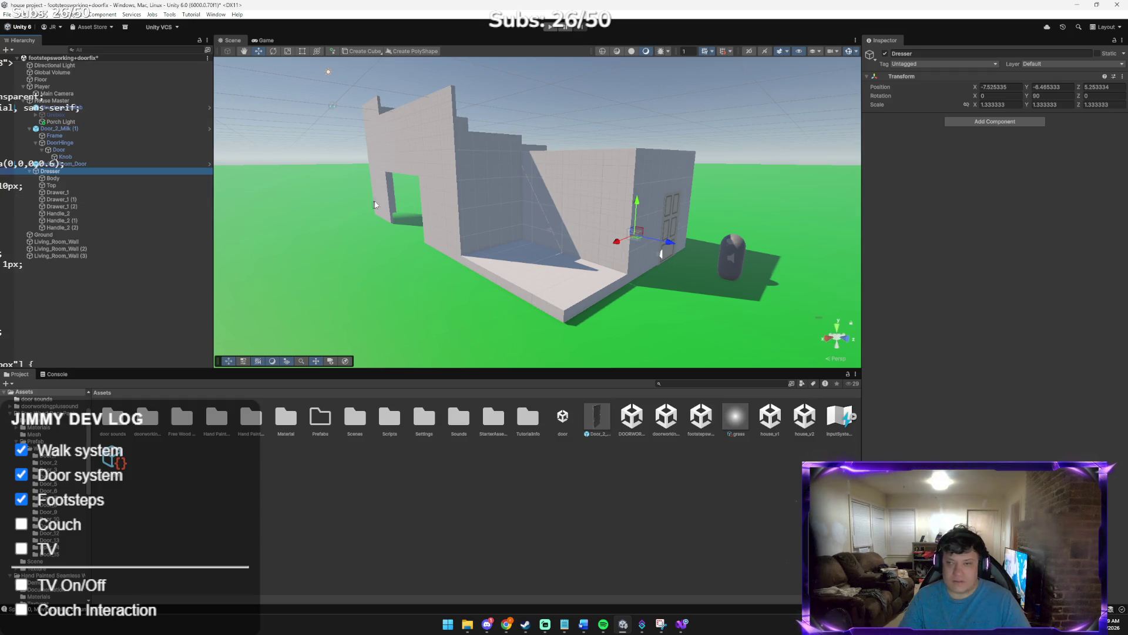
{"action": "left_click", "coordinate": [54, 101]}
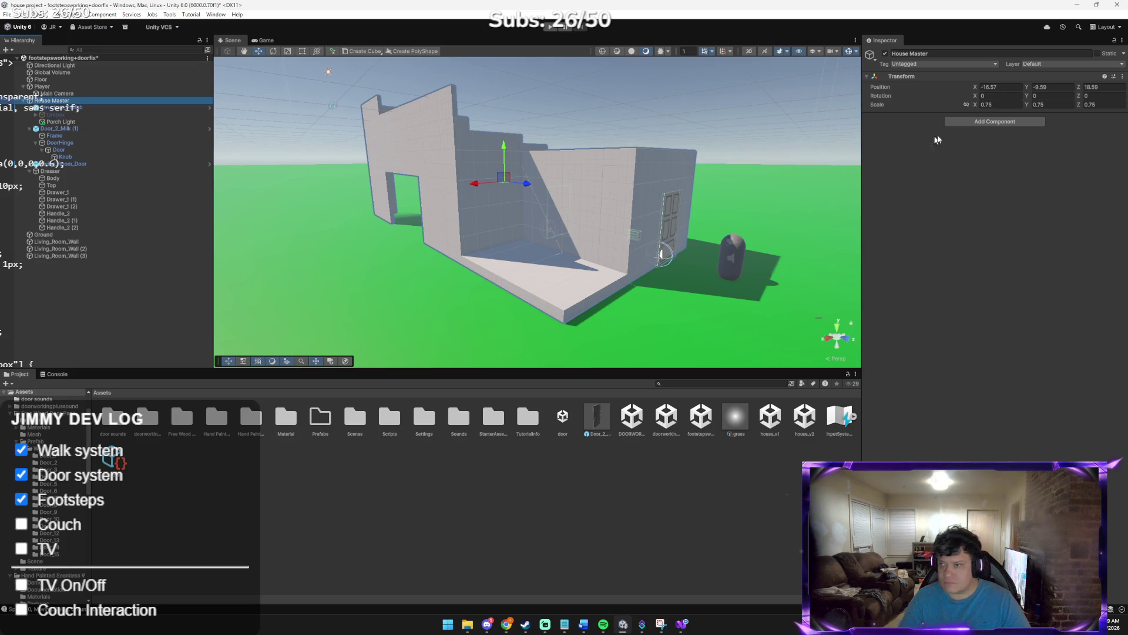
{"action": "left_click", "coordinate": [1011, 106]}
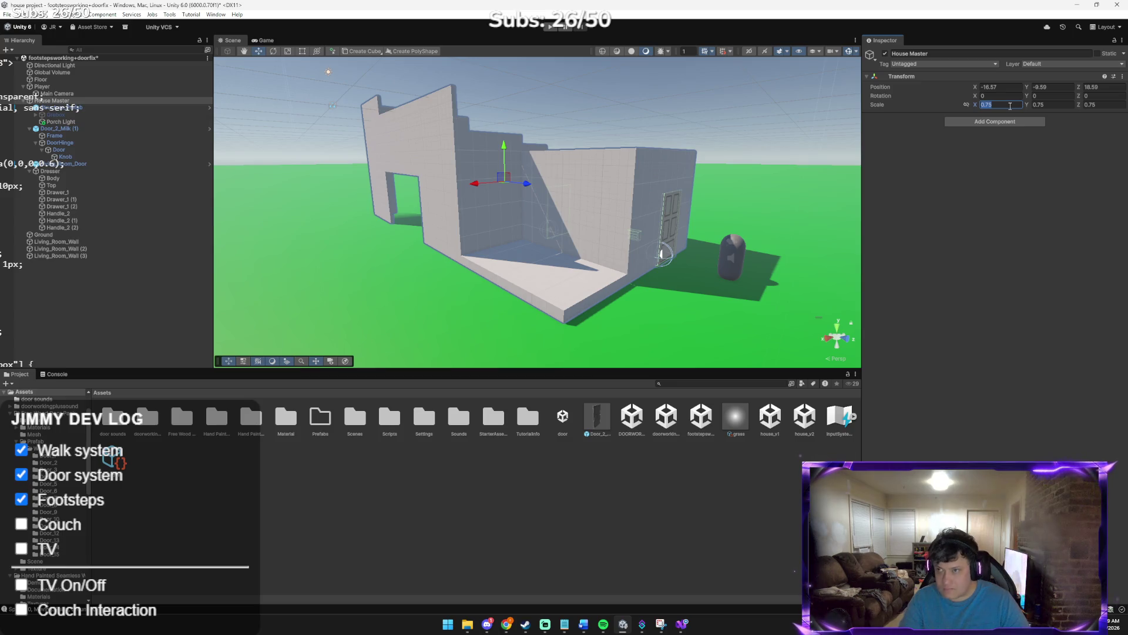
{"action": "type", "text": "0"}
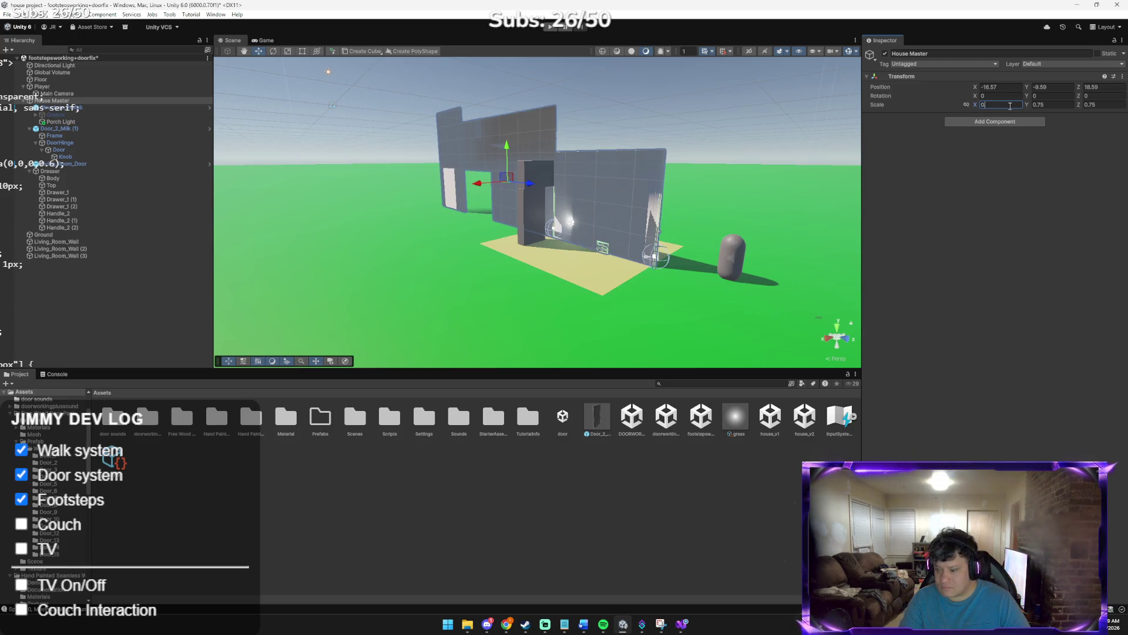
{"action": "type", "text": ".8"}
{"action": "key", "text": "Tab"}
{"action": "type", "text": "0"}
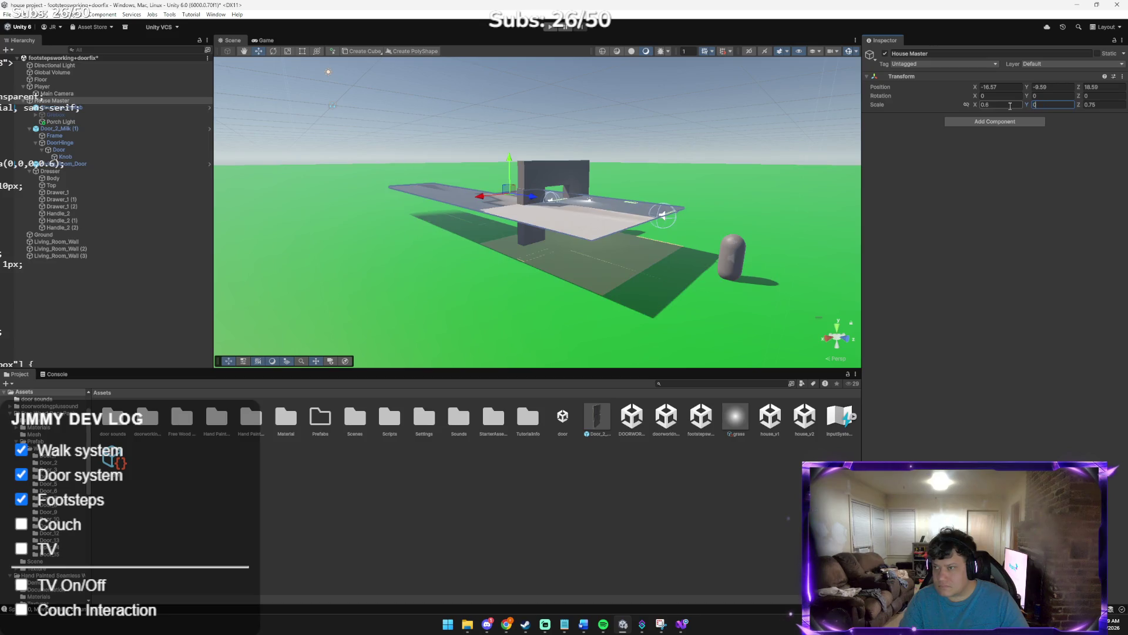
{"action": "type", "text": ".6"}
{"action": "key", "text": "Tab"}
{"action": "type", "text": "0"}
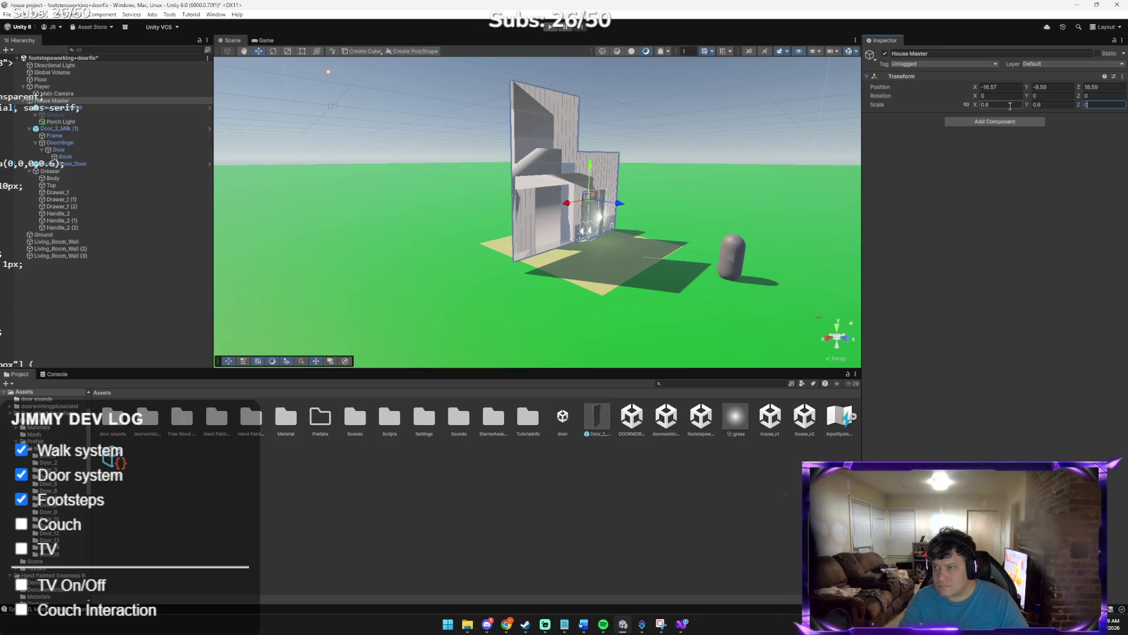
{"action": "type", "text": ".6"}
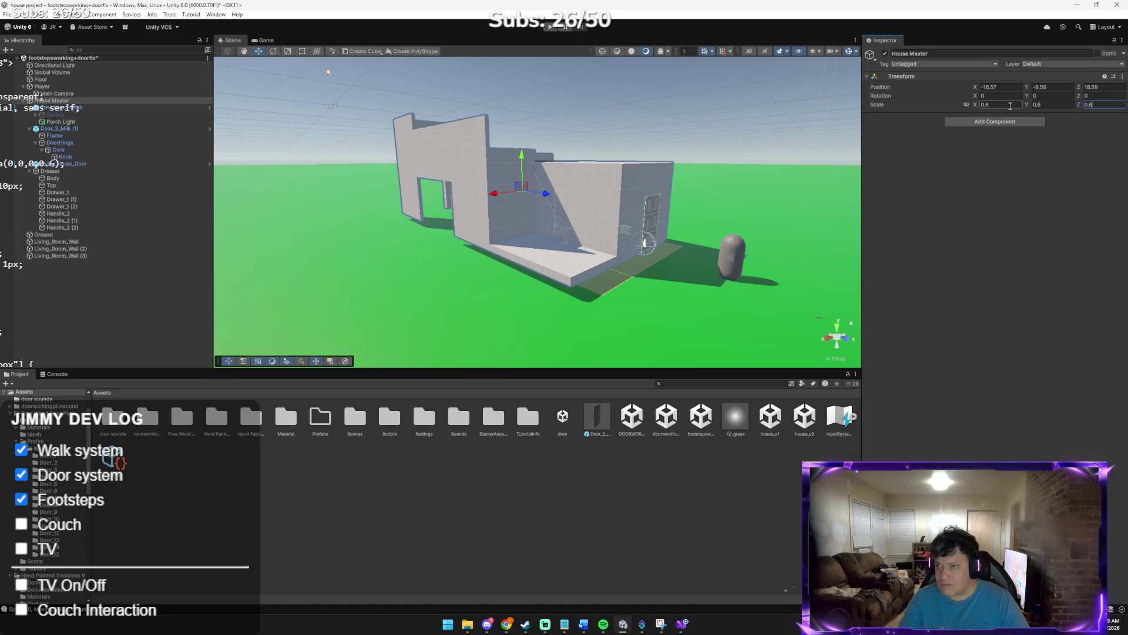
{"action": "left_click", "coordinate": [1036, 105]}
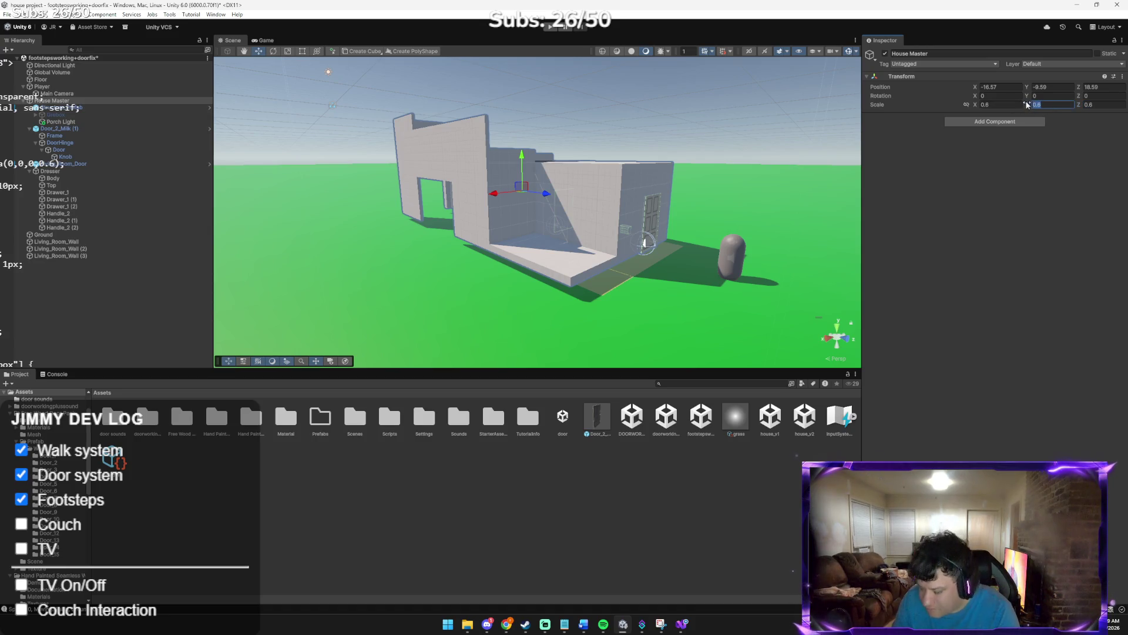
{"action": "type", "text": "0"}
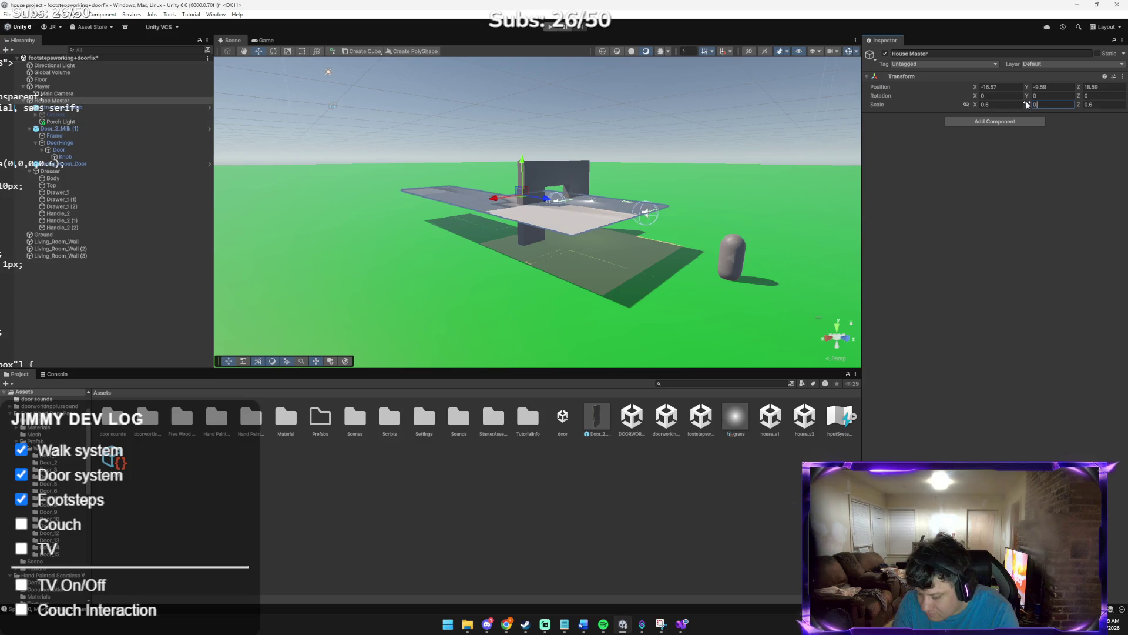
{"action": "type", "text": ".75"}
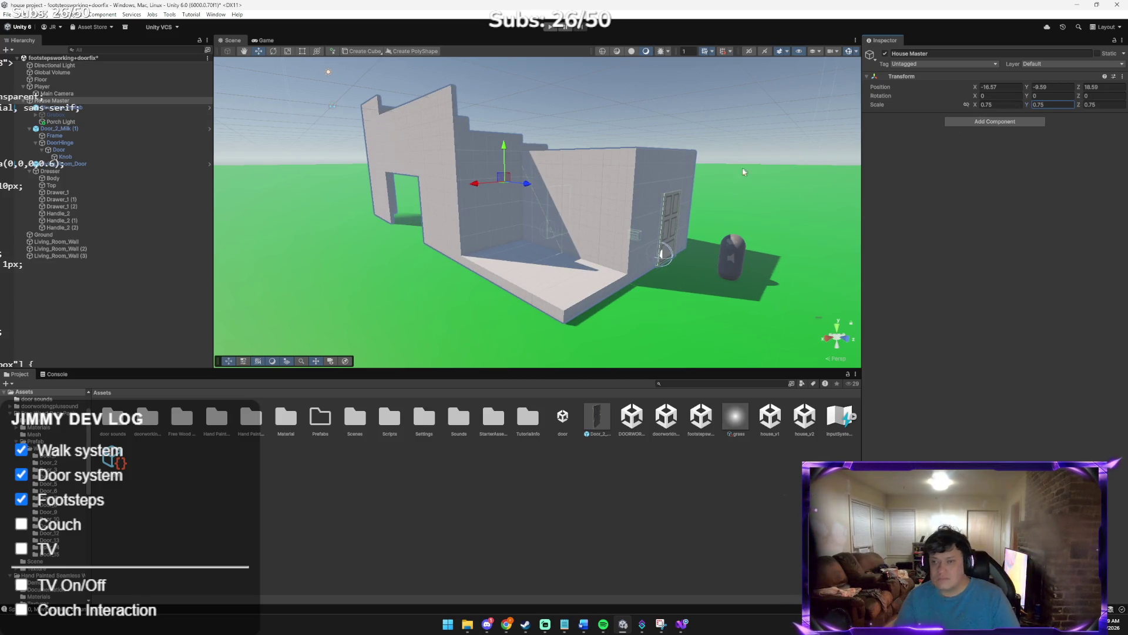
{"action": "left_click_drag", "start_coordinate": [663, 160], "coordinate": [660, 163]}
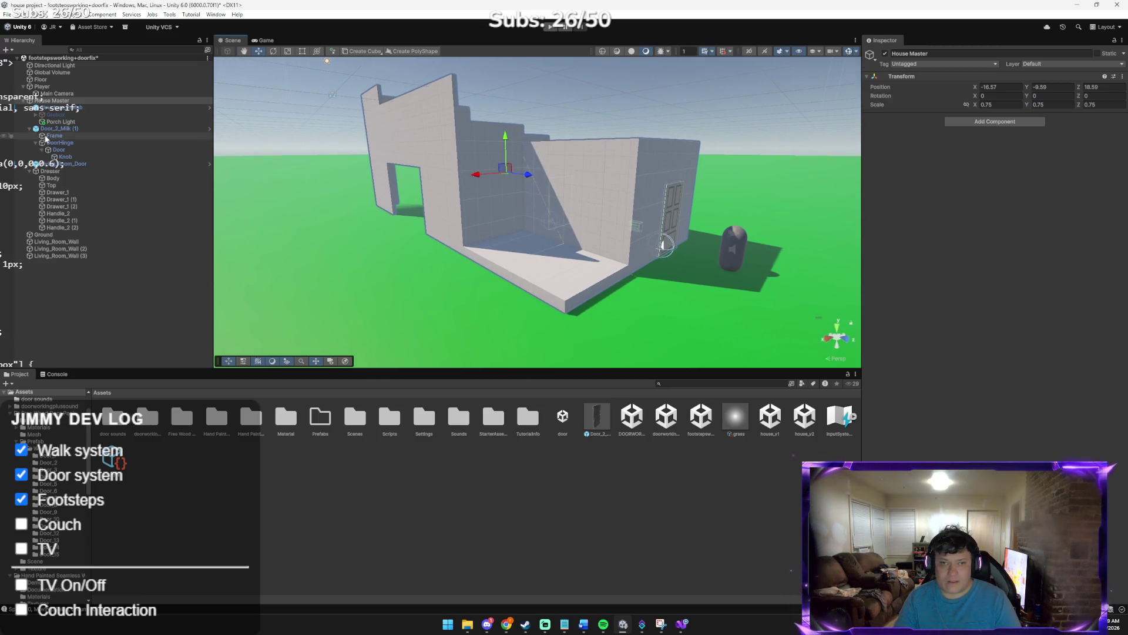
Nest Living_Room_Wall (2) and Living_Room_Wall (3) under Living_Room_Wall in the Hierarchy
{"action": "left_click", "coordinate": [70, 242]}
{"action": "left_click", "coordinate": [74, 249]}
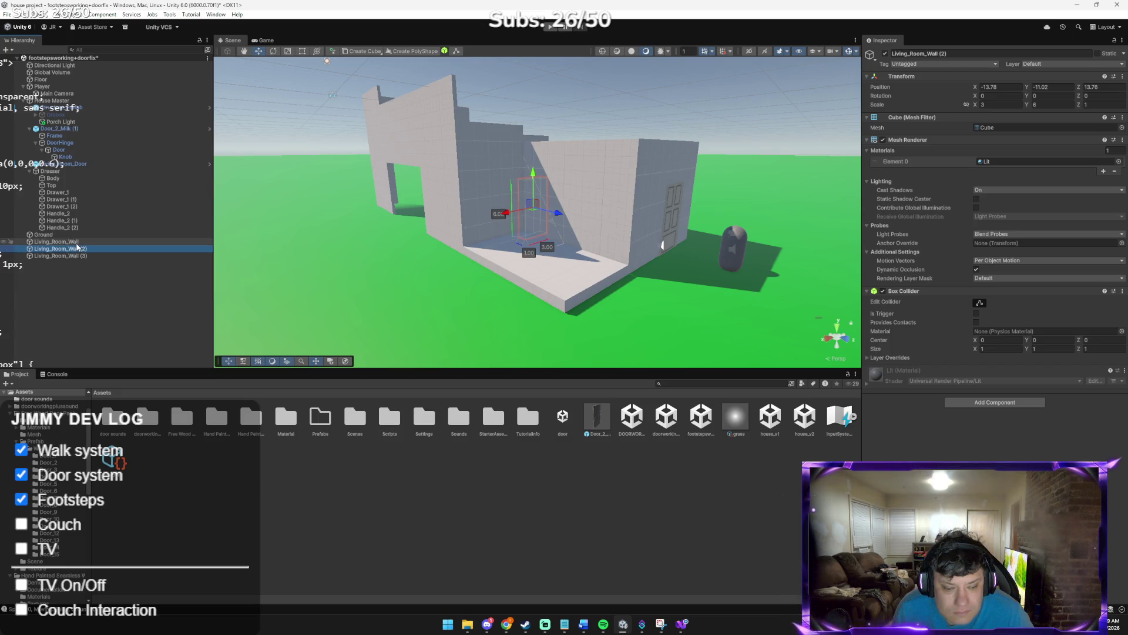
{"action": "left_click", "coordinate": [97, 256], "text": "ctrl"}
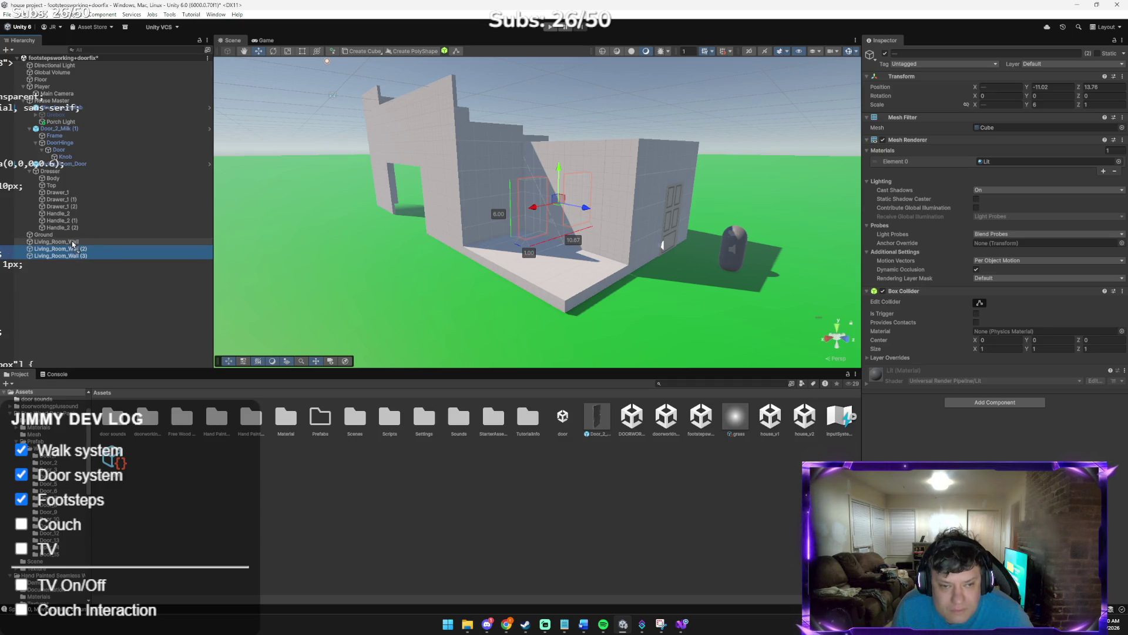
{"action": "left_click_drag", "start_coordinate": [70, 250], "coordinate": [65, 108]}
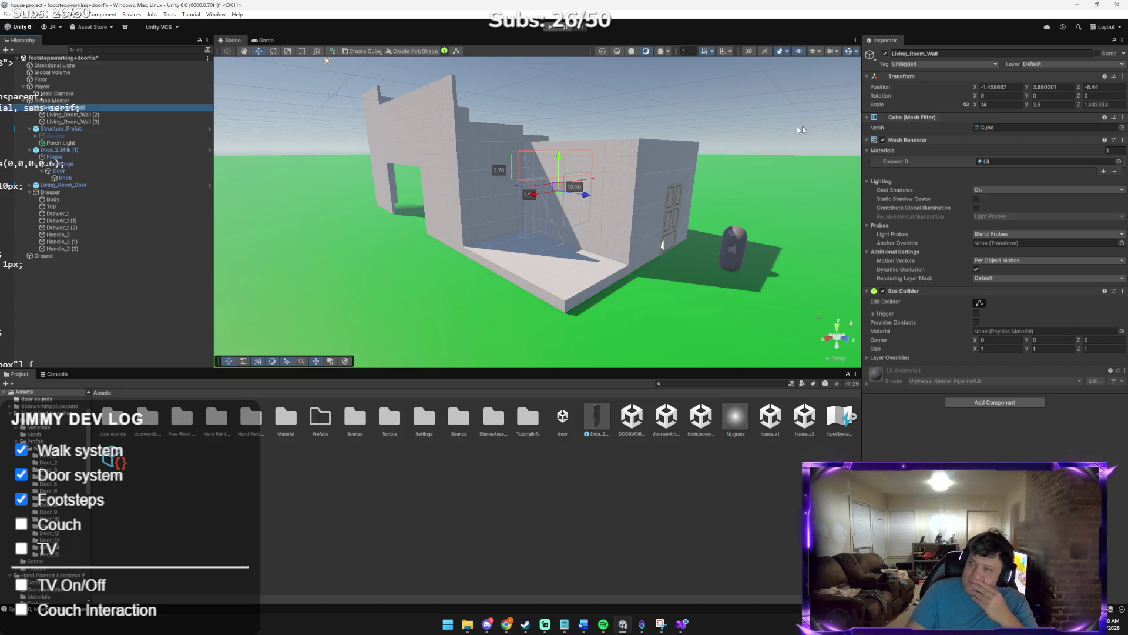
{"action": "left_click", "coordinate": [105, 100]}
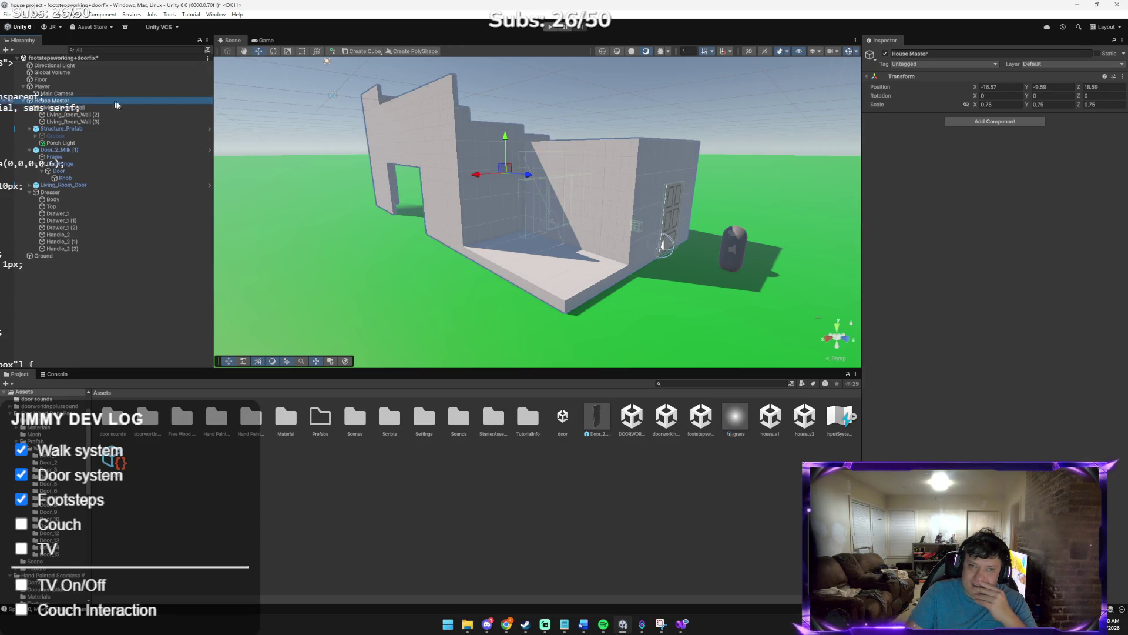
Set House Master's Scale to 0.6, 0.8, 0.6 in the Inspector
{"action": "left_click", "coordinate": [1001, 105]}
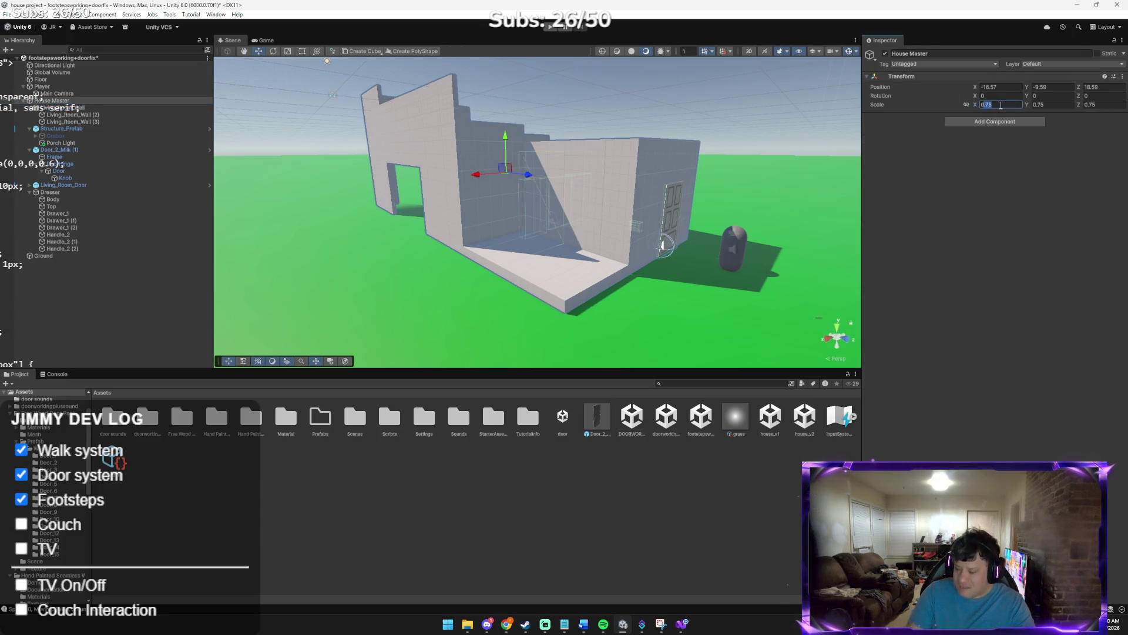
{"action": "type", "text": "0"}
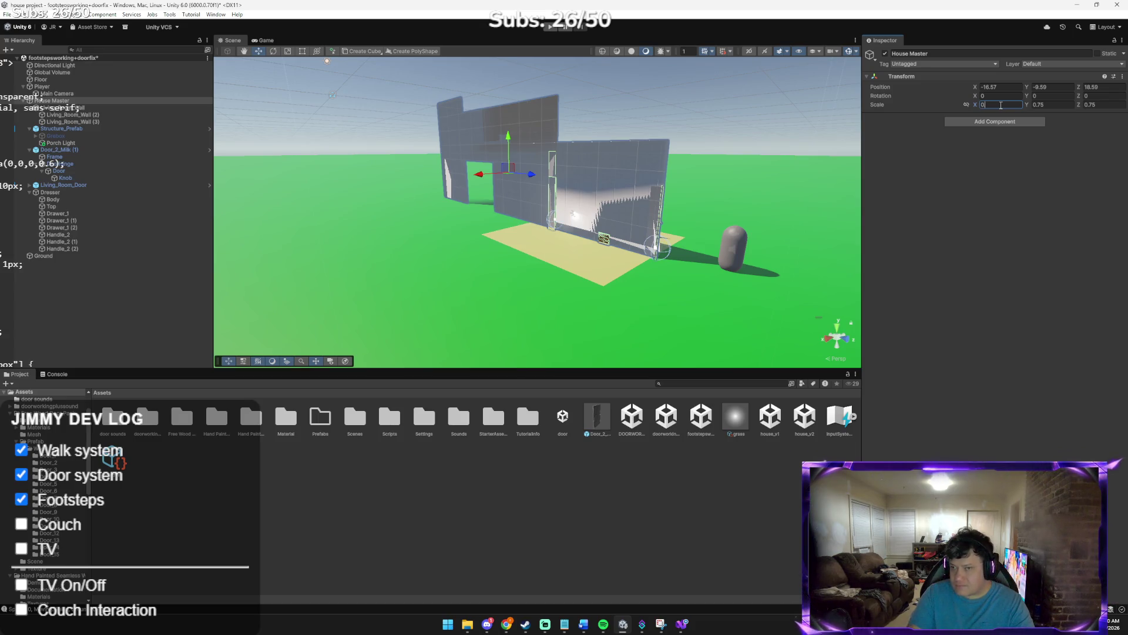
{"action": "type", "text": ".8"}
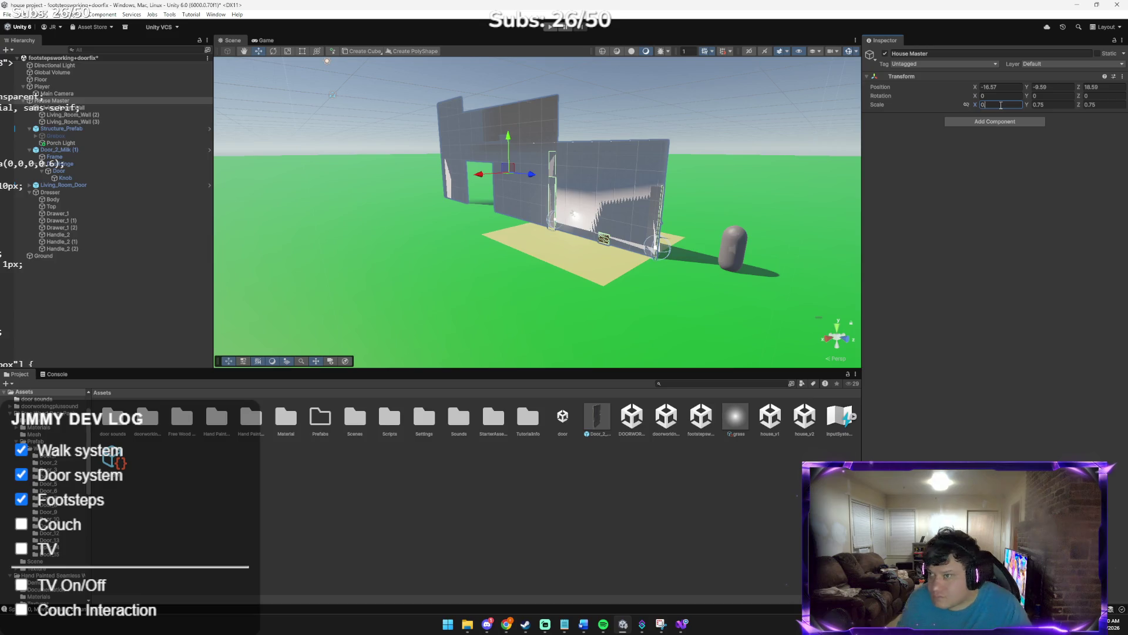
{"action": "type", "text": ".6"}
{"action": "key", "text": "Tab"}
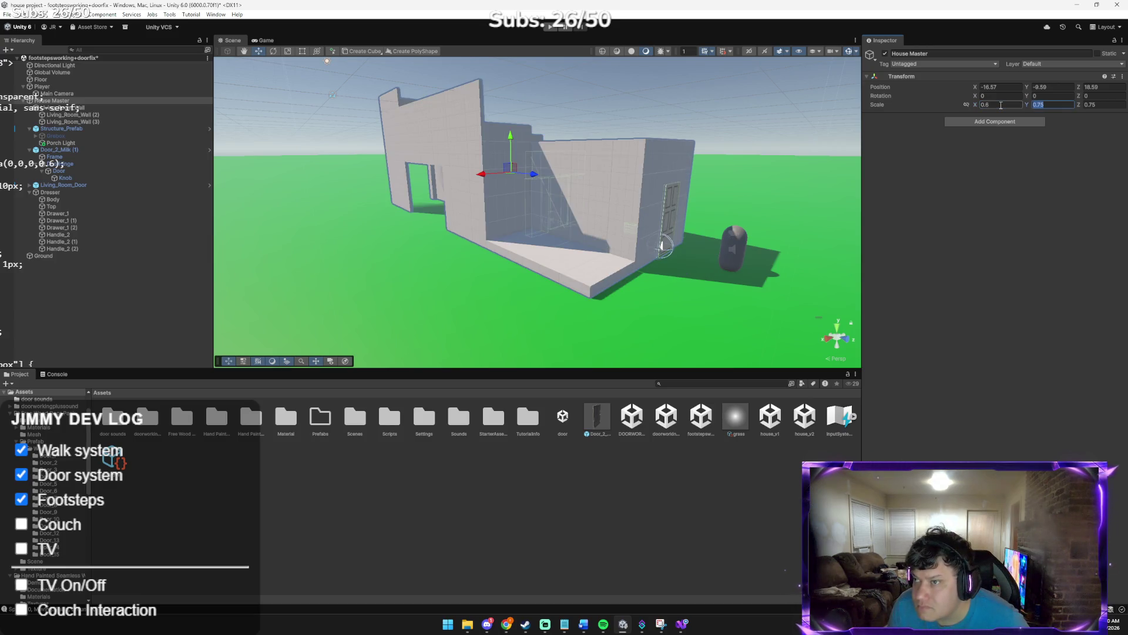
{"action": "type", "text": "0.6"}
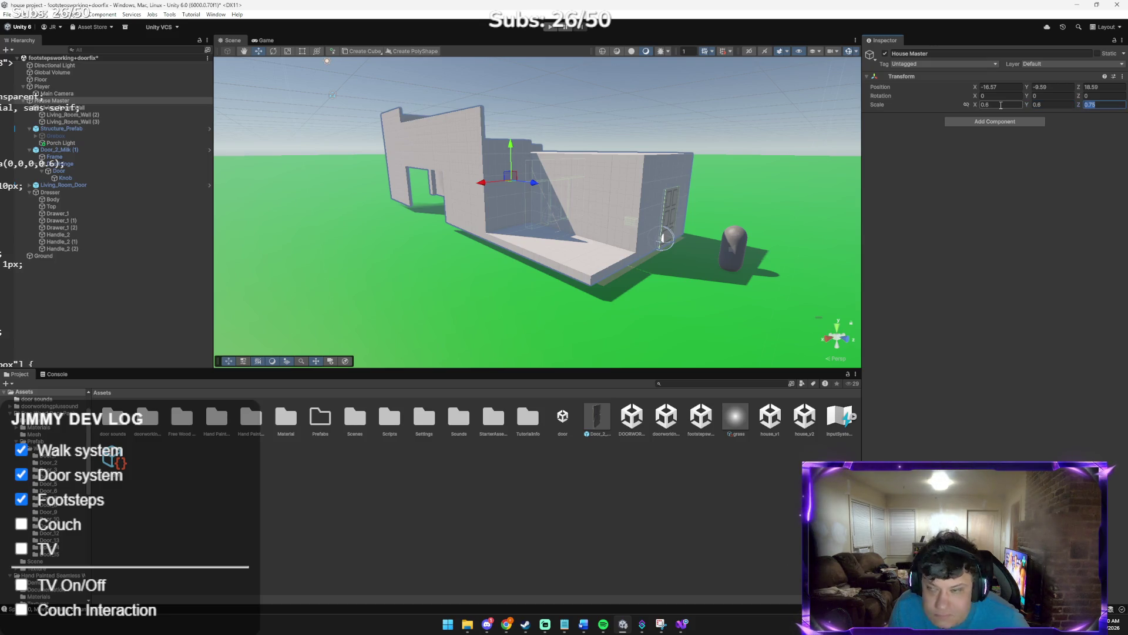
{"action": "key", "text": "Tab"}
{"action": "type", "text": "0.6"}
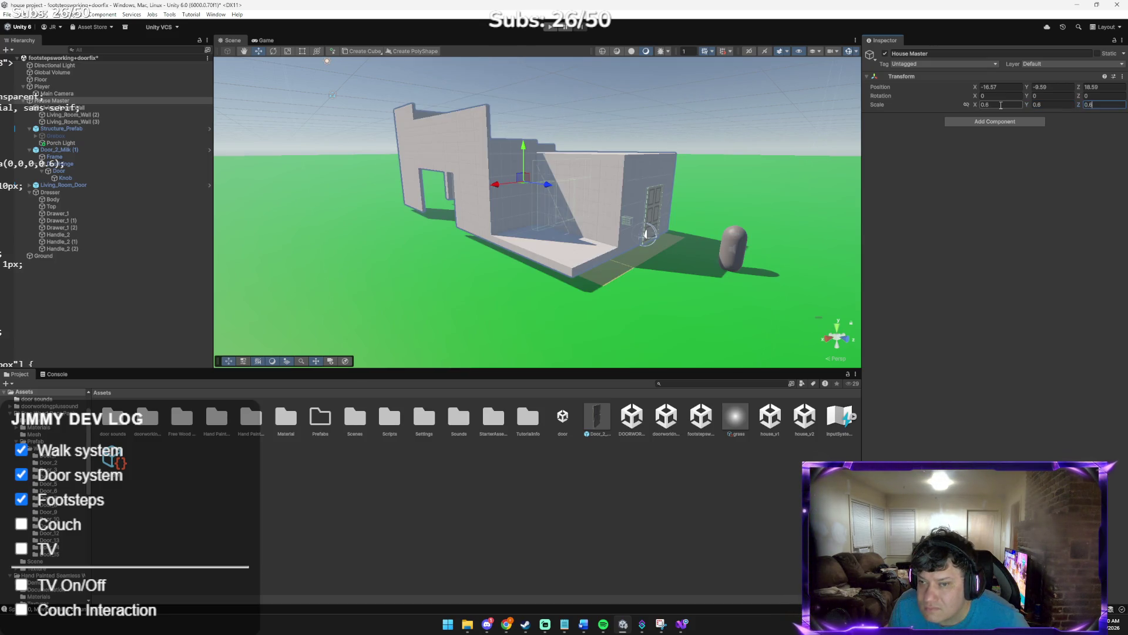
Move House Master to Position Y -10.44, Z 20.88 and start a play test
{"action": "left_click_drag", "start_coordinate": [525, 150], "coordinate": [531, 153]}
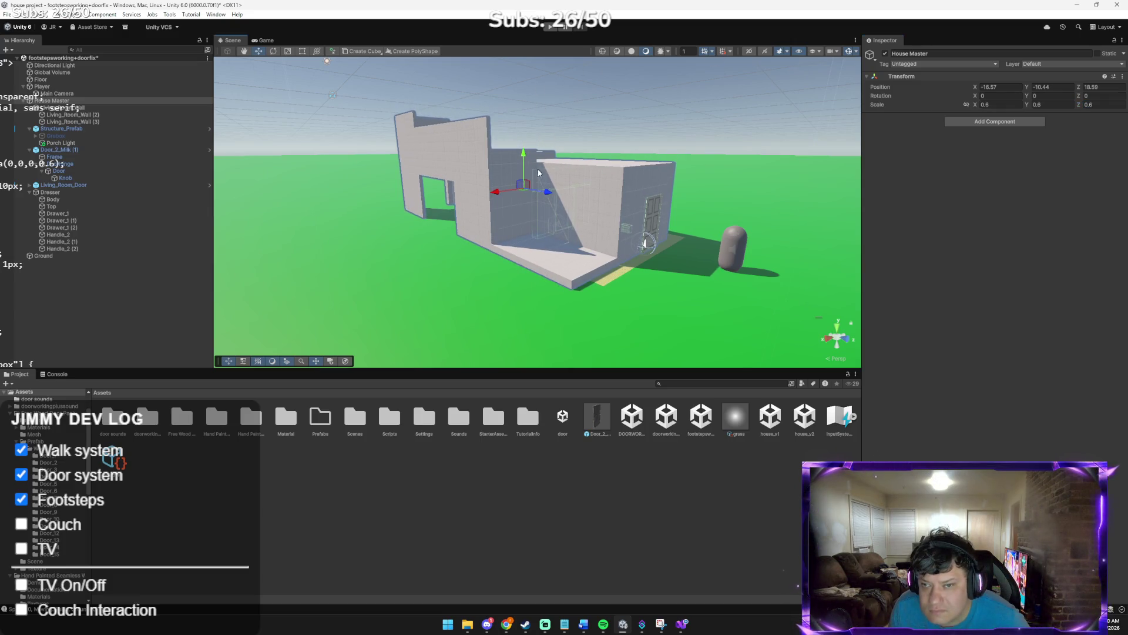
{"action": "left_click_drag", "start_coordinate": [546, 199], "coordinate": [557, 203]}
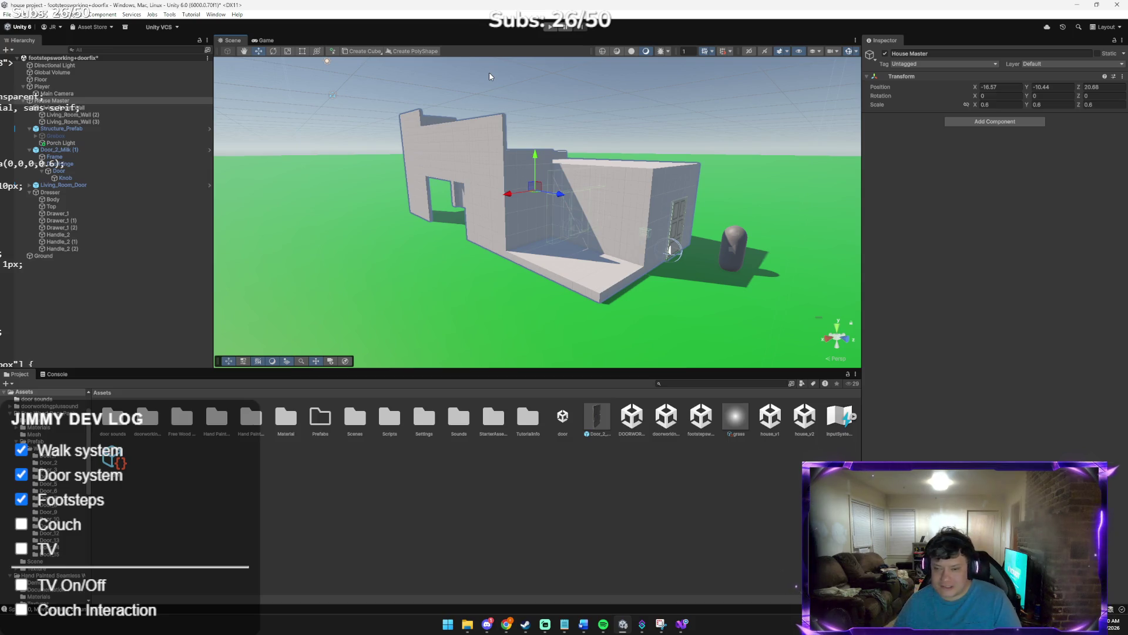
{"action": "left_click", "coordinate": [553, 27]}
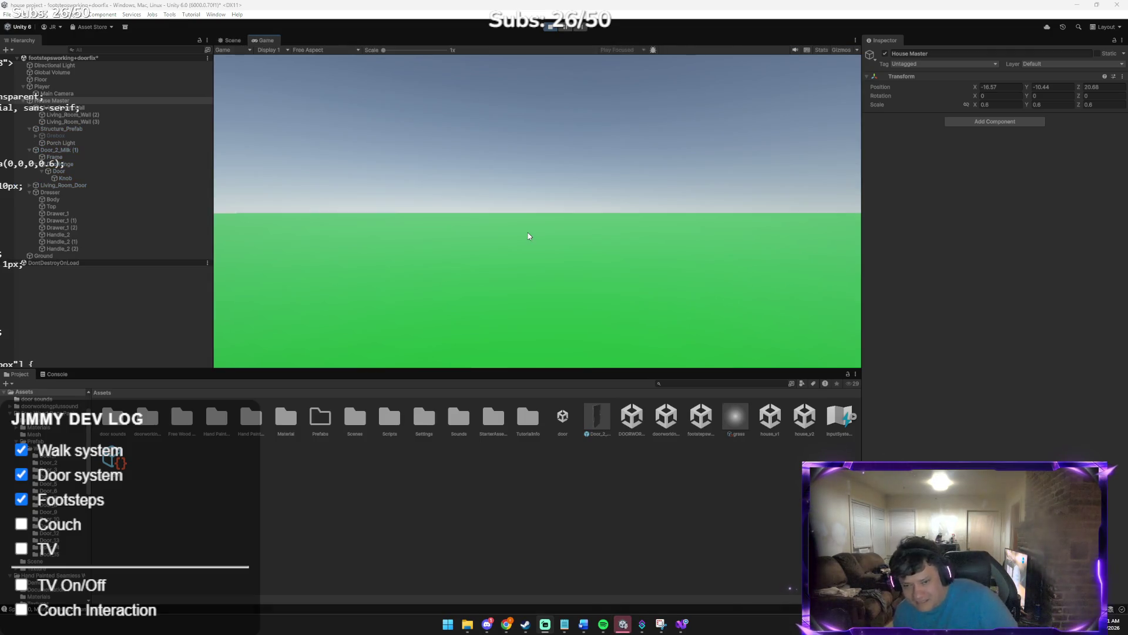
Walk the player in through the front door and the next door, then shut it
{"action": "left_click", "coordinate": [523, 232]}
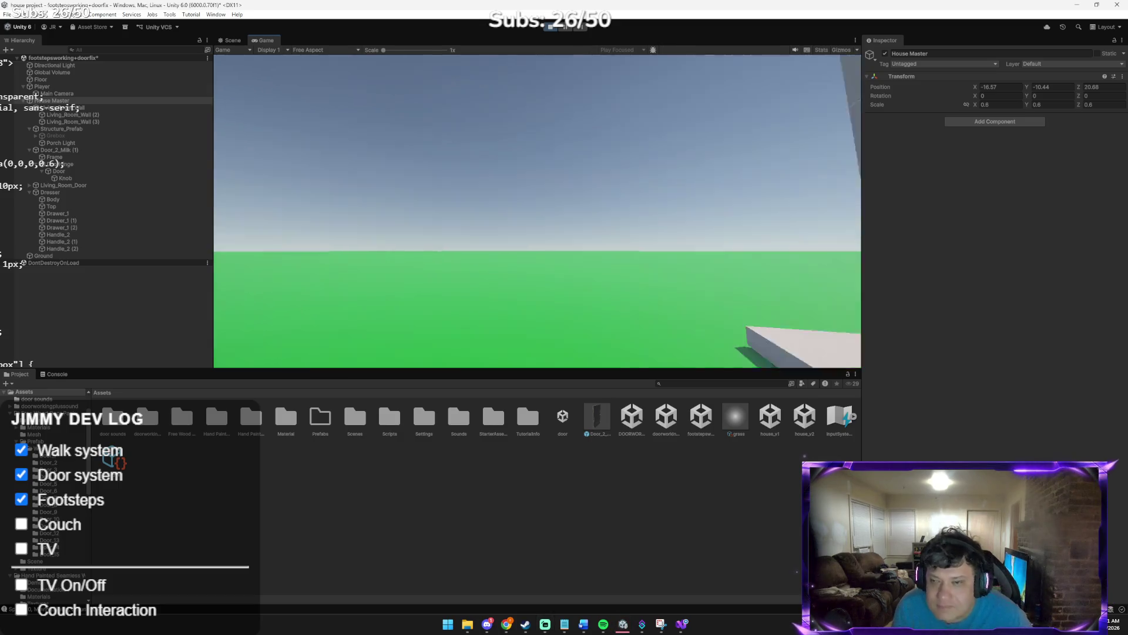
{"action": "key", "text": "w"}
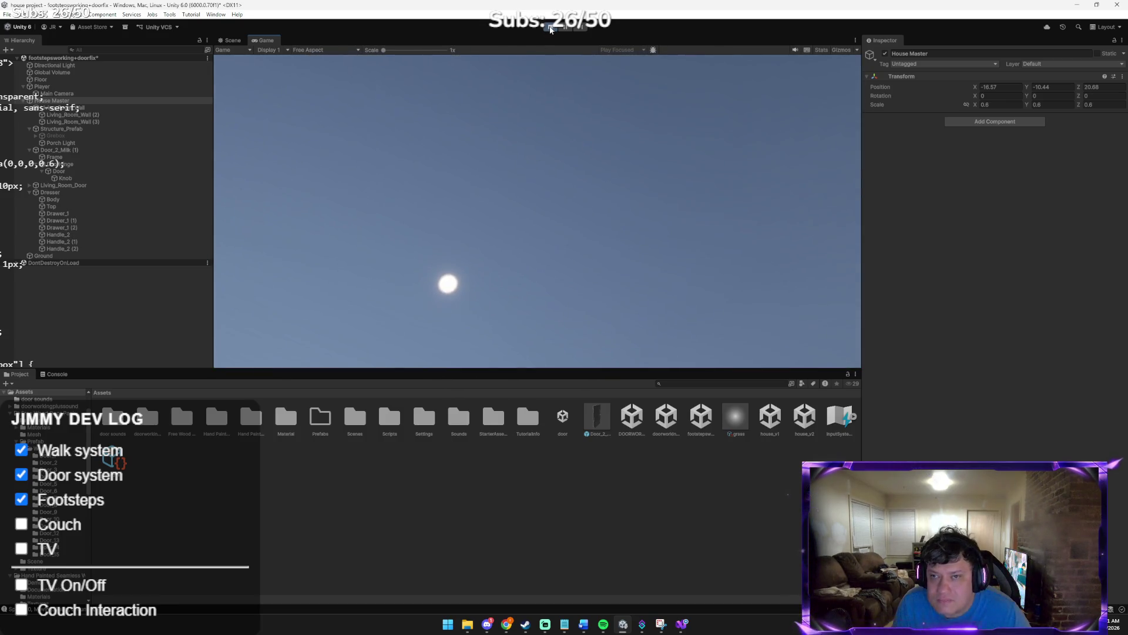
{"action": "key", "text": "w"}
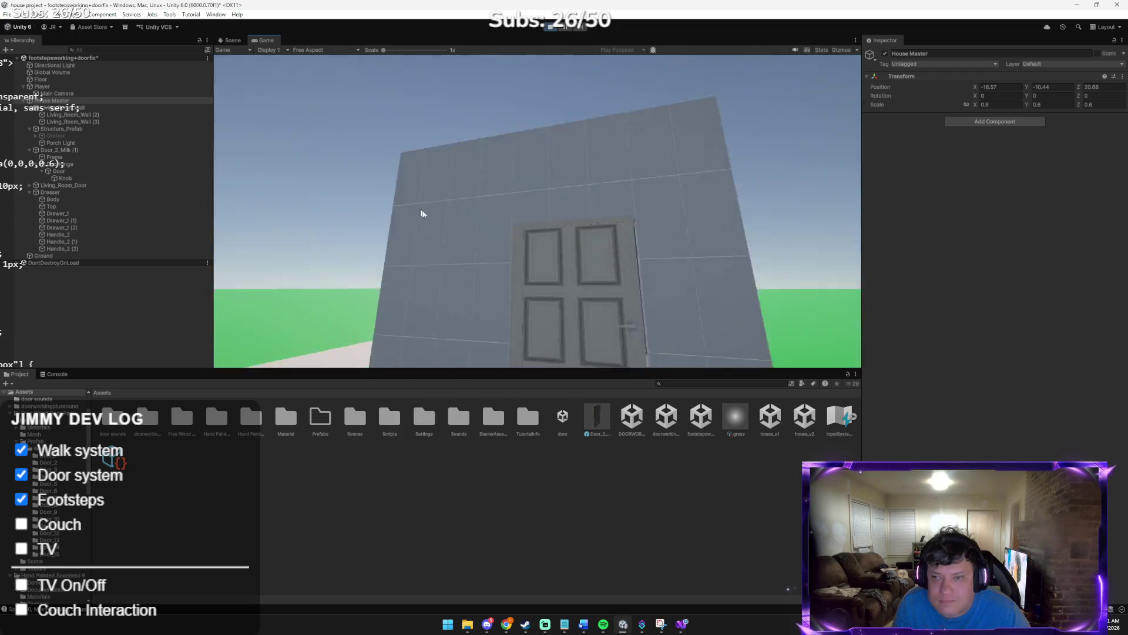
{"action": "key", "text": "e"}
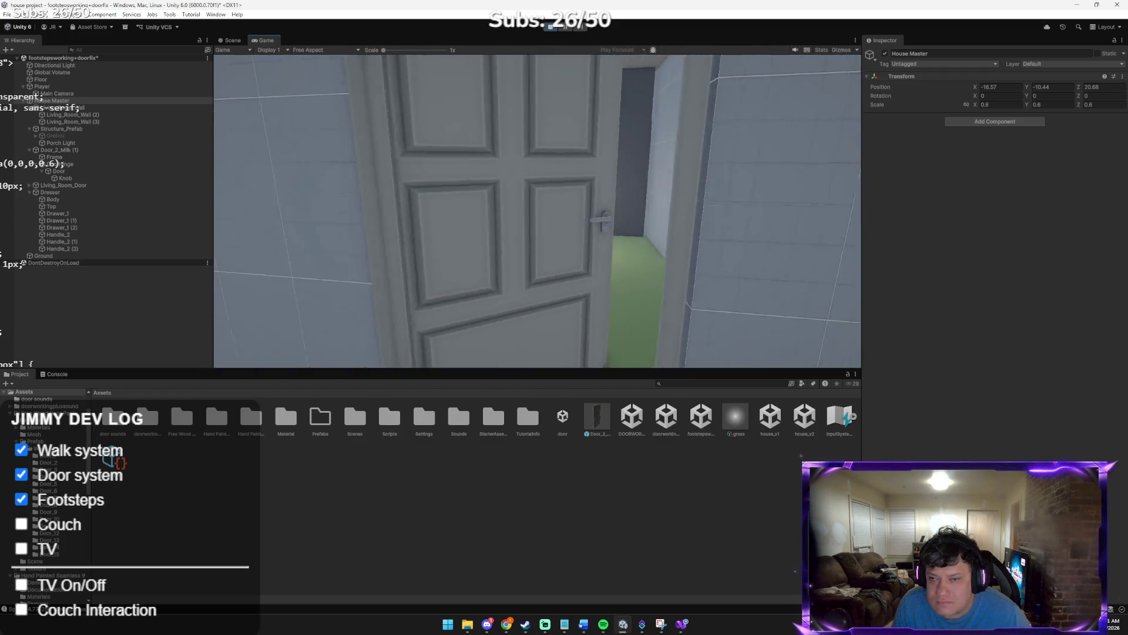
{"action": "key", "text": "e"}
{"action": "key", "text": "e"}
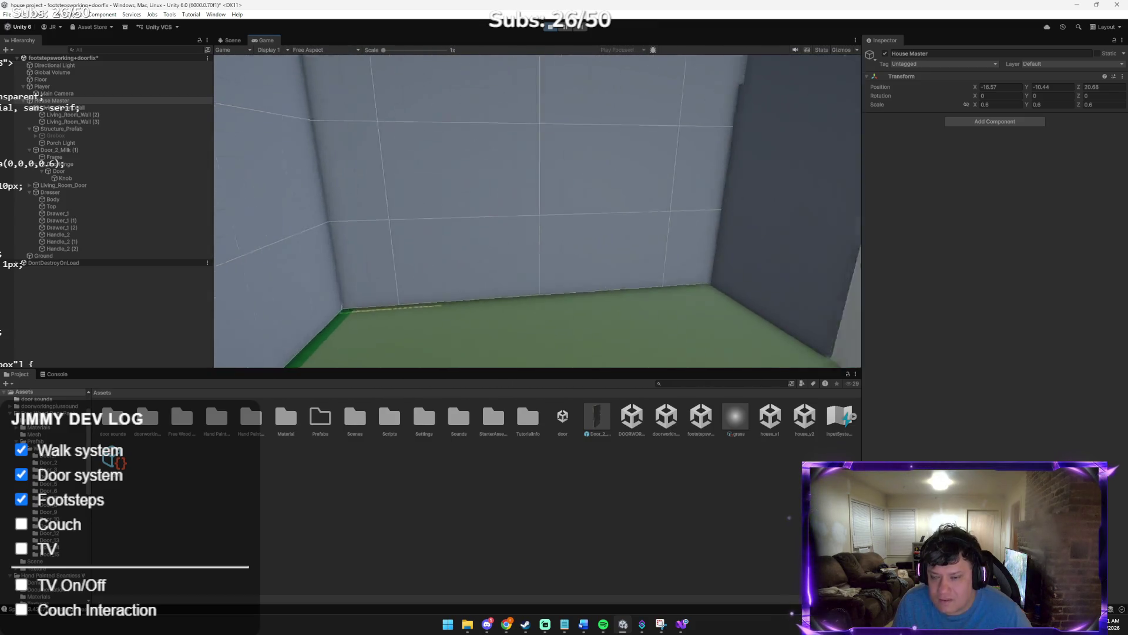
{"action": "key", "text": "w"}
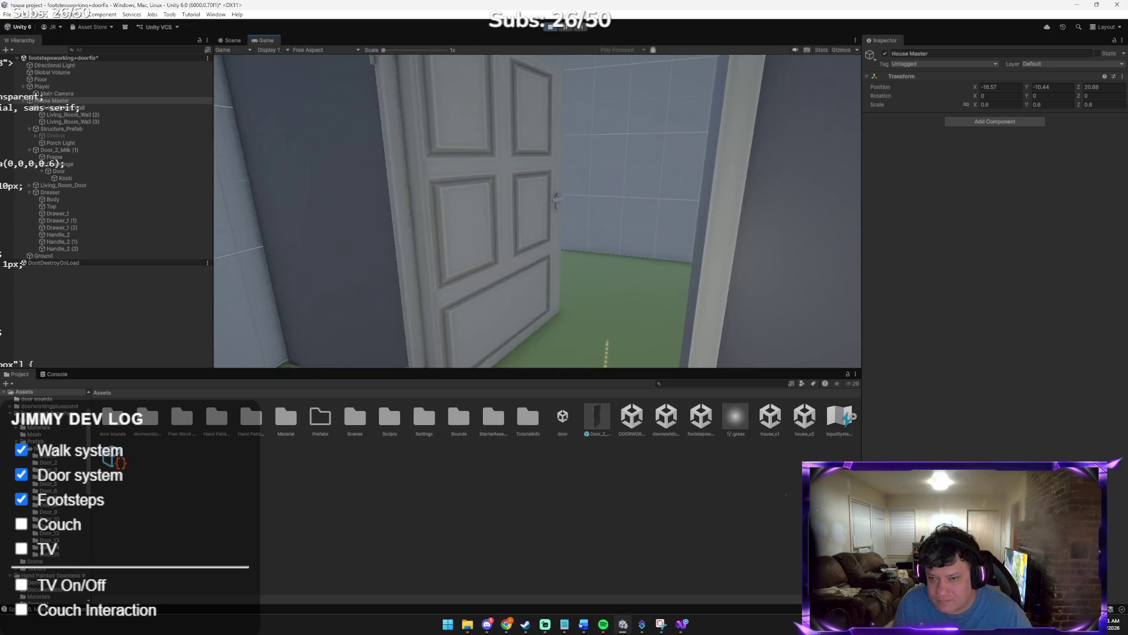
{"action": "key", "text": "e"}
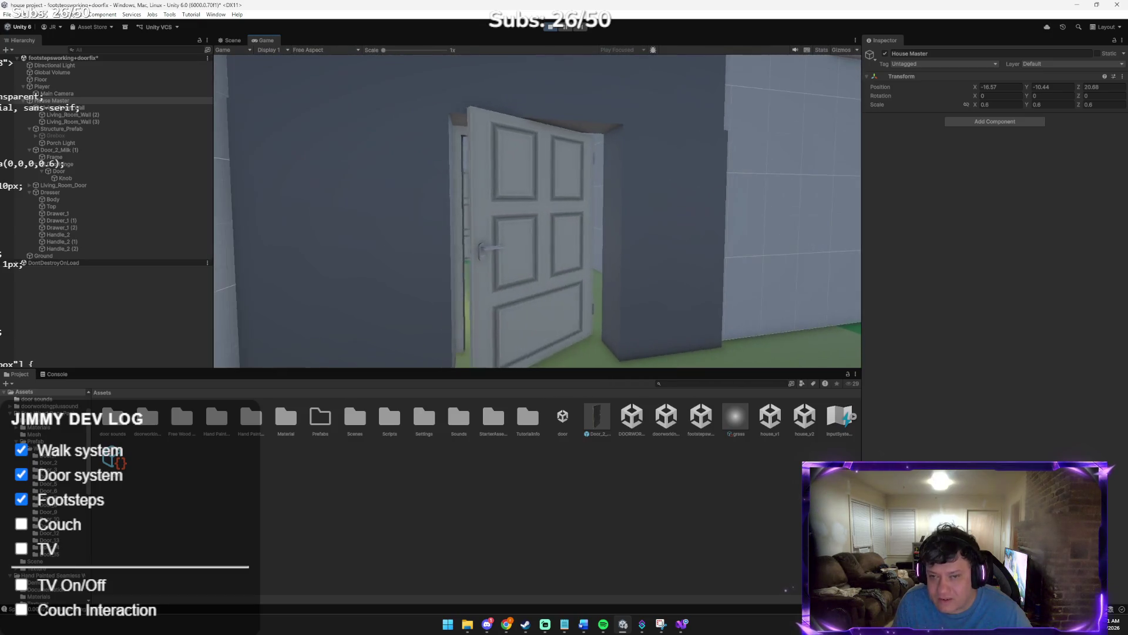
Open the next closed door to view the room, then close it and back away
{"action": "key", "text": "w"}
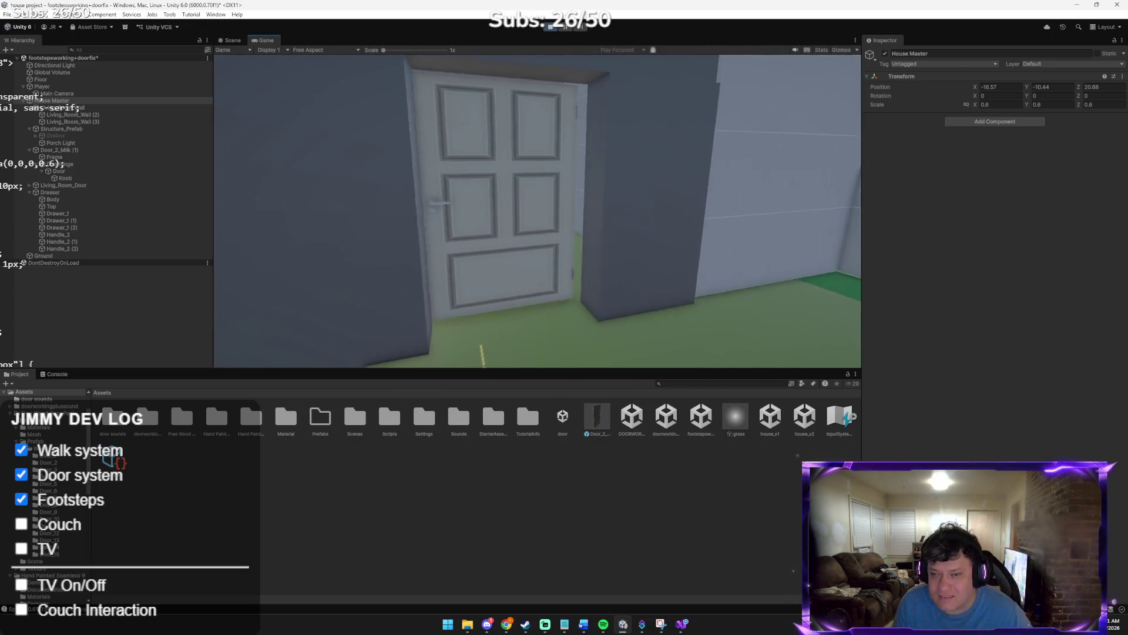
{"action": "key", "text": "w"}
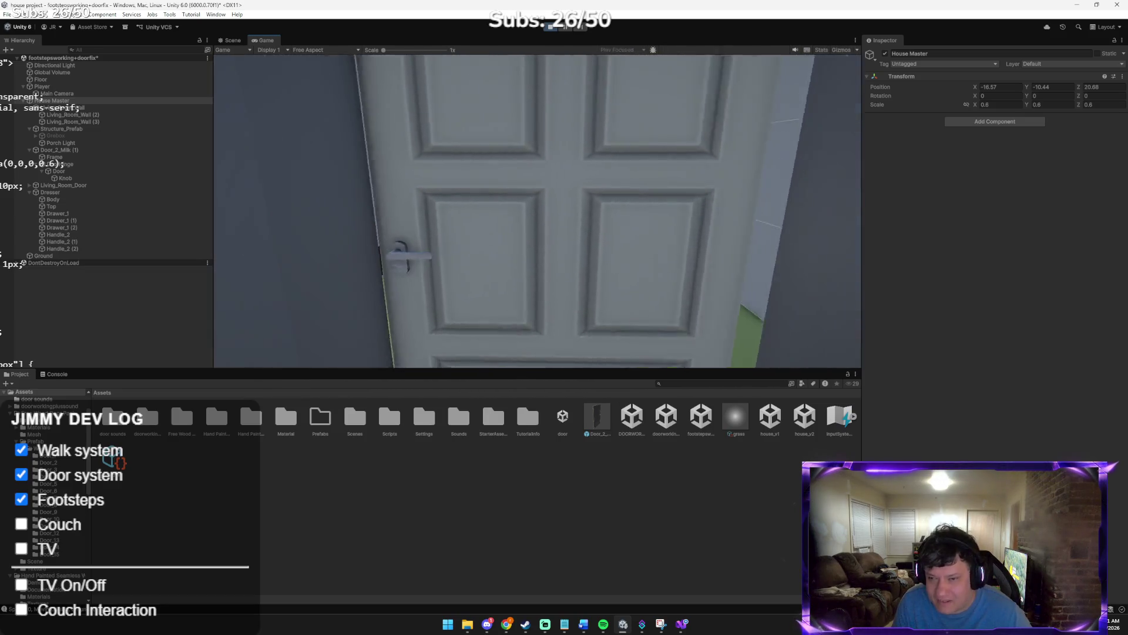
{"action": "key", "text": "e"}
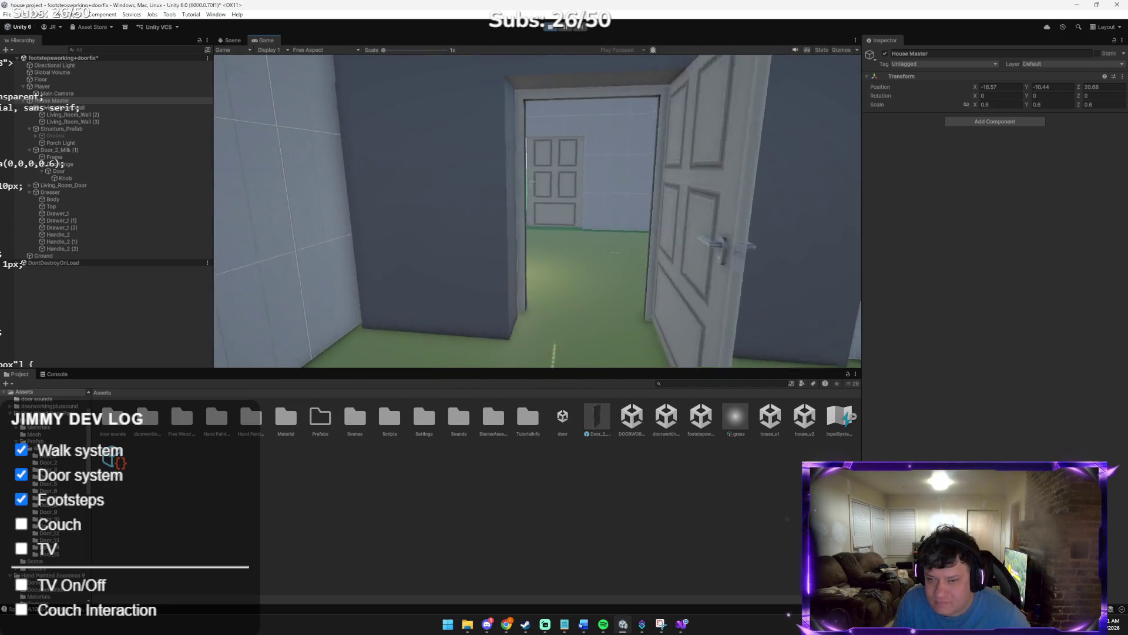
{"action": "key", "text": "e"}
{"action": "key", "text": "s"}
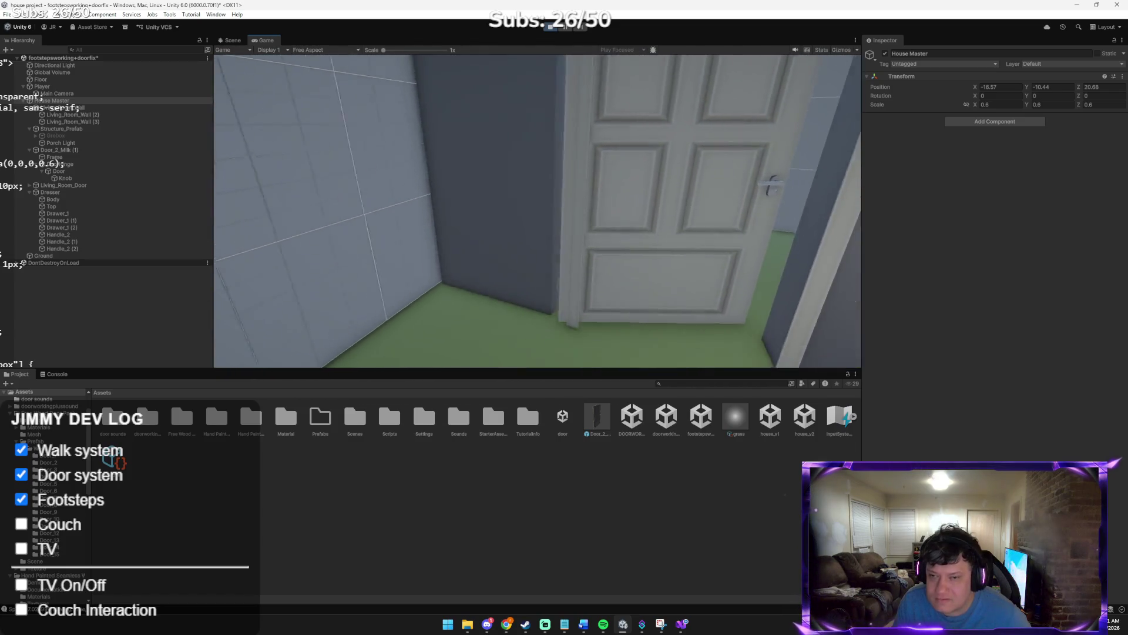
Walk over to inspect the dresser against the wall, then stop the play test
{"action": "key", "text": "s"}
{"action": "key", "text": "a"}
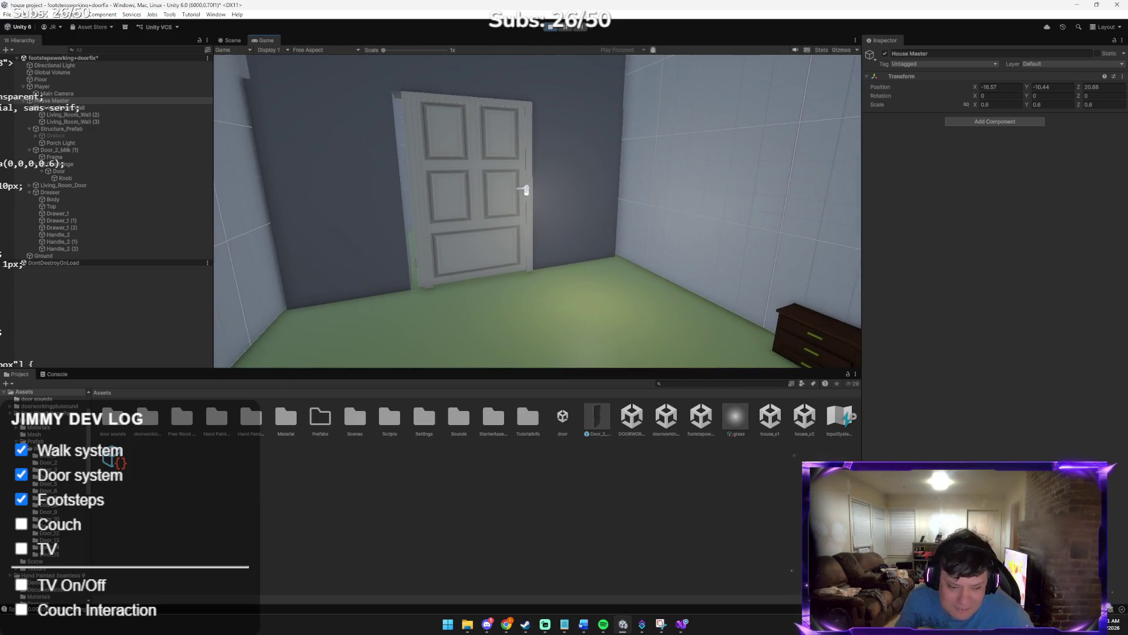
{"action": "key", "text": "w"}
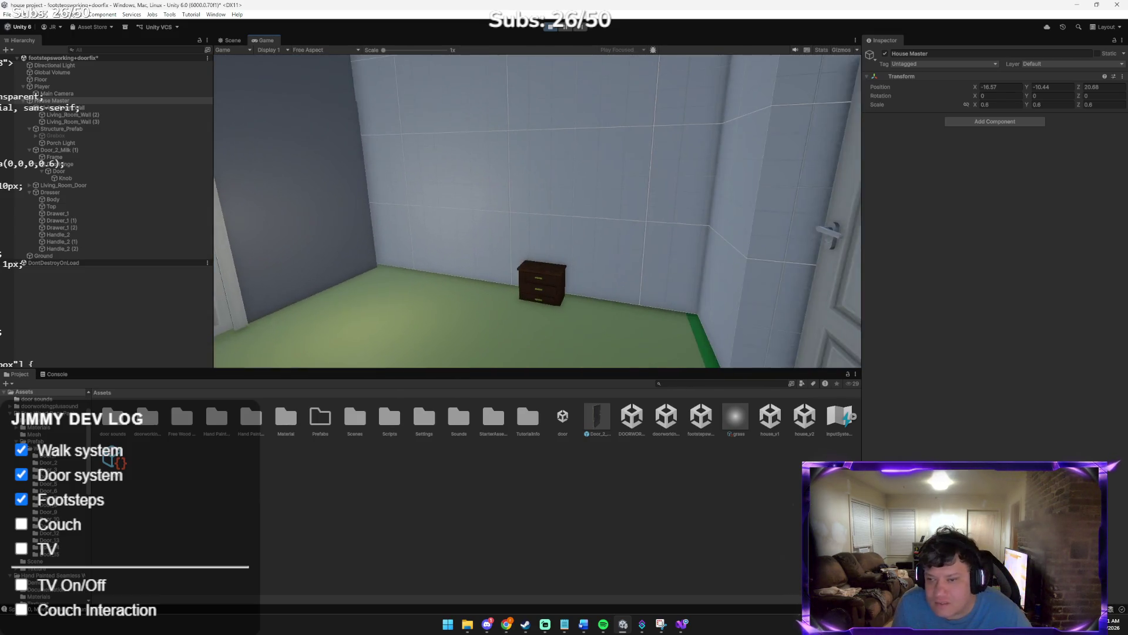
{"action": "key", "text": "s"}
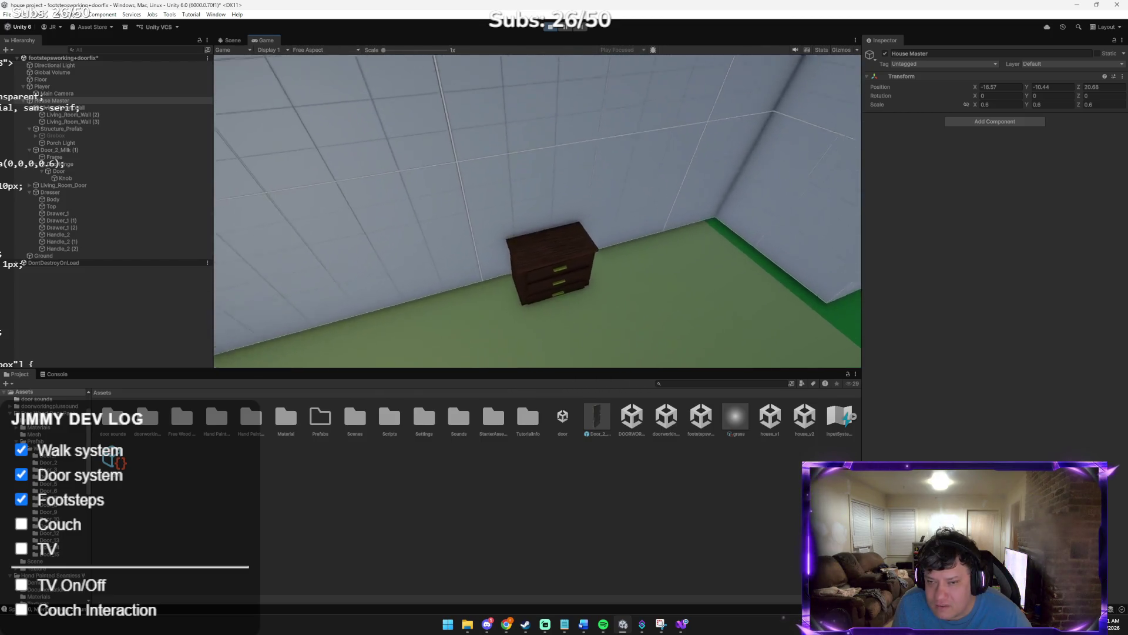
{"action": "key", "text": "s"}
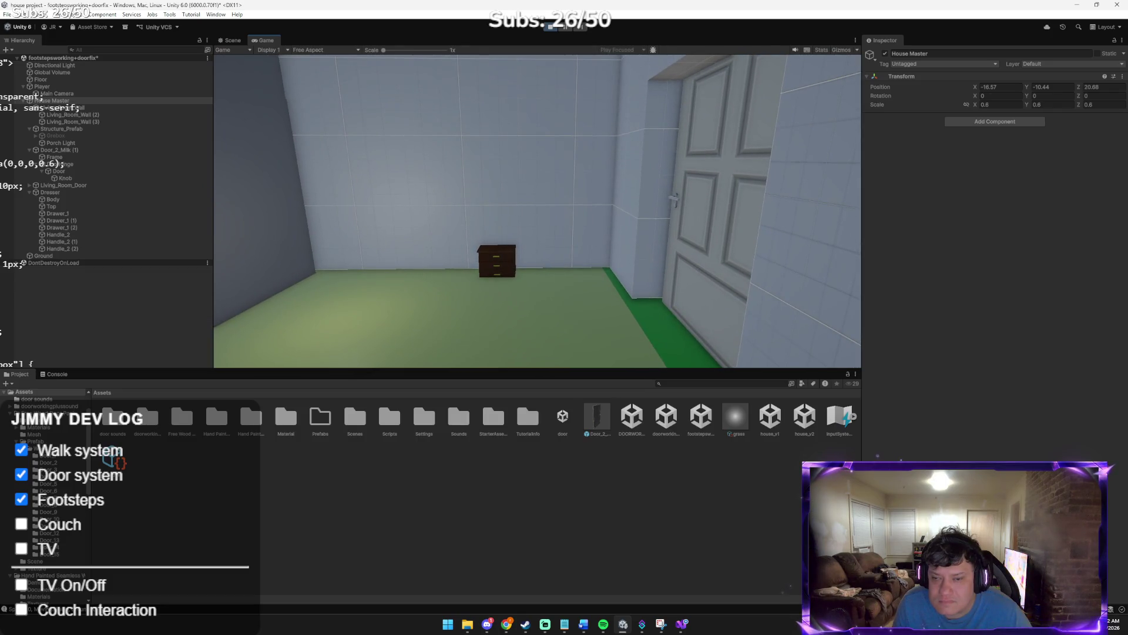
{"action": "mouse_move", "coordinate": [579, 134]}
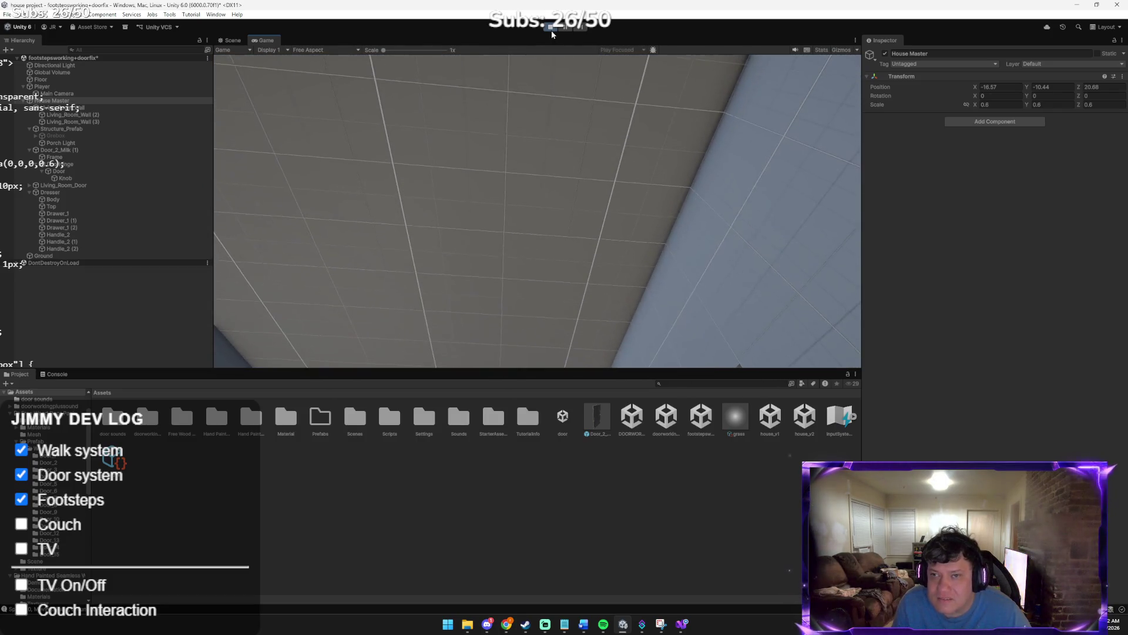
{"action": "left_click", "coordinate": [551, 28]}
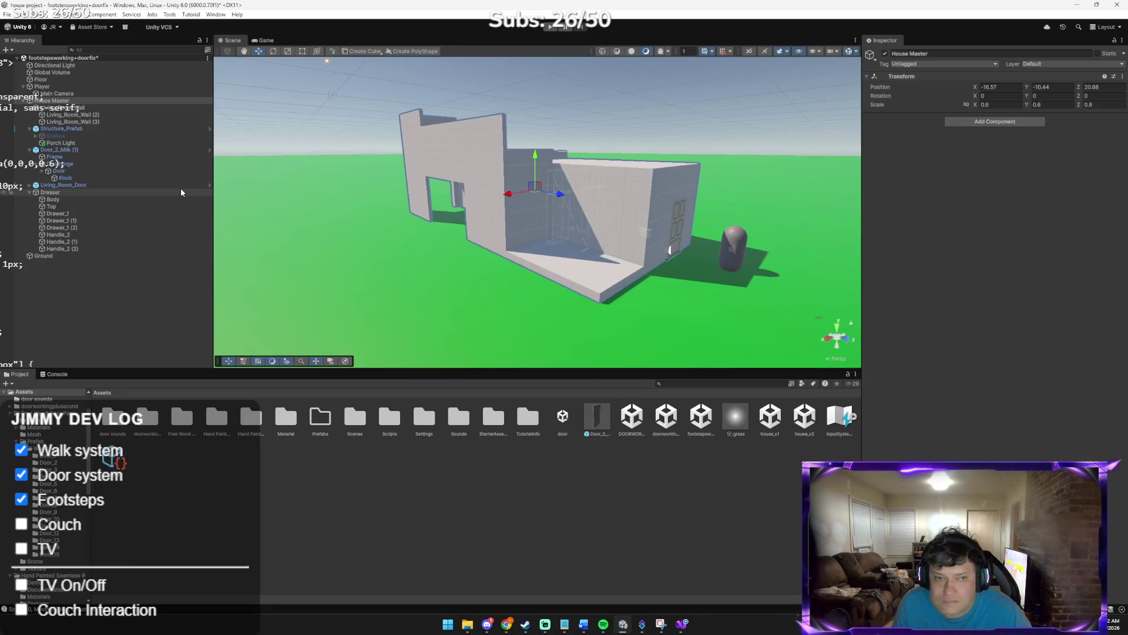
Frame the Dresser and set its Scale X to 1.5
{"action": "left_click", "coordinate": [103, 193]}
{"action": "double_click", "coordinate": [104, 192]}
{"action": "left_click_drag", "start_coordinate": [223, 193], "coordinate": [523, 200]}
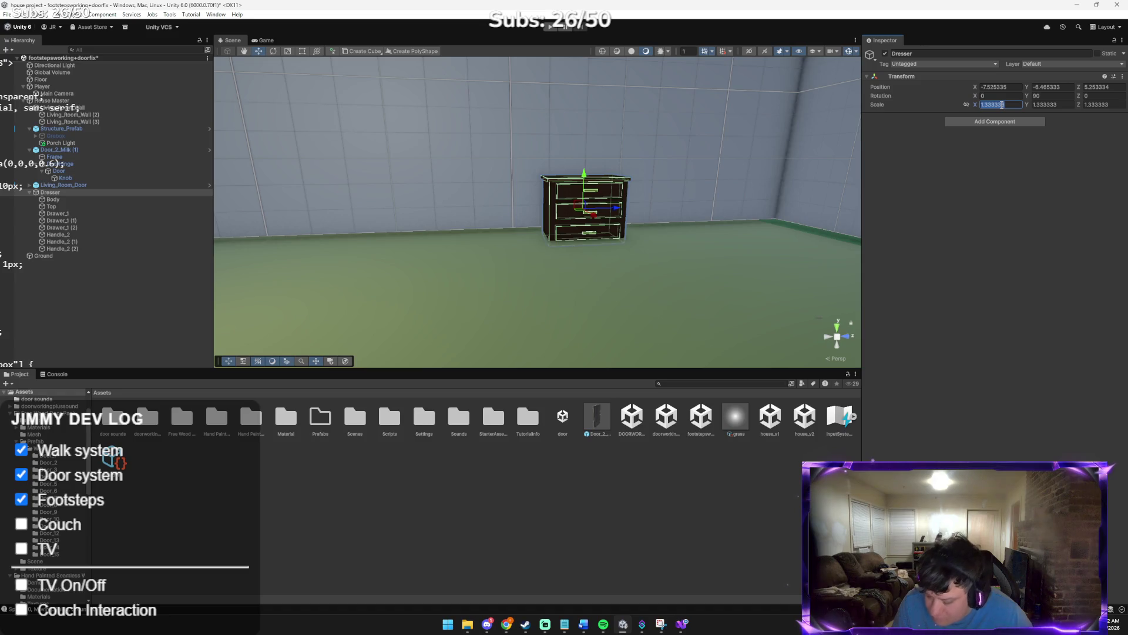
{"action": "type", "text": "1.5"}
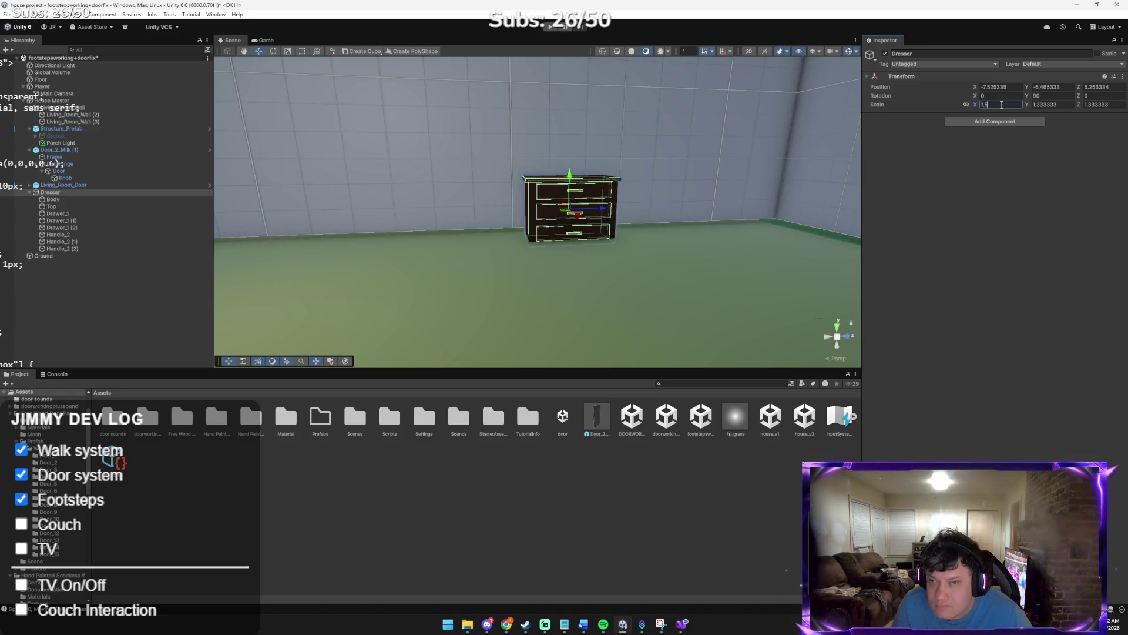
{"action": "mouse_move", "coordinate": [682, 168]}
{"action": "left_mouse_down"}
{"action": "mouse_move", "coordinate": [622, 156]}
{"action": "mouse_move", "coordinate": [635, 157]}
{"action": "left_mouse_up"}
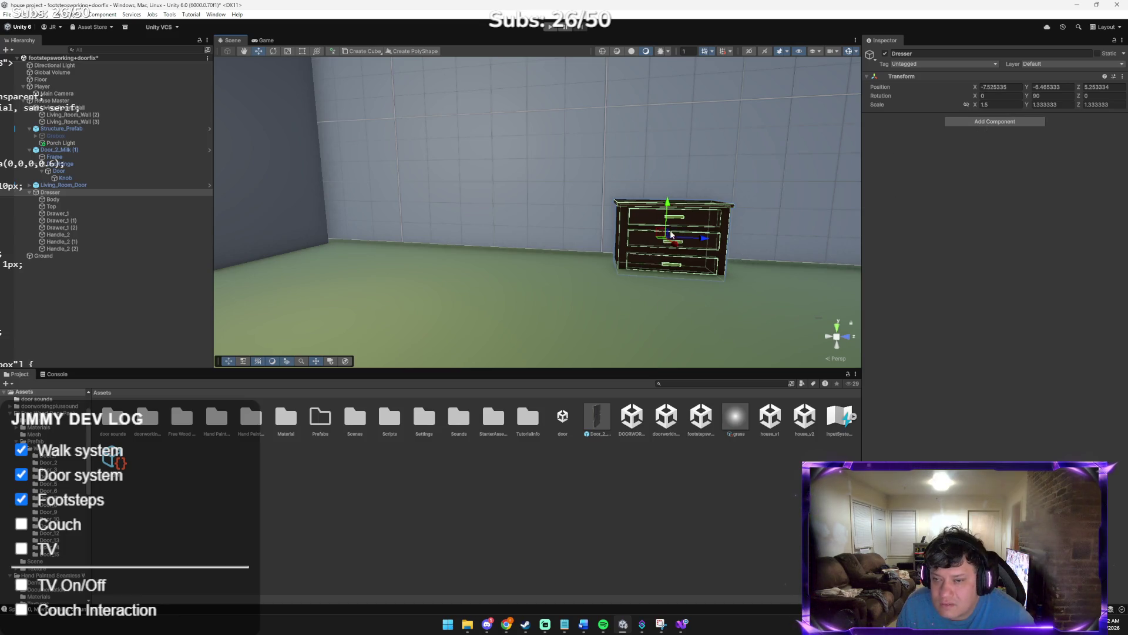
{"action": "left_click", "coordinate": [1050, 106]}
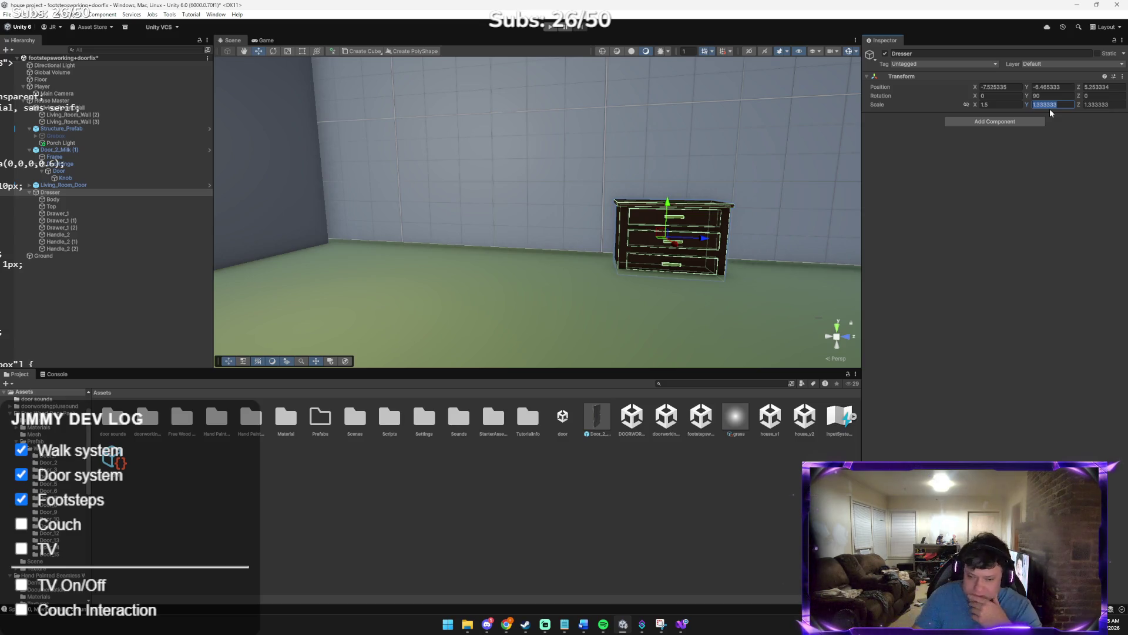
{"action": "left_click", "coordinate": [487, 624]}
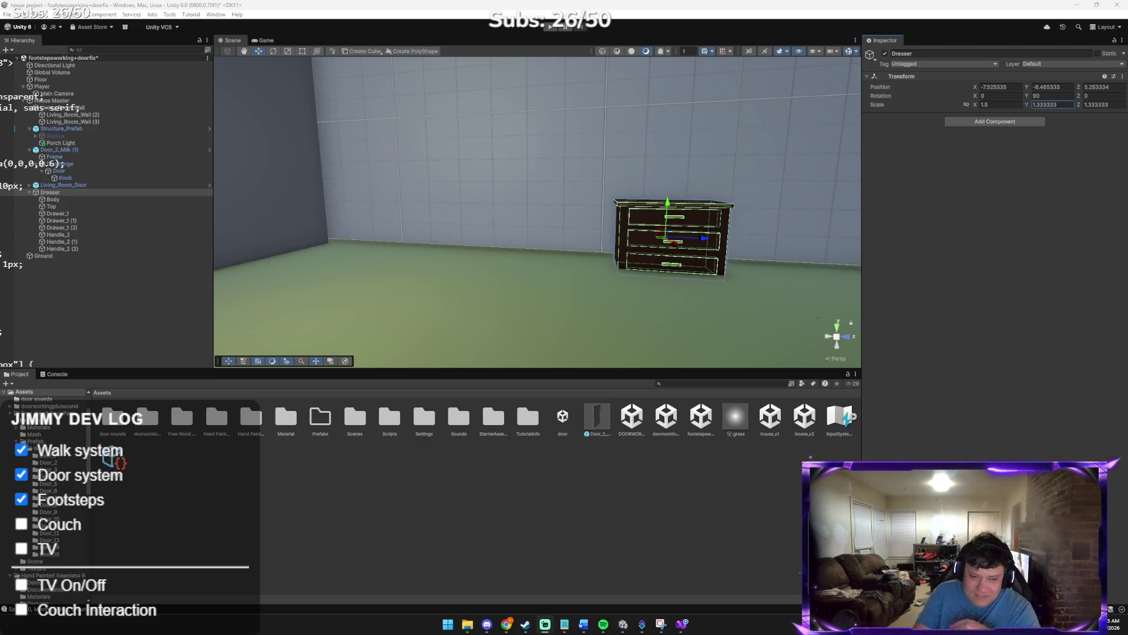
{"action": "left_click", "coordinate": [548, 250]}
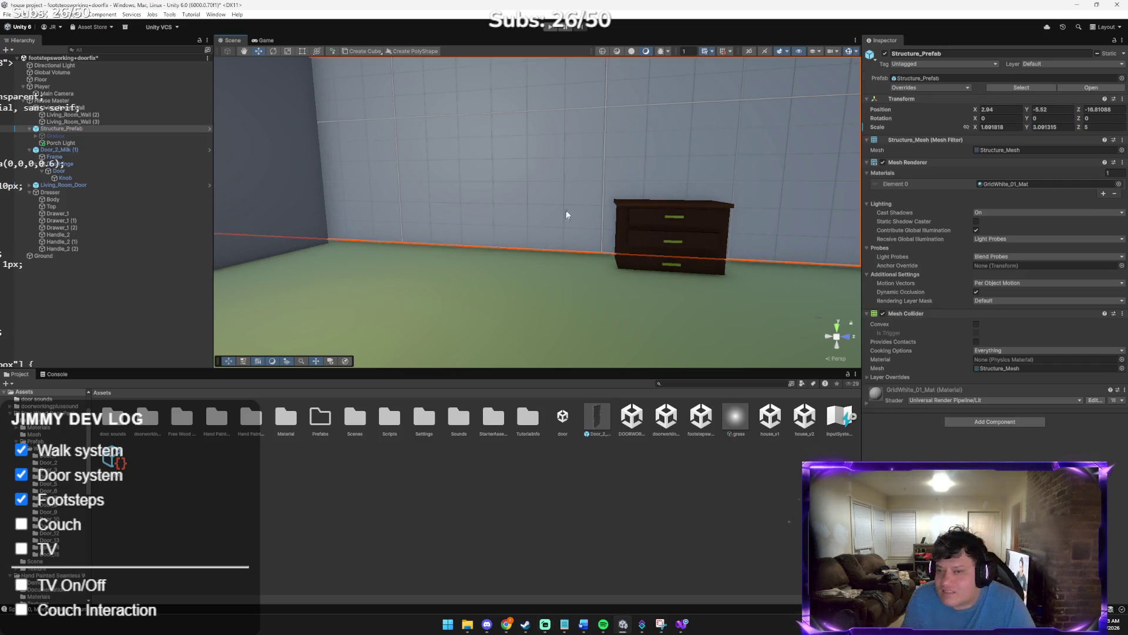
{"action": "left_click", "coordinate": [78, 194]}
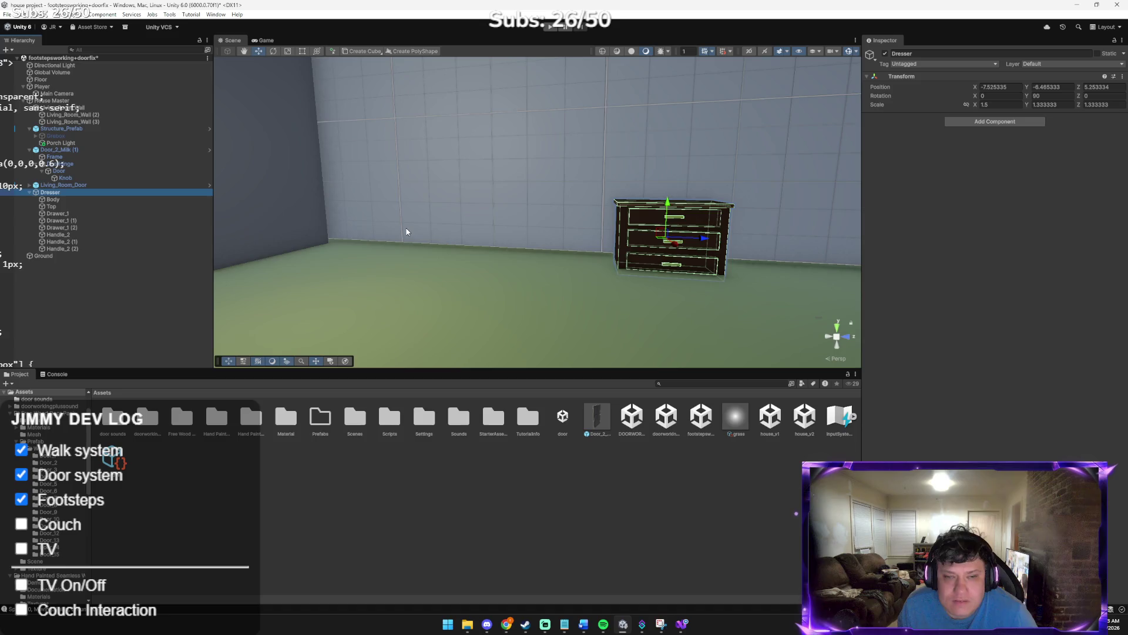
Frame the dresser, set its scale Y to 2 and Z to 1.5, and pull it from the wall
{"action": "key", "text": "f"}
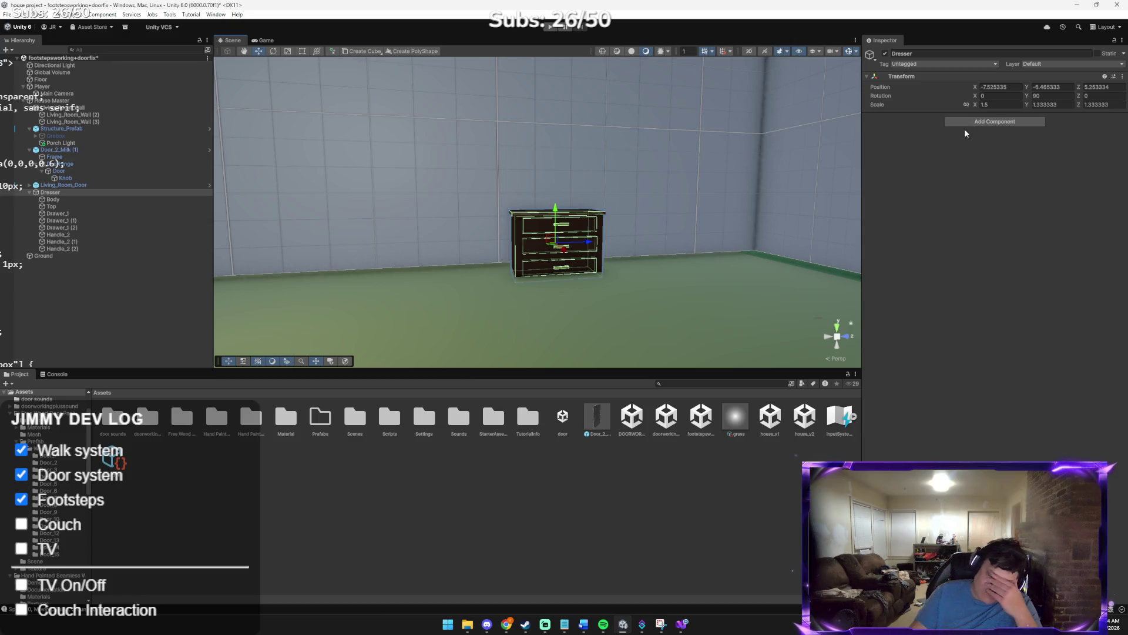
{"action": "left_click", "coordinate": [990, 105]}
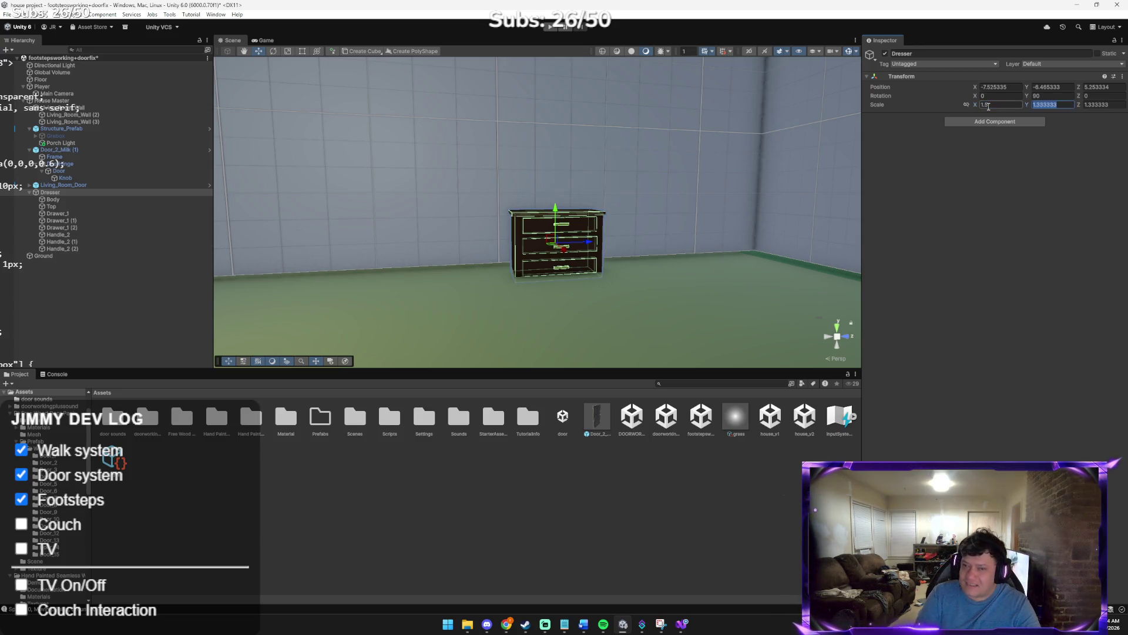
{"action": "type", "text": "2"}
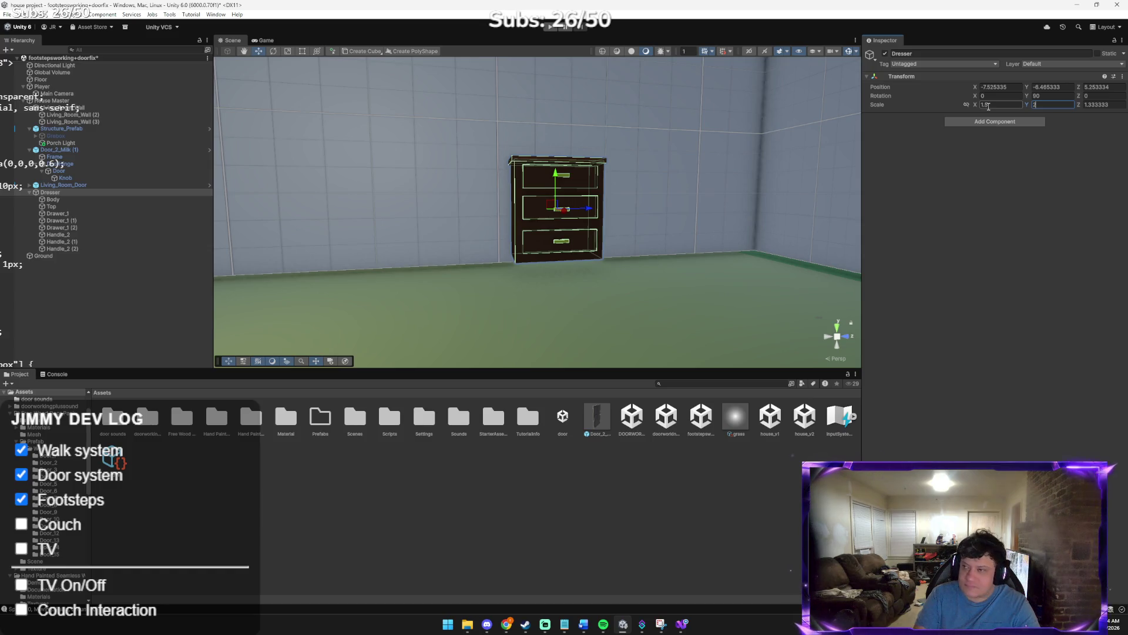
{"action": "key", "text": "Tab"}
{"action": "type", "text": "1.5"}
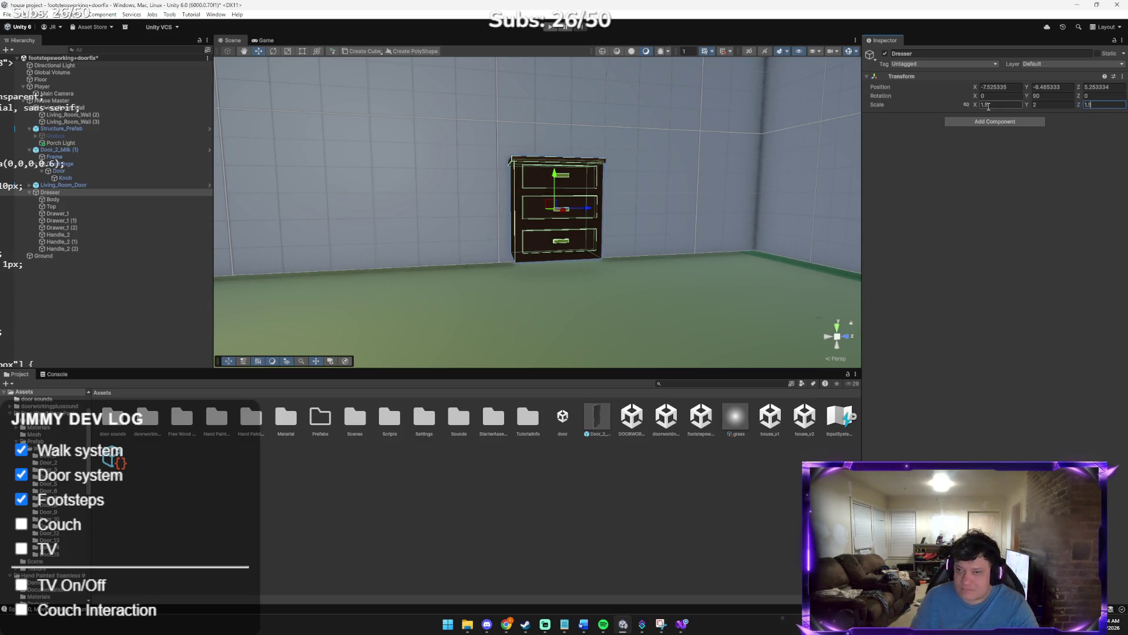
{"action": "mouse_move", "coordinate": [561, 217]}
{"action": "left_mouse_down"}
{"action": "mouse_move", "coordinate": [570, 234]}
{"action": "mouse_move", "coordinate": [570, 213]}
{"action": "mouse_move", "coordinate": [541, 214]}
{"action": "mouse_move", "coordinate": [529, 232]}
{"action": "mouse_move", "coordinate": [674, 144]}
{"action": "mouse_move", "coordinate": [629, 257]}
{"action": "left_mouse_up"}
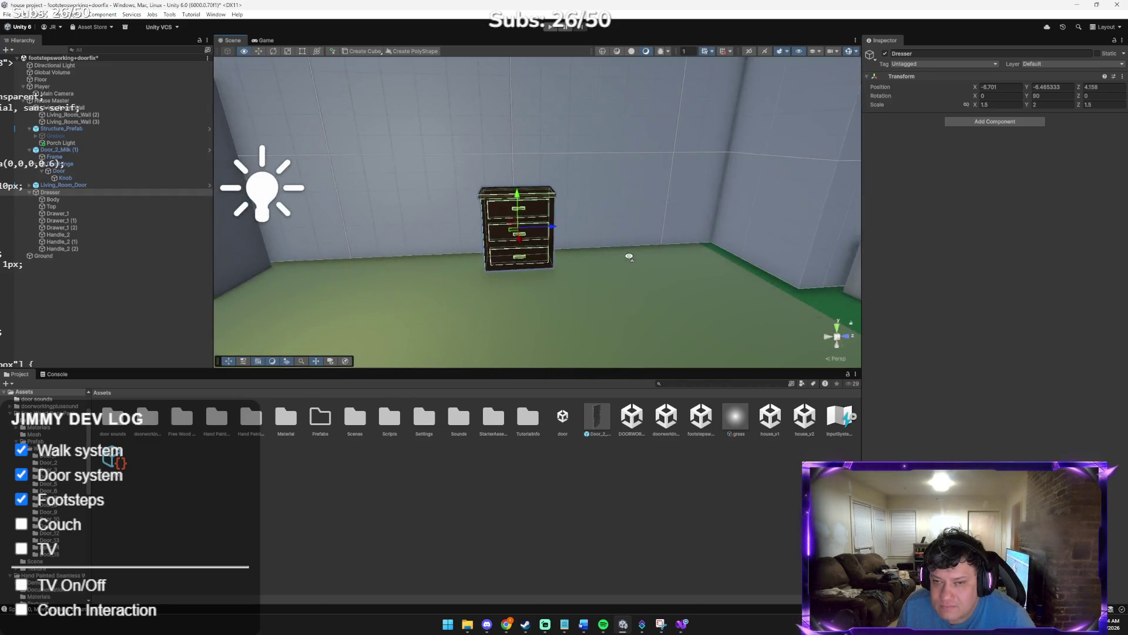
Slide the dresser along the wall and back against it, then orbit to check it near the door
{"action": "mouse_move", "coordinate": [554, 227]}
{"action": "left_mouse_down"}
{"action": "mouse_move", "coordinate": [494, 231]}
{"action": "mouse_move", "coordinate": [503, 202]}
{"action": "left_mouse_up"}
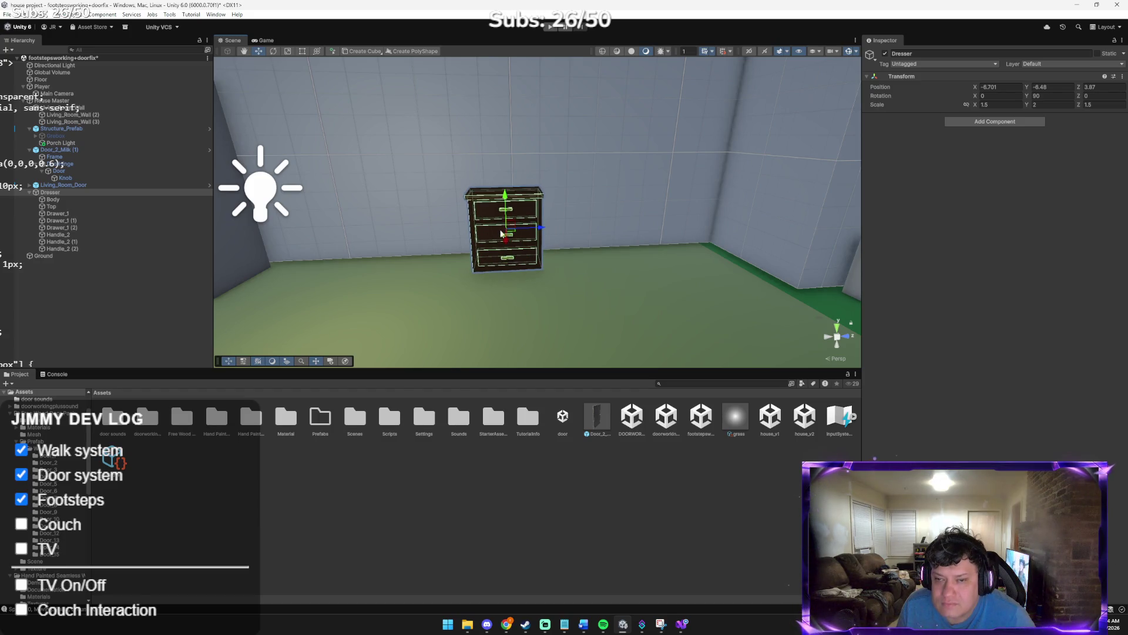
{"action": "mouse_move", "coordinate": [507, 241]}
{"action": "left_mouse_down"}
{"action": "mouse_move", "coordinate": [690, 284]}
{"action": "mouse_move", "coordinate": [391, 270]}
{"action": "mouse_move", "coordinate": [571, 256]}
{"action": "left_mouse_up"}
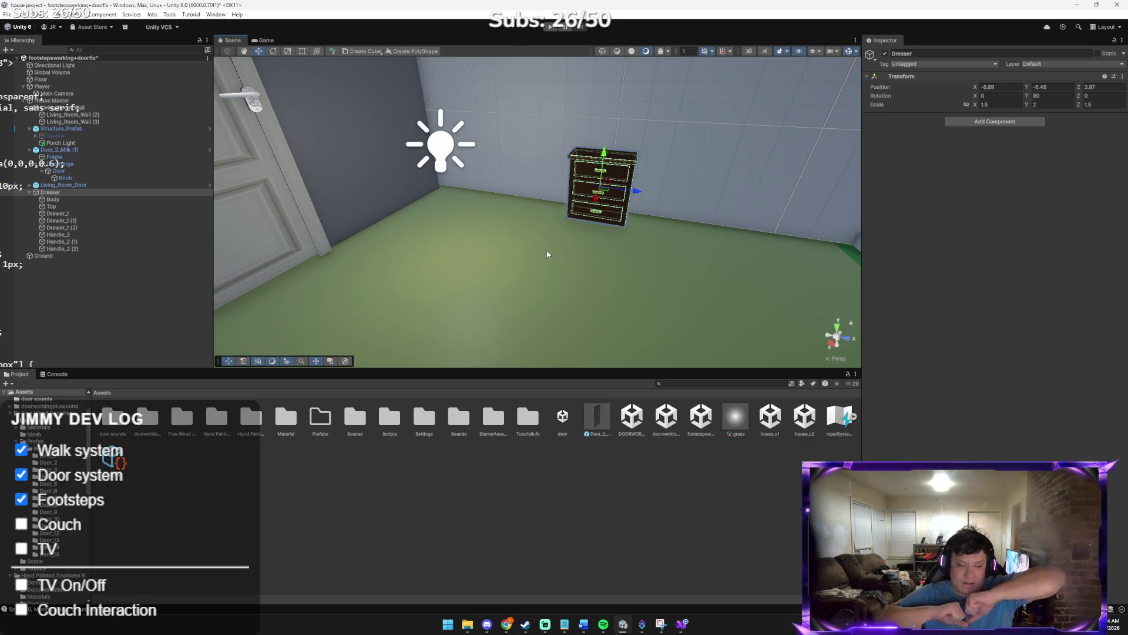
{"action": "left_click_drag", "start_coordinate": [554, 217], "coordinate": [635, 217]}
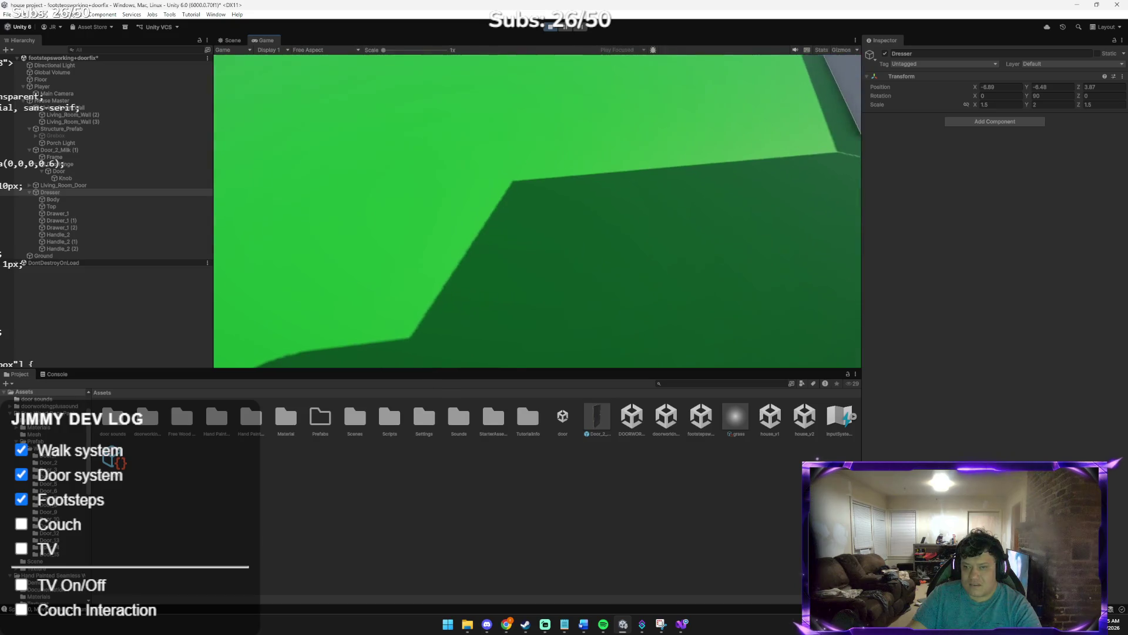
{"action": "key", "text": "w"}
{"action": "key", "text": "e"}
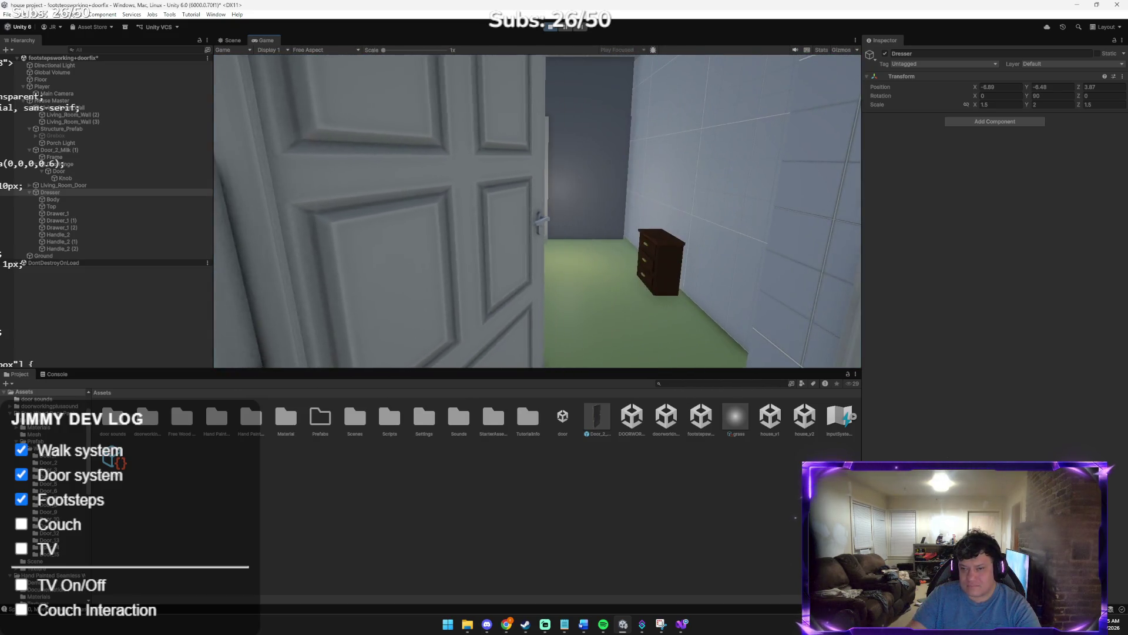
{"action": "key", "text": "w"}
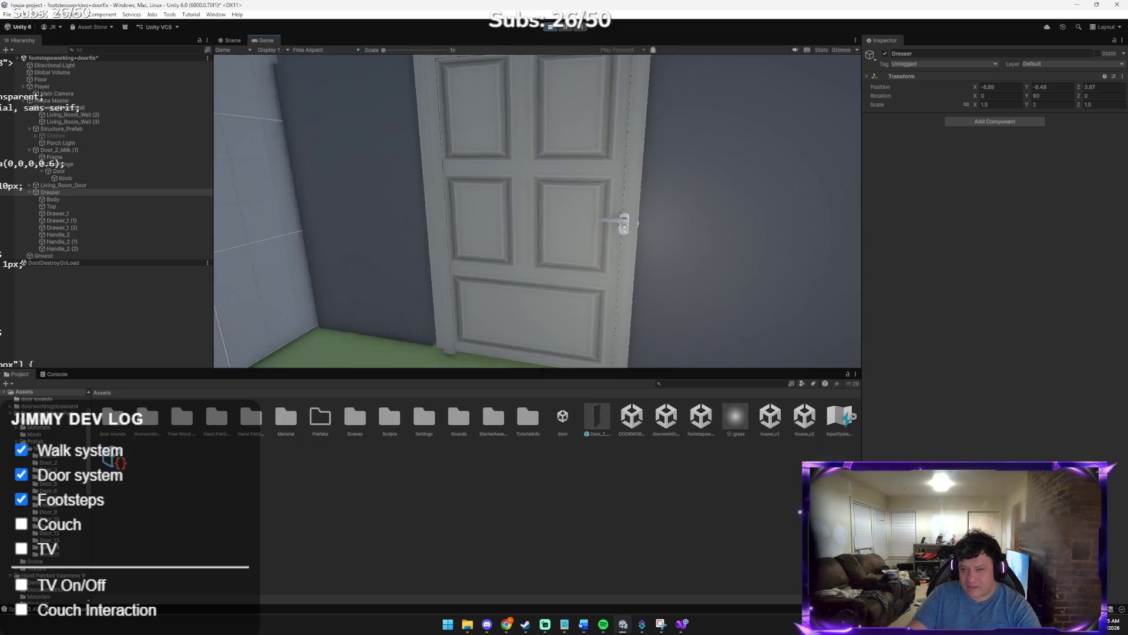
{"action": "key", "text": "w"}
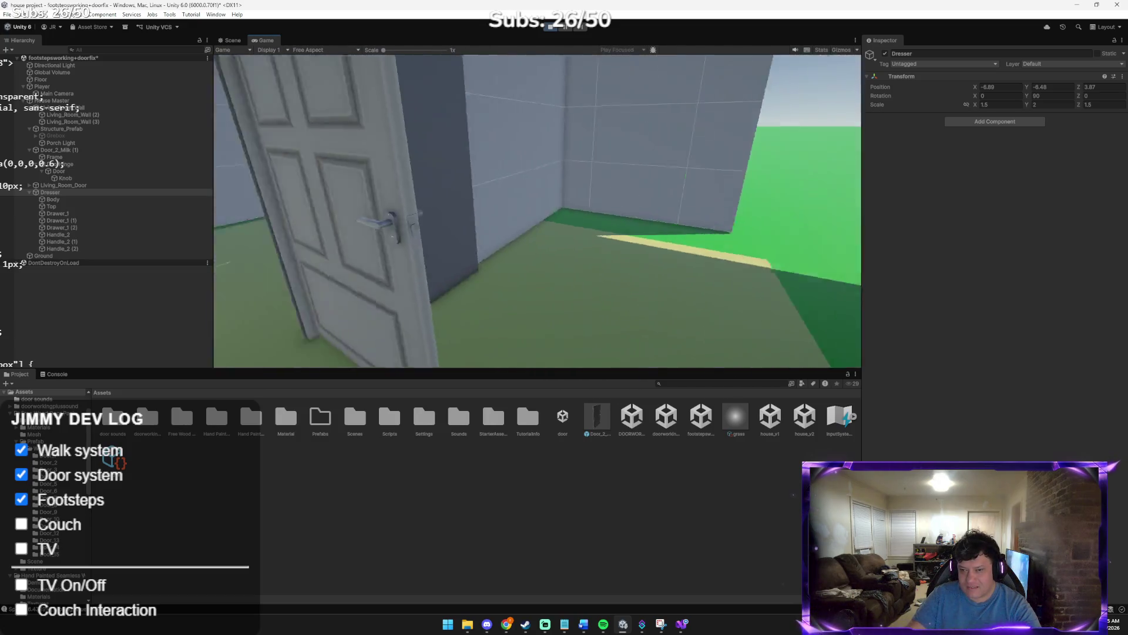
{"action": "key", "text": "w"}
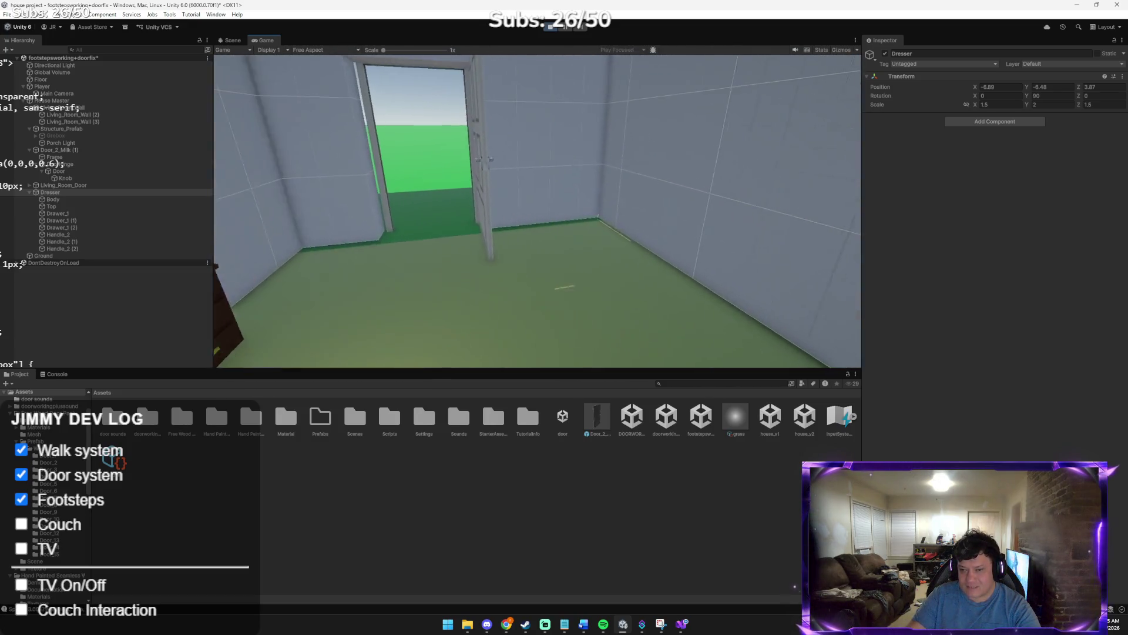
{"action": "key", "text": "w"}
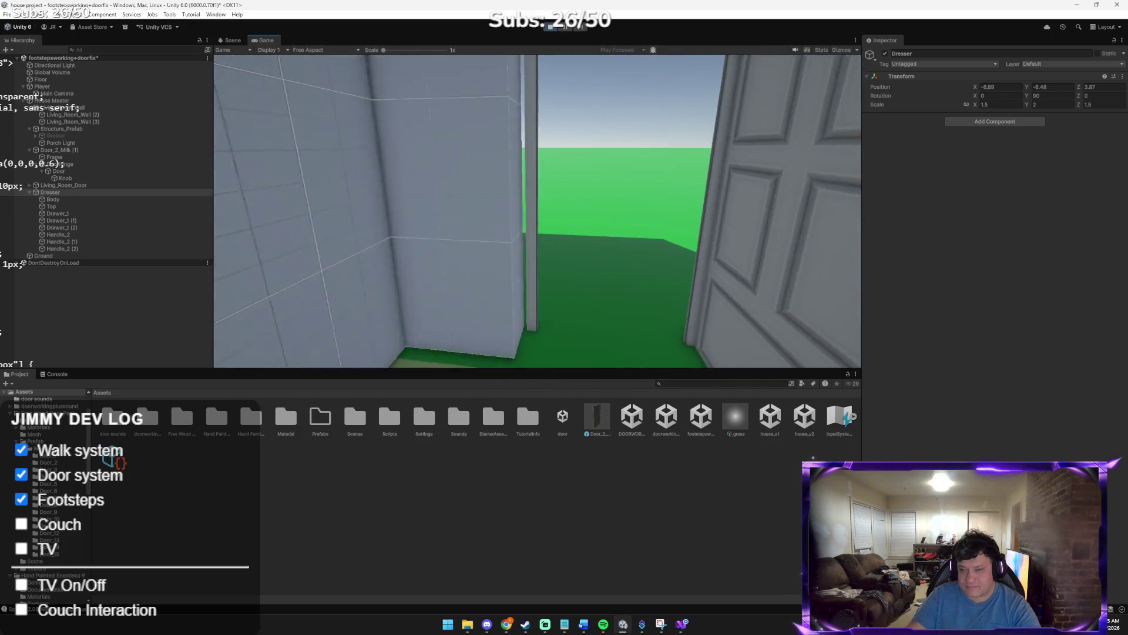
{"action": "key", "text": "w"}
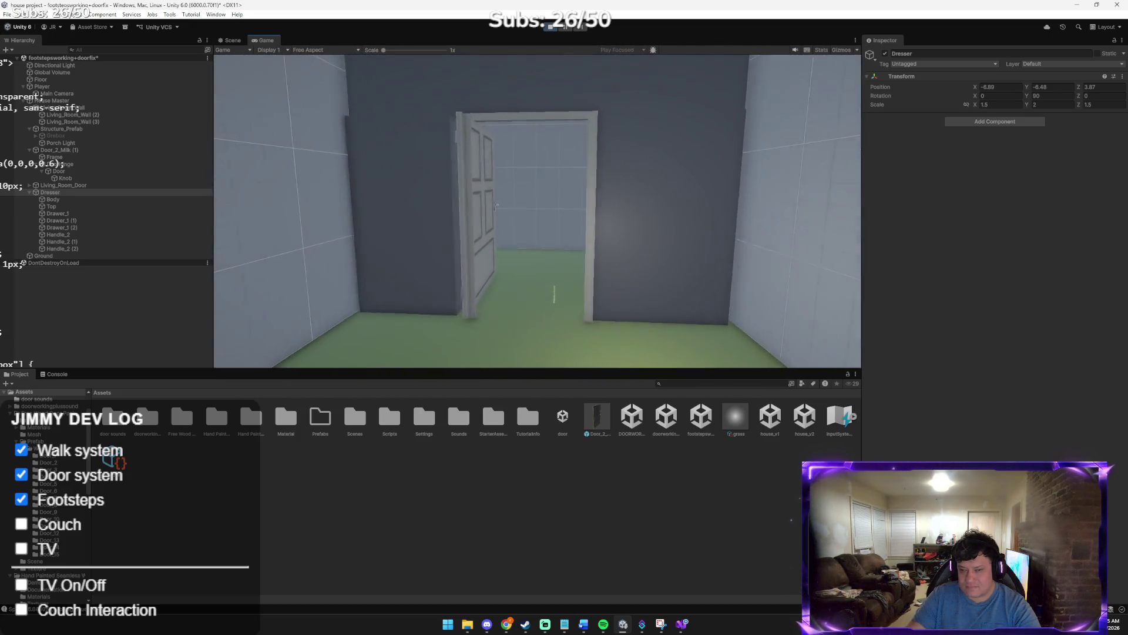
{"action": "key", "text": "w"}
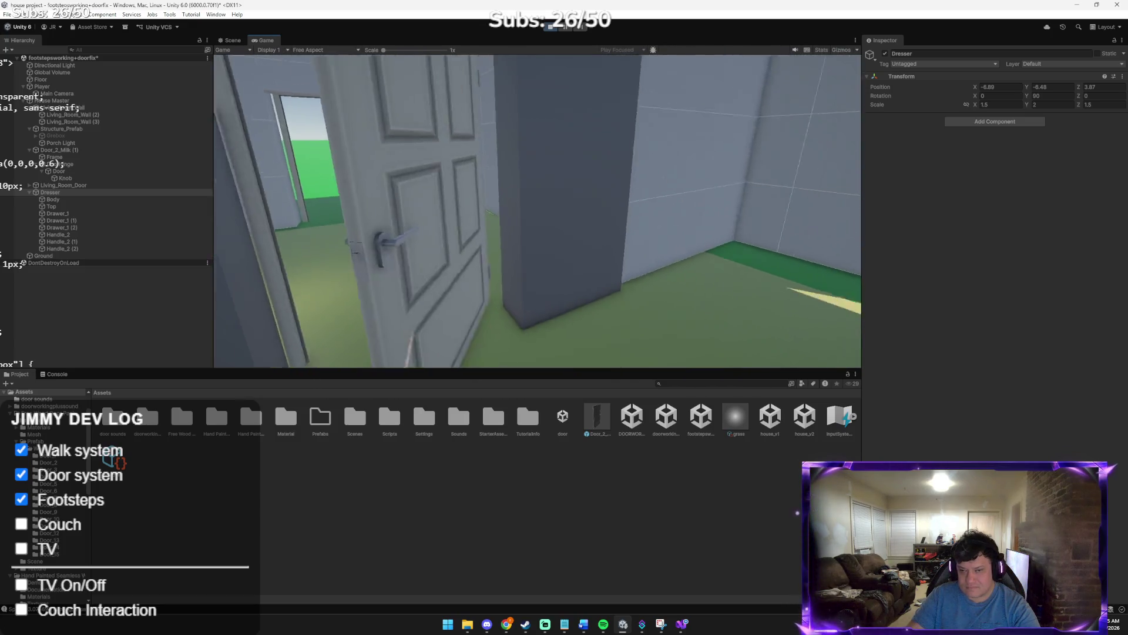
{"action": "key", "text": "e"}
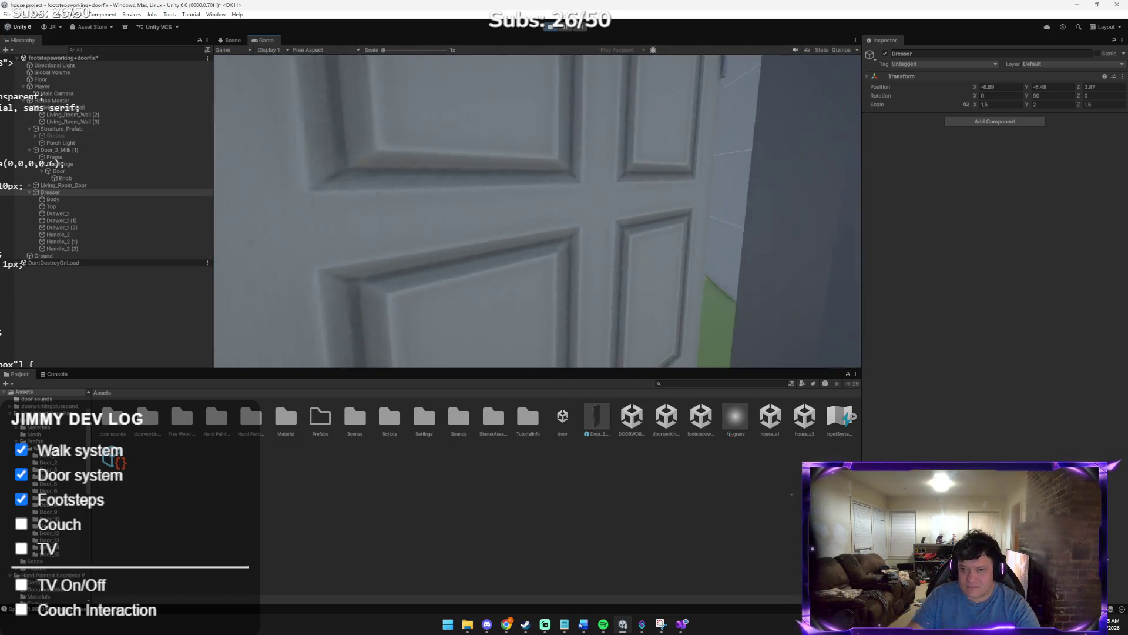
{"action": "key", "text": "w"}
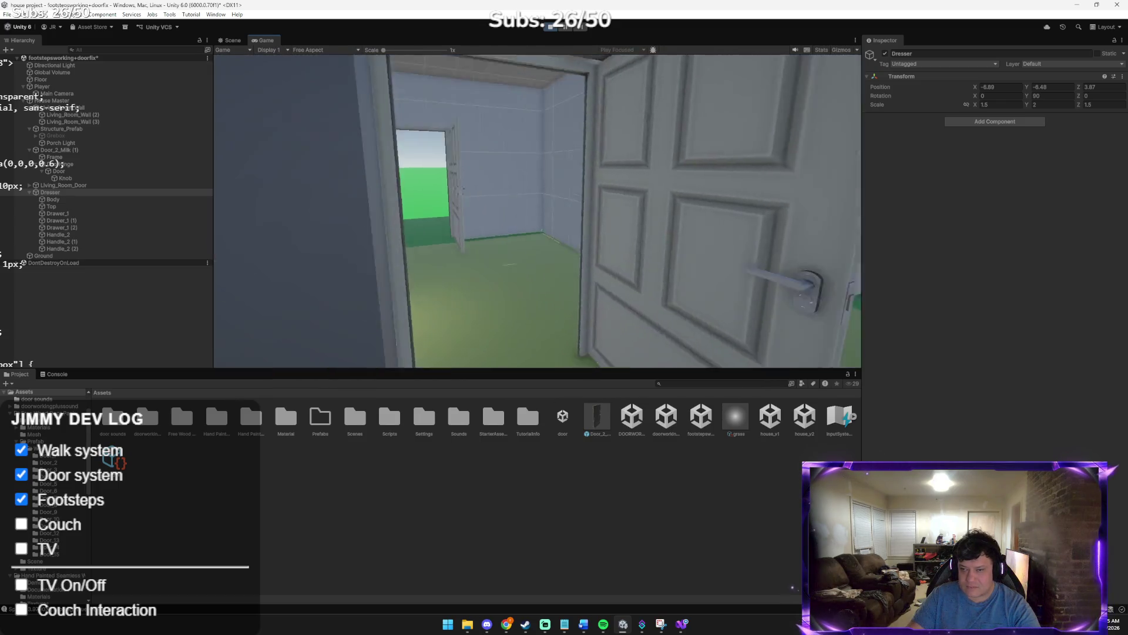
{"action": "key", "text": "s"}
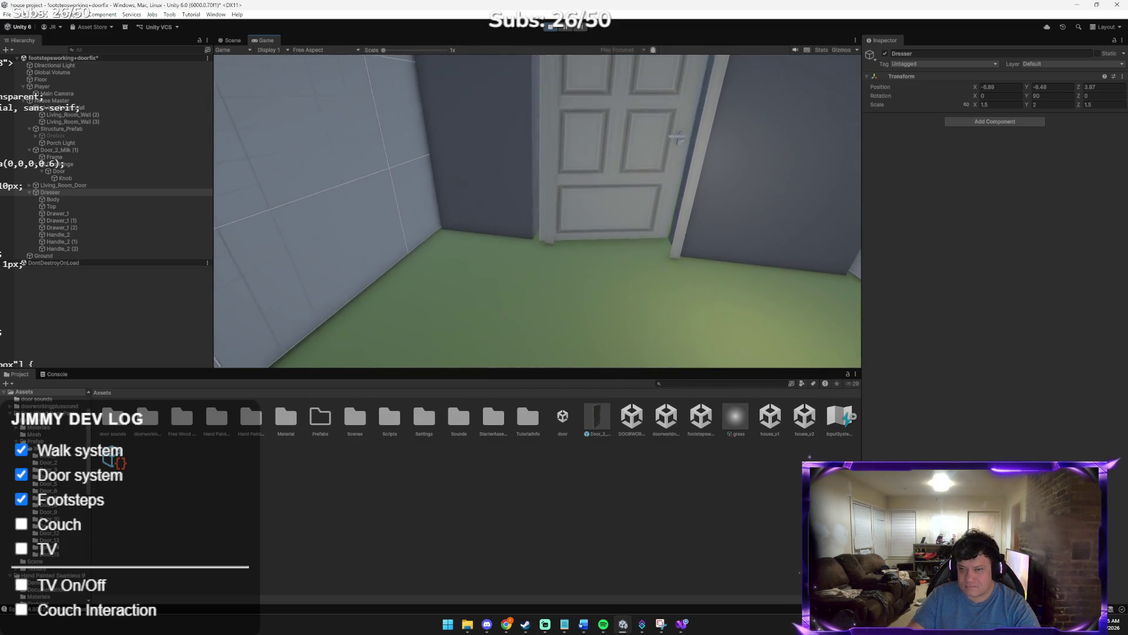
{"action": "key", "text": "w"}
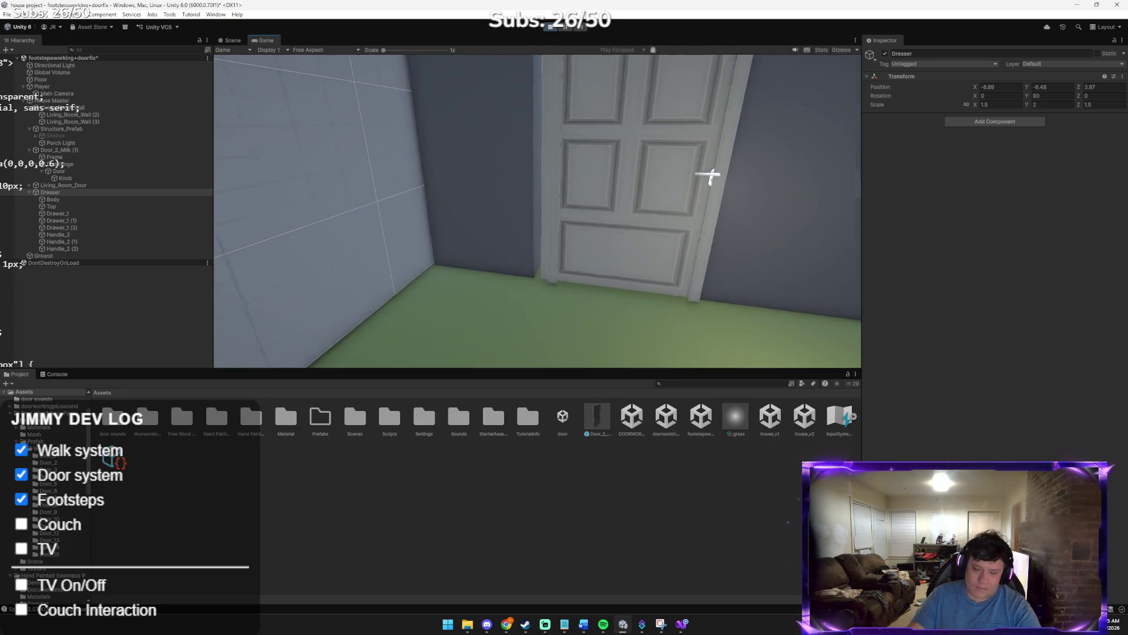
{"action": "key", "text": "e"}
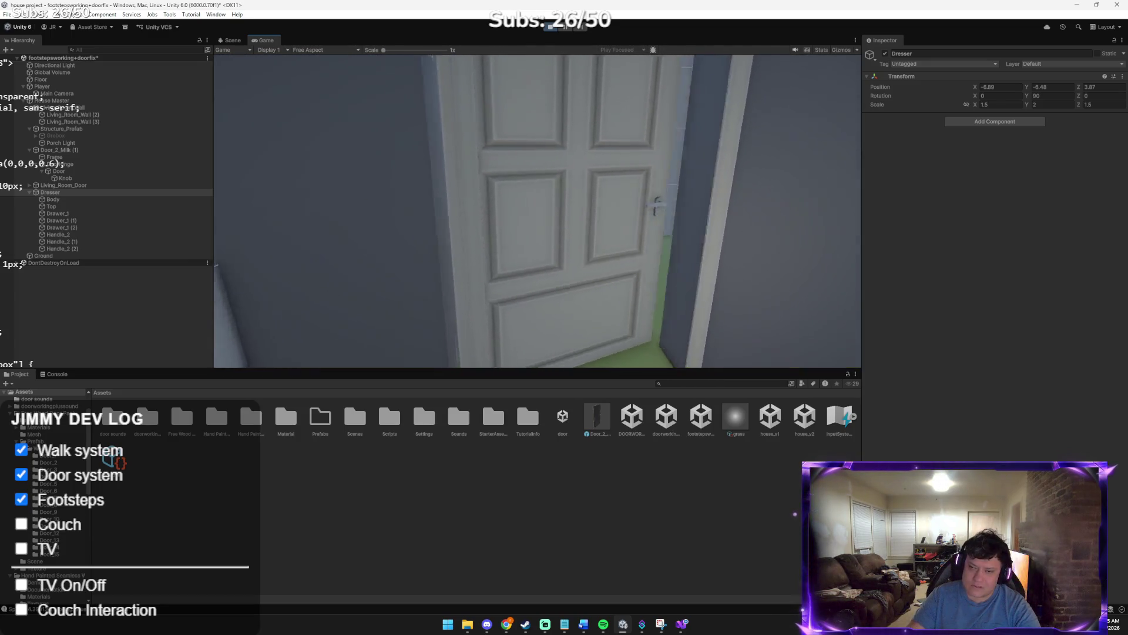
{"action": "key", "text": "w"}
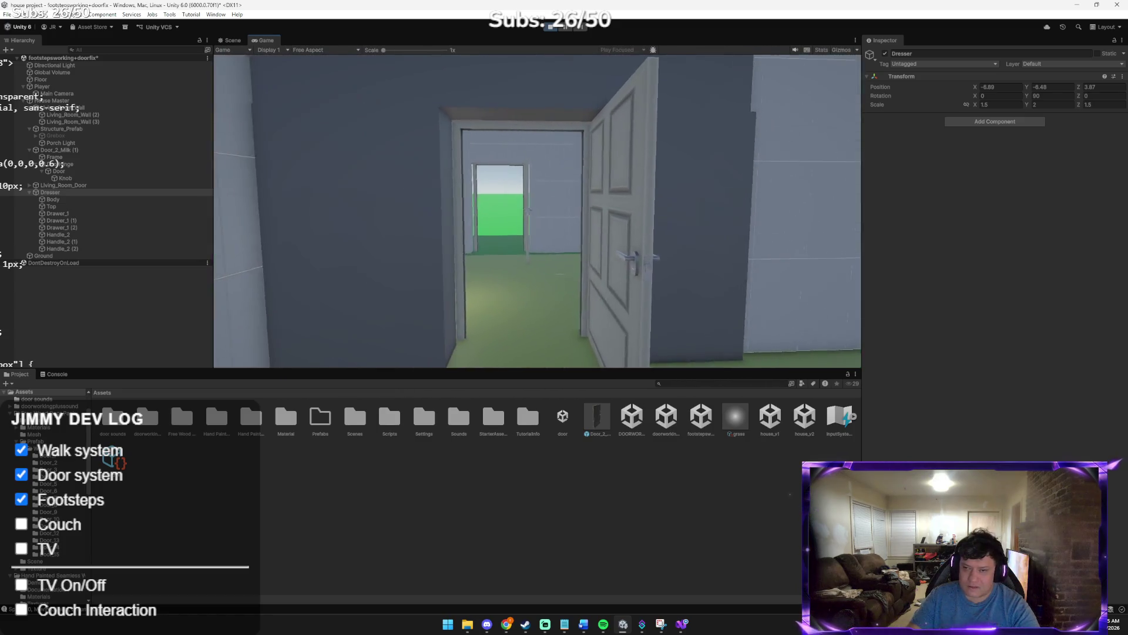
{"action": "key", "text": "w"}
{"action": "key", "text": "w"}
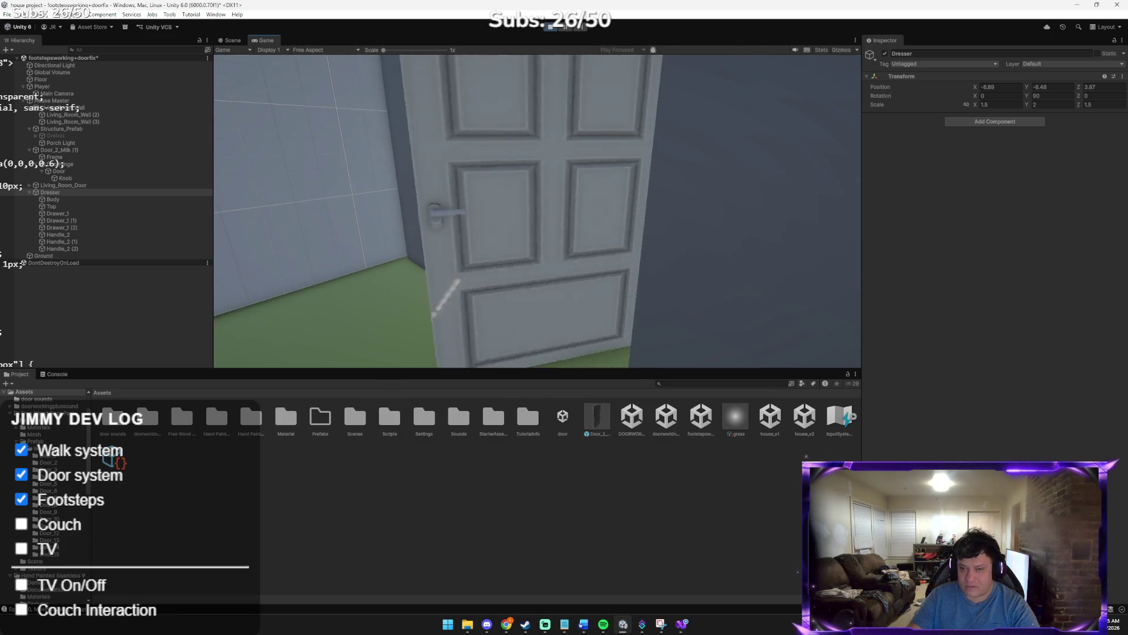
{"action": "key", "text": "w"}
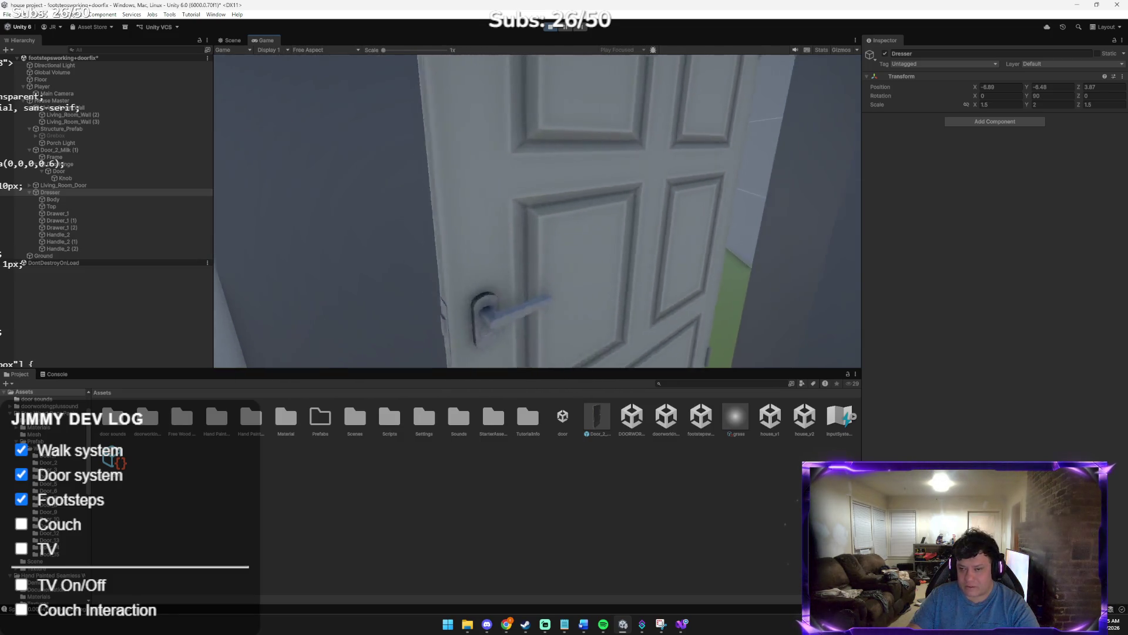
{"action": "key", "text": "s"}
{"action": "key", "text": "s"}
{"action": "key", "text": "s"}
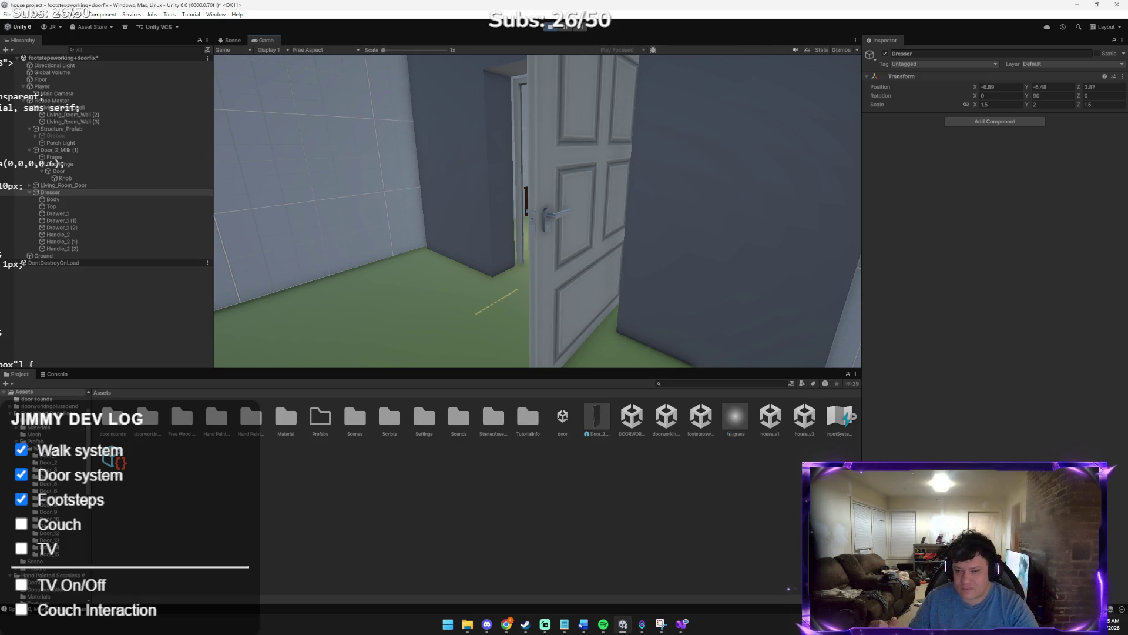
{"action": "key", "text": "w"}
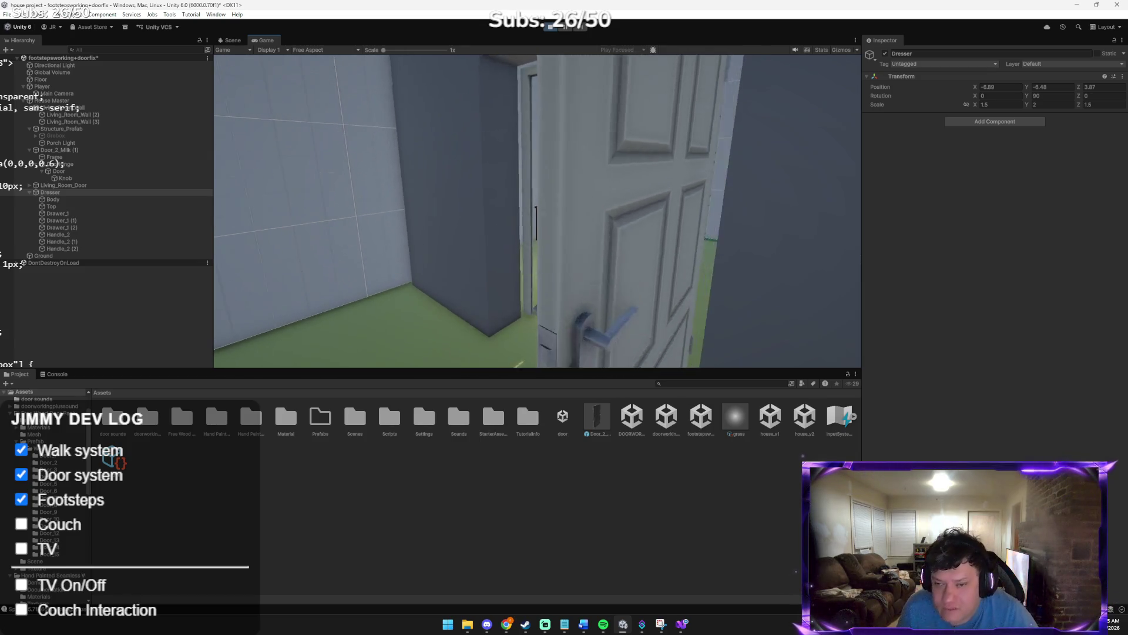
{"action": "key", "text": "w"}
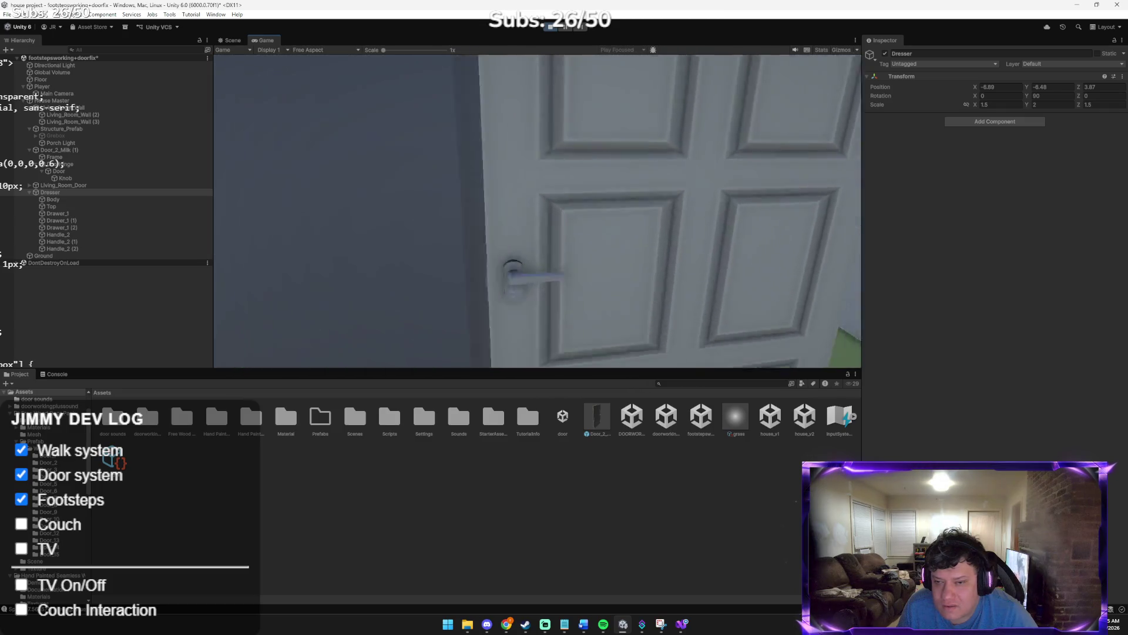
{"action": "key", "text": "w"}
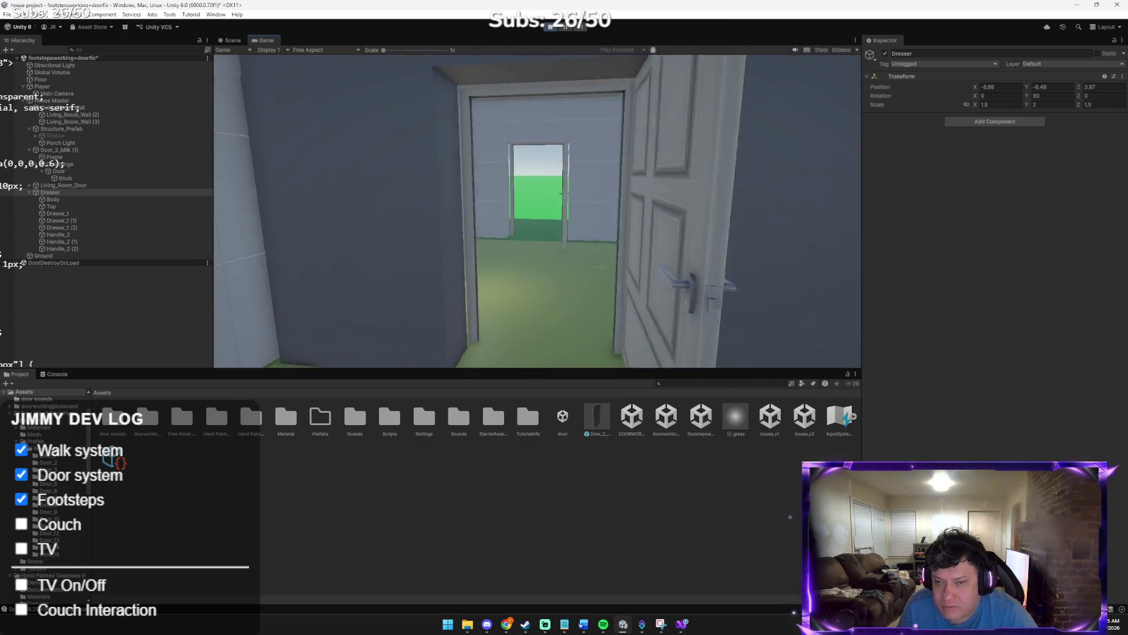
{"action": "key", "text": "w"}
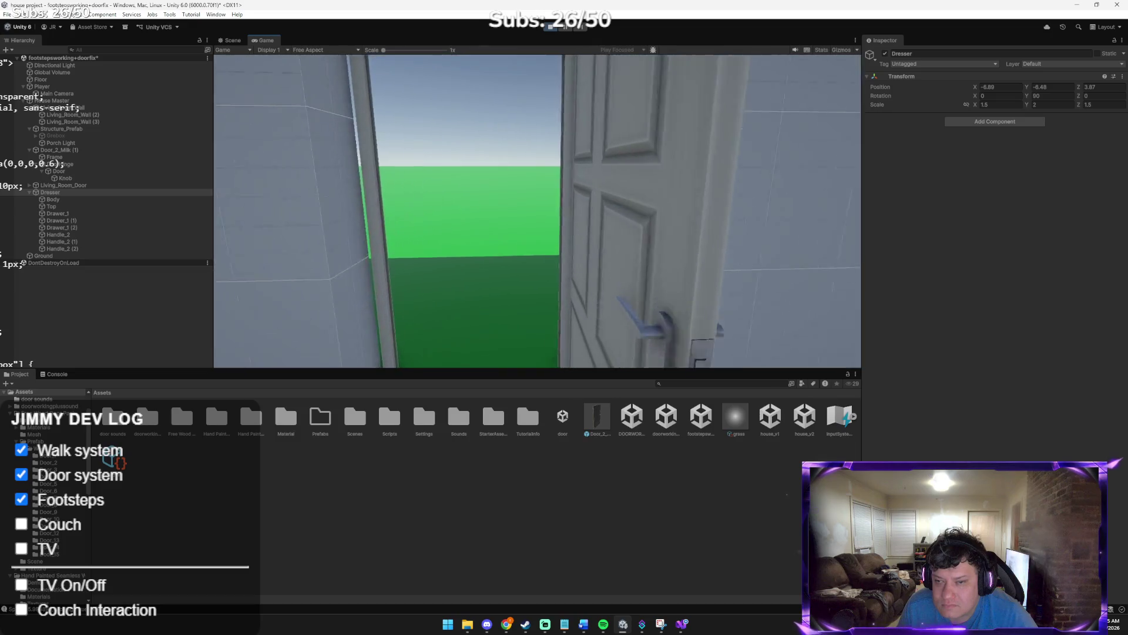
{"action": "key", "text": "e"}
{"action": "key", "text": "s"}
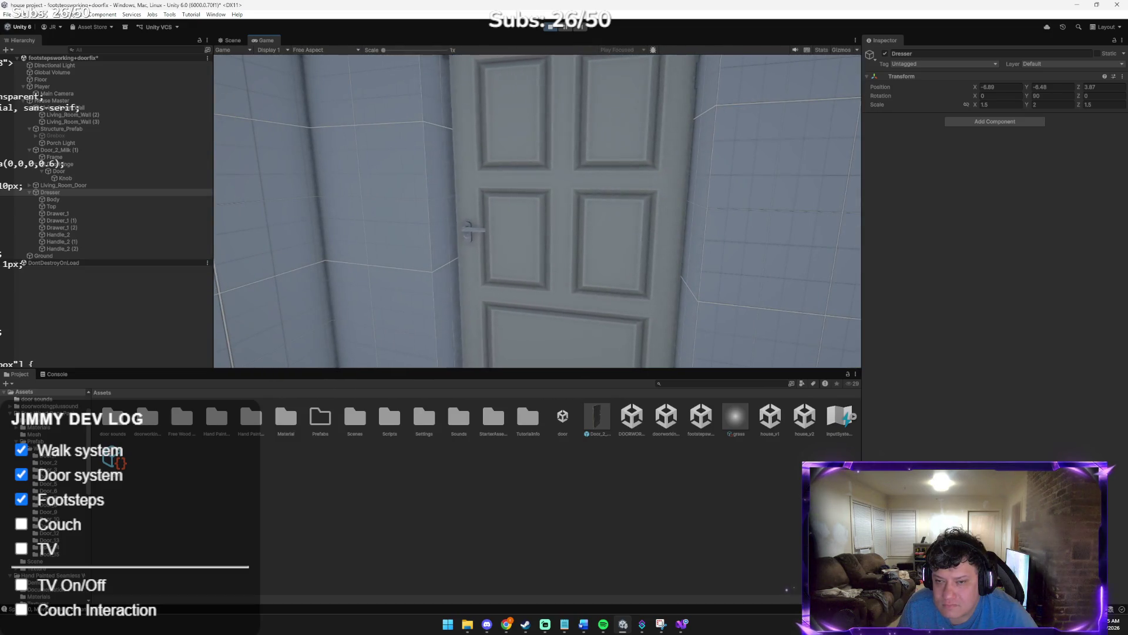
{"action": "key", "text": "e"}
{"action": "key", "text": "w"}
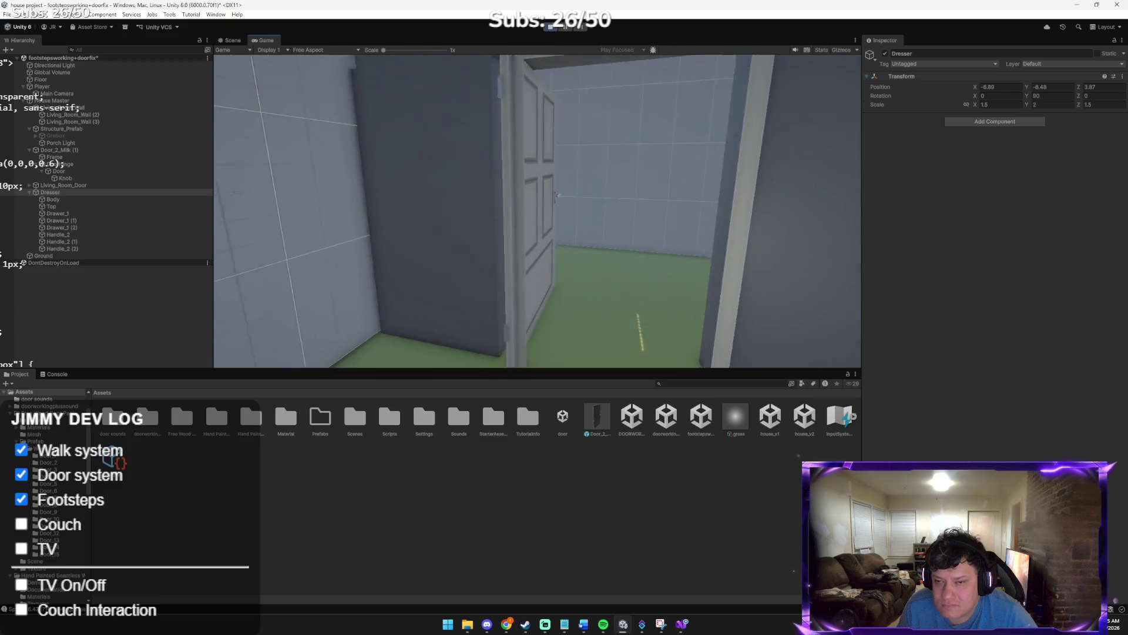
{"action": "key", "text": "e"}
{"action": "key", "text": "w"}
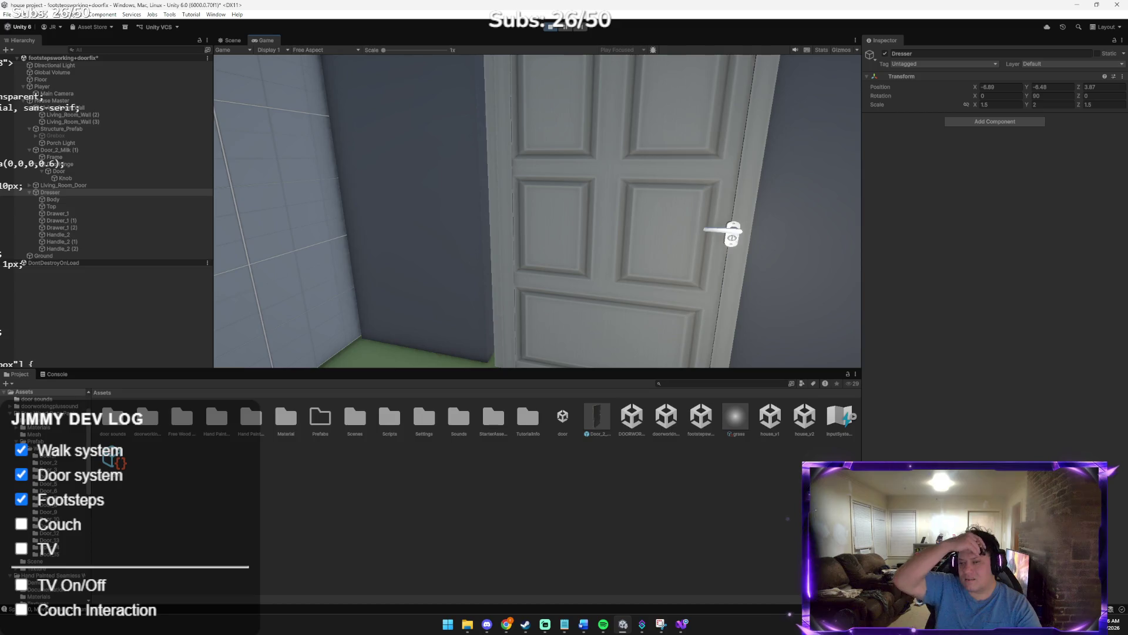
{"action": "key", "text": "s"}
{"action": "key", "text": "w"}
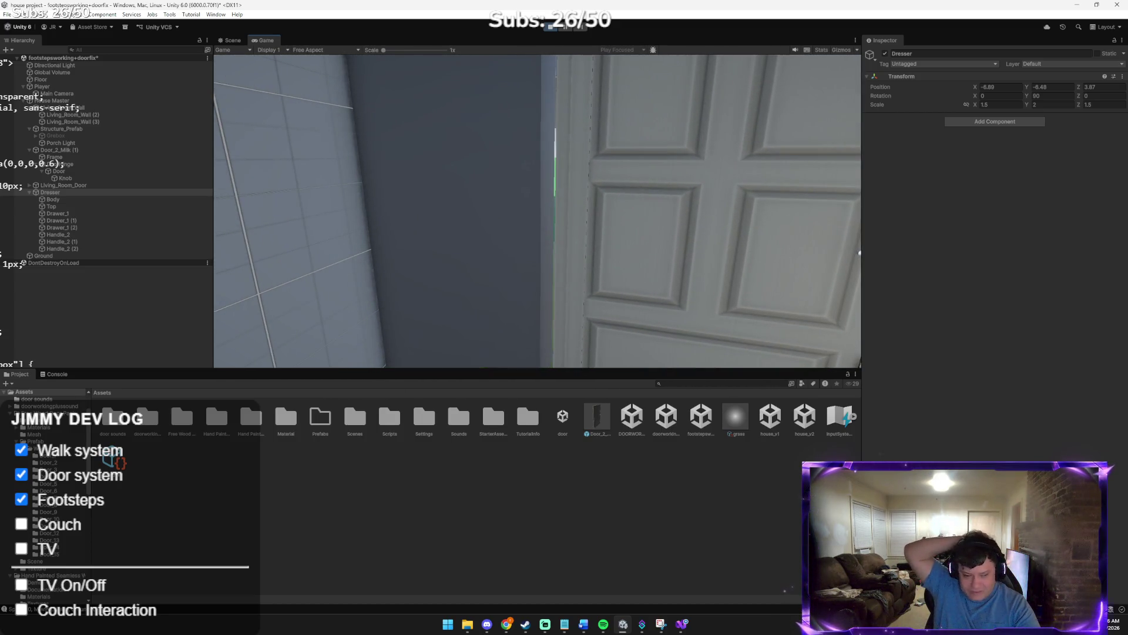
{"action": "key", "text": "s"}
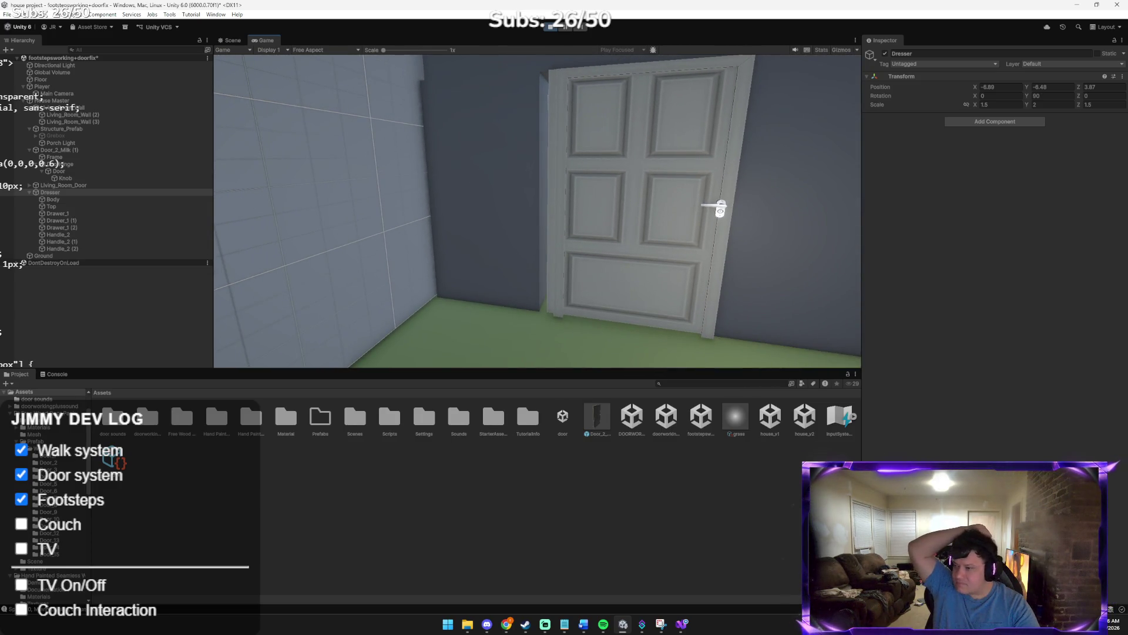
{"action": "key", "text": "d"}
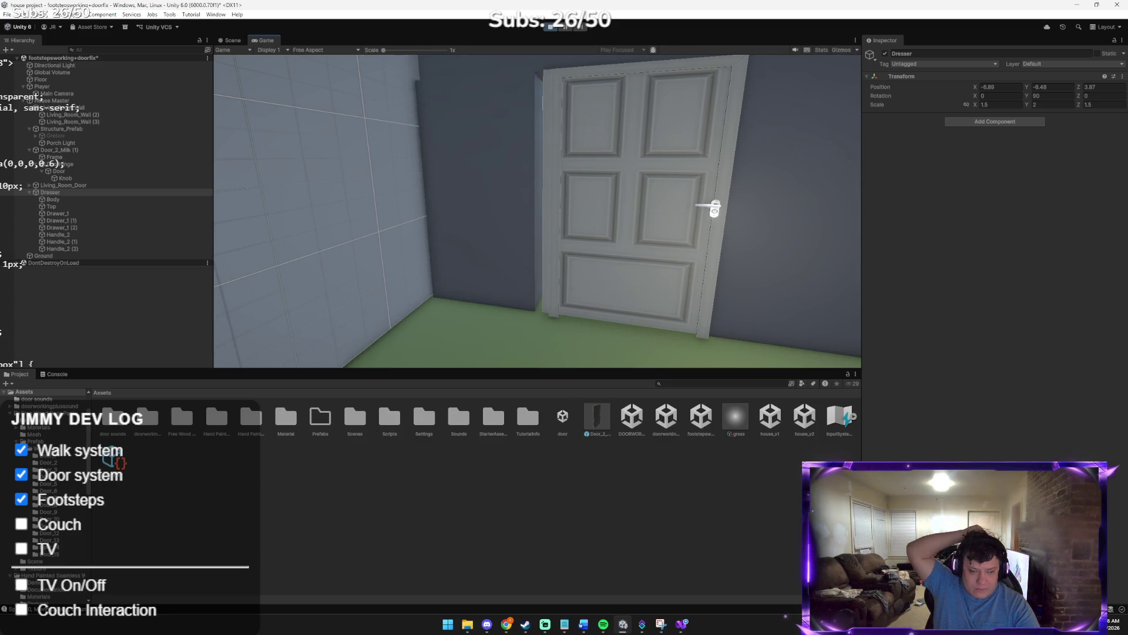
{"action": "key", "text": "d"}
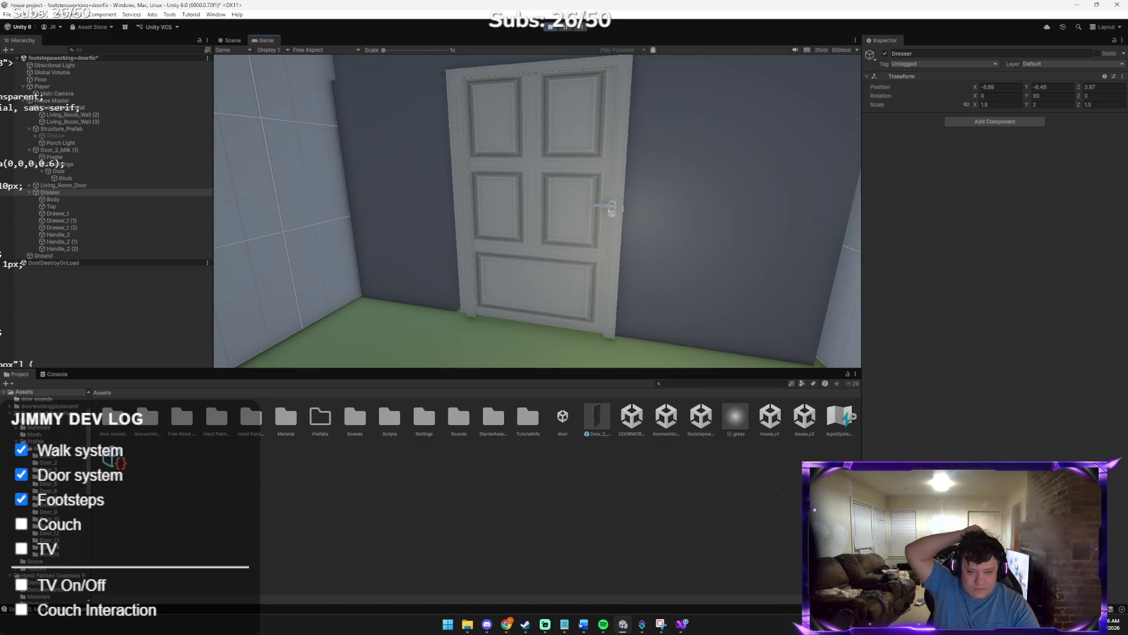
{"action": "key", "text": "e"}
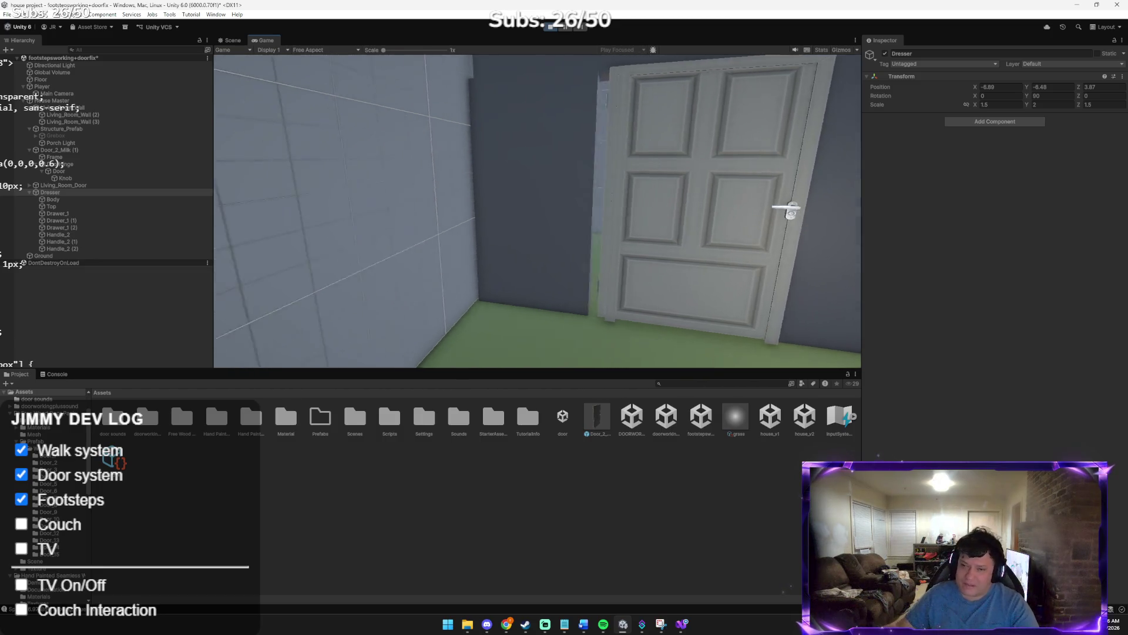
{"action": "key", "text": "e"}
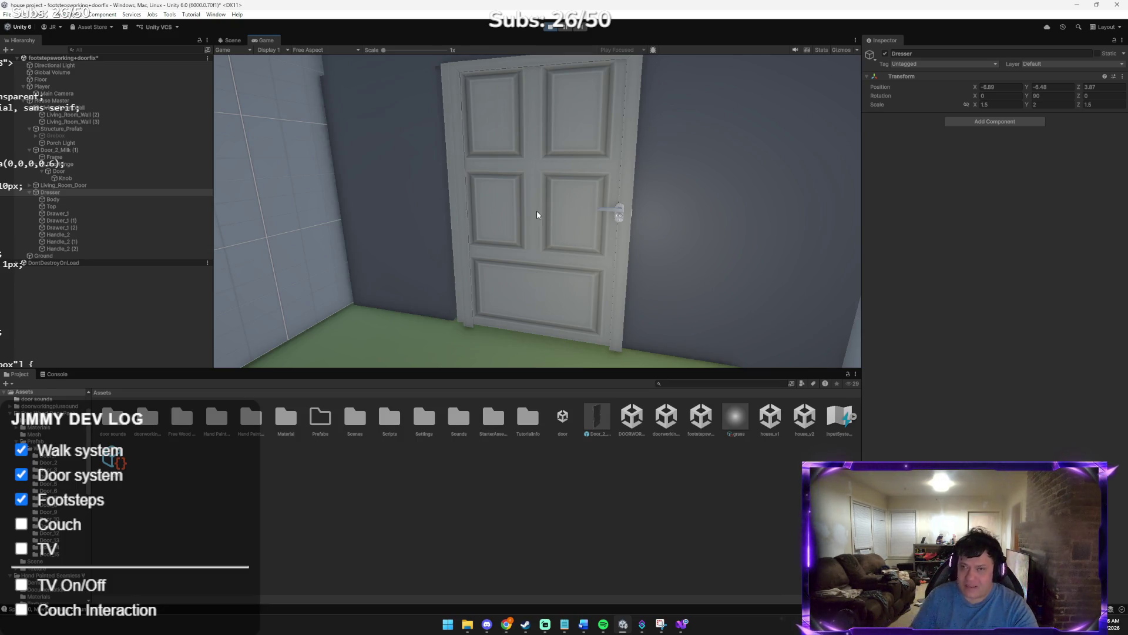
{"action": "mouse_move", "coordinate": [560, 51]}
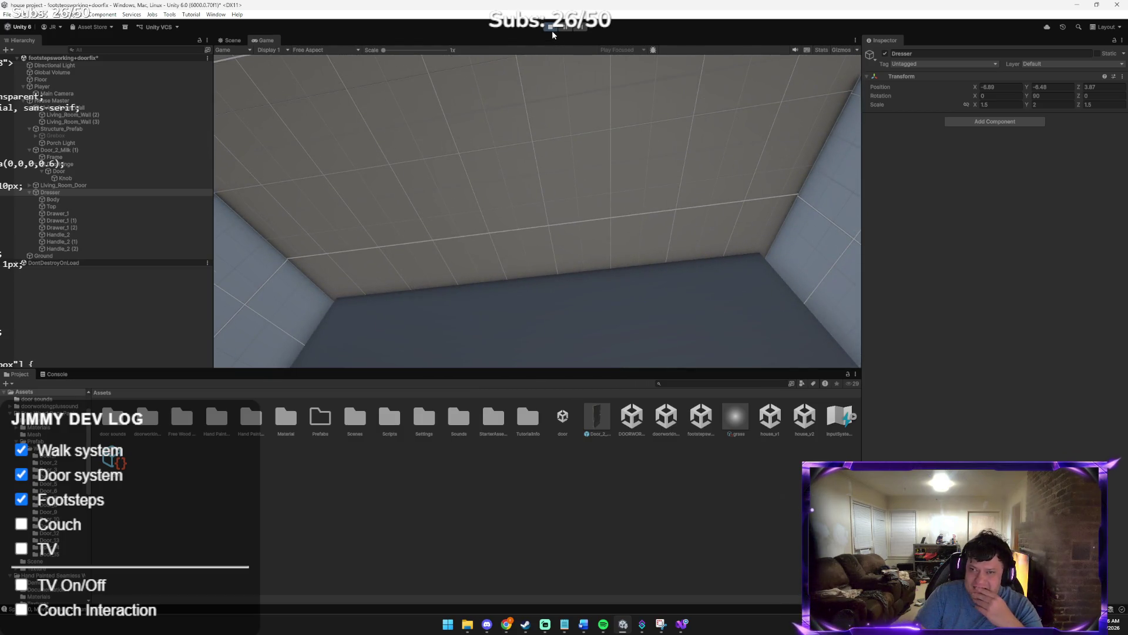
{"action": "left_click", "coordinate": [550, 27]}
Nudge Living_Room_Door slightly along X within its doorway
{"action": "mouse_move", "coordinate": [554, 110]}
{"action": "left_mouse_down"}
{"action": "mouse_move", "coordinate": [625, 151]}
{"action": "mouse_move", "coordinate": [284, 136]}
{"action": "mouse_move", "coordinate": [300, 118]}
{"action": "mouse_move", "coordinate": [443, 159]}
{"action": "mouse_move", "coordinate": [388, 177]}
{"action": "left_mouse_up"}
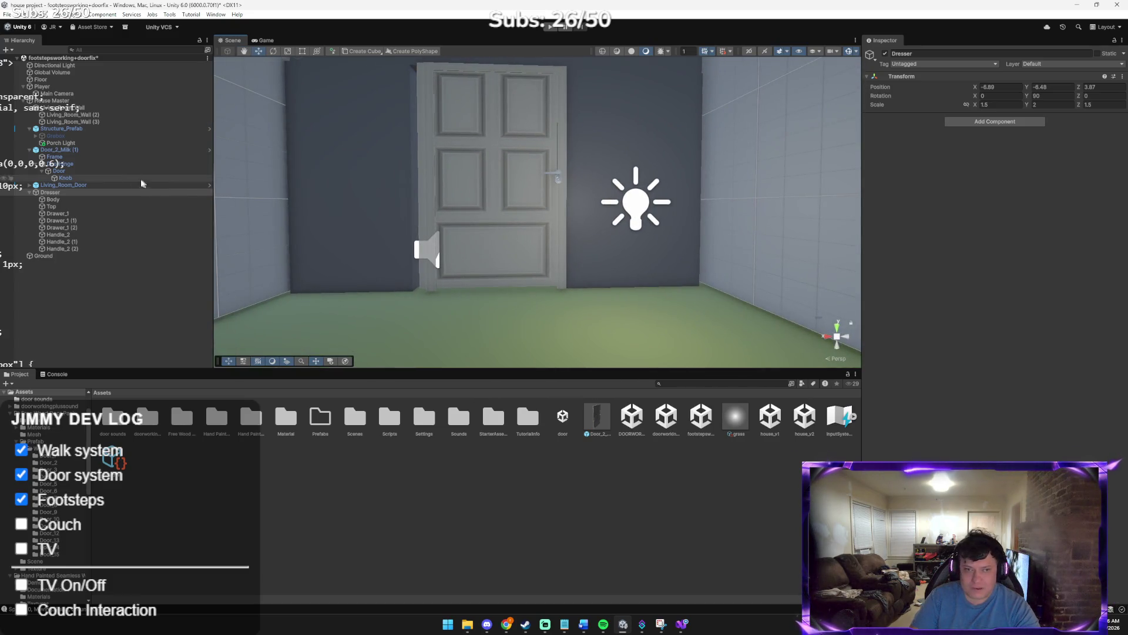
{"action": "left_click", "coordinate": [63, 185]}
{"action": "left_click_drag", "start_coordinate": [461, 180], "coordinate": [460, 181]}
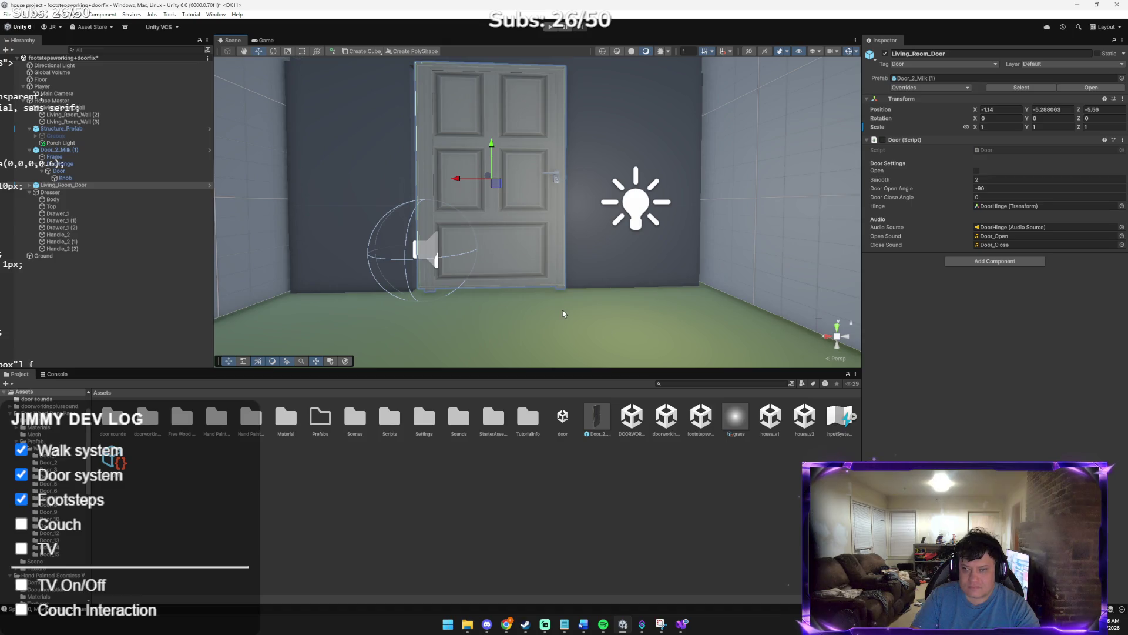
{"action": "left_click", "coordinate": [596, 308]}
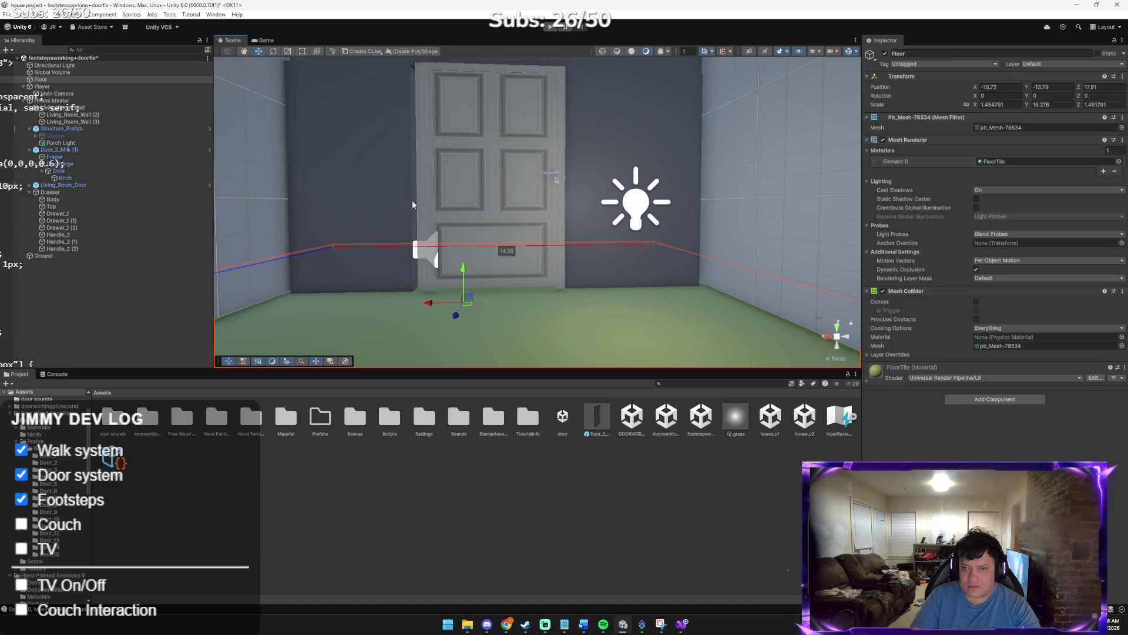
{"action": "left_click", "coordinate": [421, 179]}
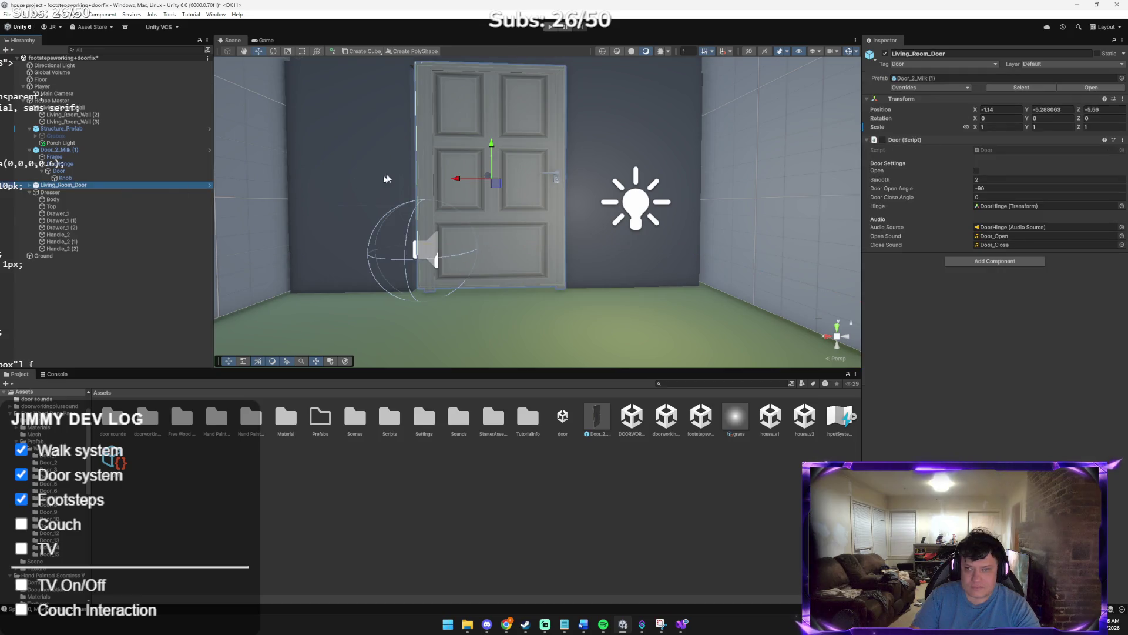
{"action": "left_click_drag", "start_coordinate": [456, 179], "coordinate": [452, 179]}
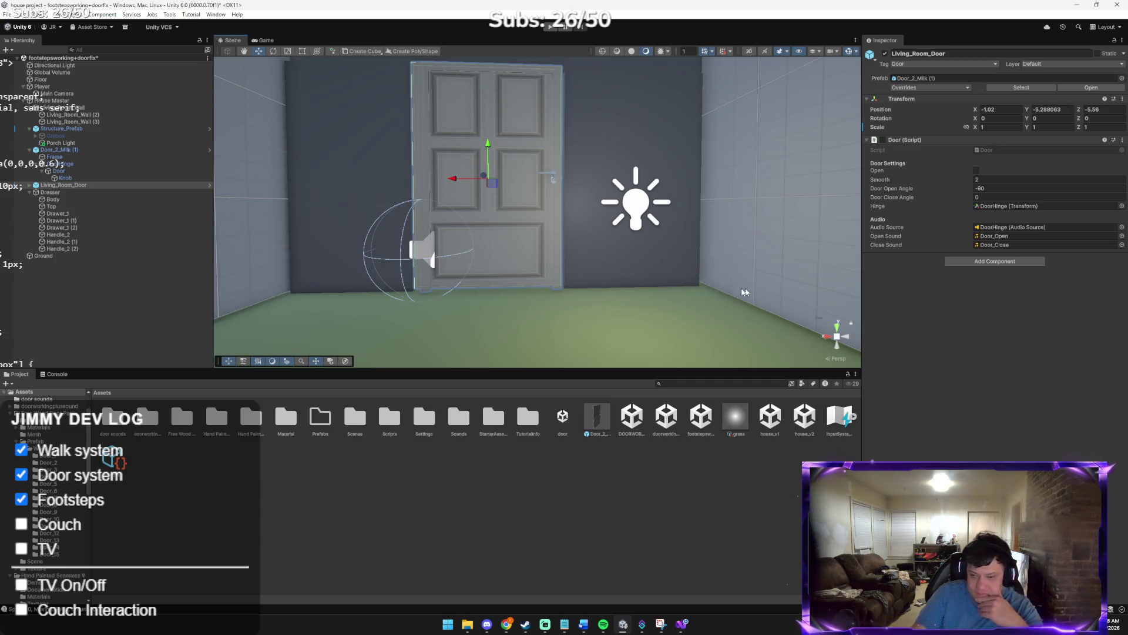
Inspect the floor, the wall right of the door and the door, then open the Material folder
{"action": "left_click", "coordinate": [654, 313]}
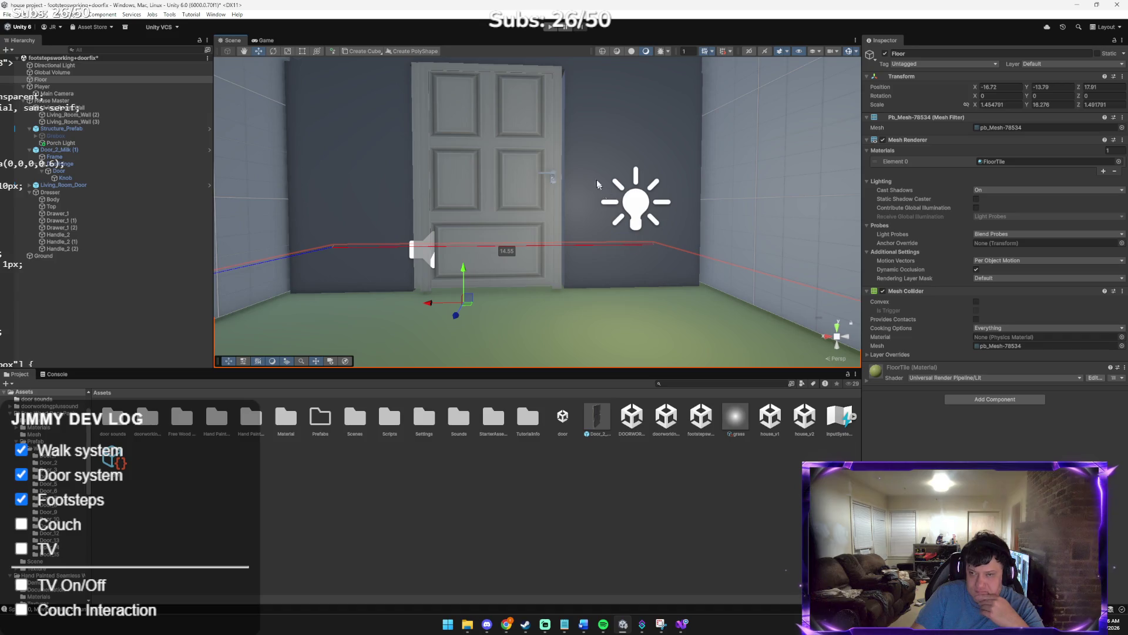
{"action": "left_click", "coordinate": [605, 138]}
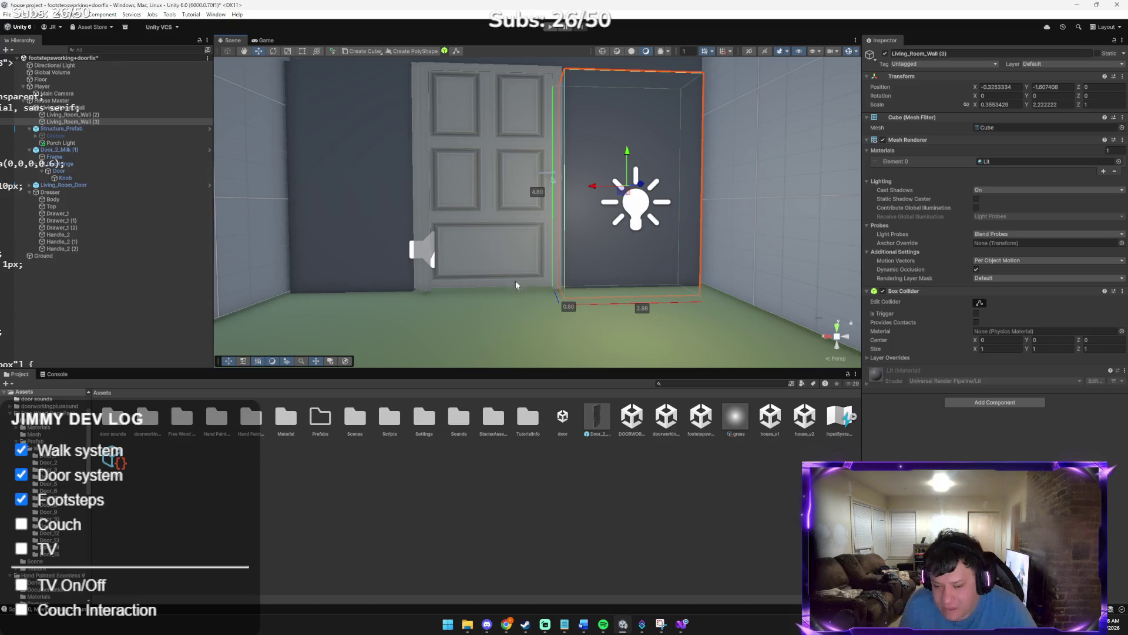
{"action": "mouse_move", "coordinate": [394, 219]}
{"action": "left_mouse_down"}
{"action": "mouse_move", "coordinate": [358, 194]}
{"action": "mouse_move", "coordinate": [408, 174]}
{"action": "mouse_move", "coordinate": [607, 212]}
{"action": "mouse_move", "coordinate": [522, 231]}
{"action": "mouse_move", "coordinate": [482, 212]}
{"action": "mouse_move", "coordinate": [528, 215]}
{"action": "mouse_move", "coordinate": [528, 239]}
{"action": "left_mouse_up"}
{"action": "left_click", "coordinate": [470, 231]}
{"action": "left_click_drag", "start_coordinate": [264, 211], "coordinate": [394, 222]}
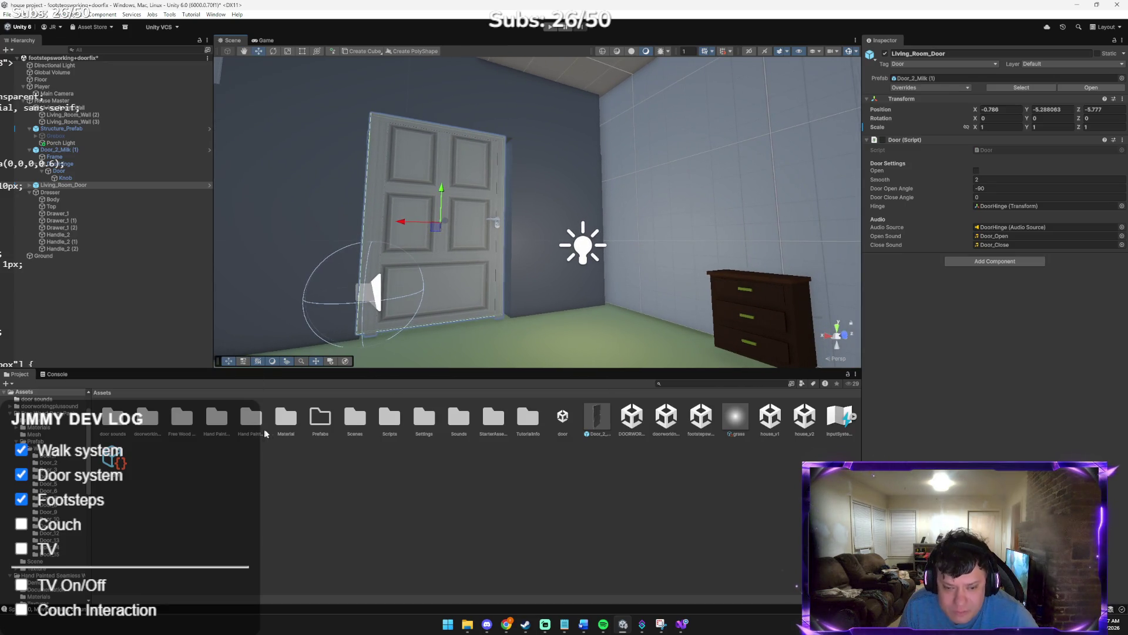
{"action": "double_click", "coordinate": [286, 419]}
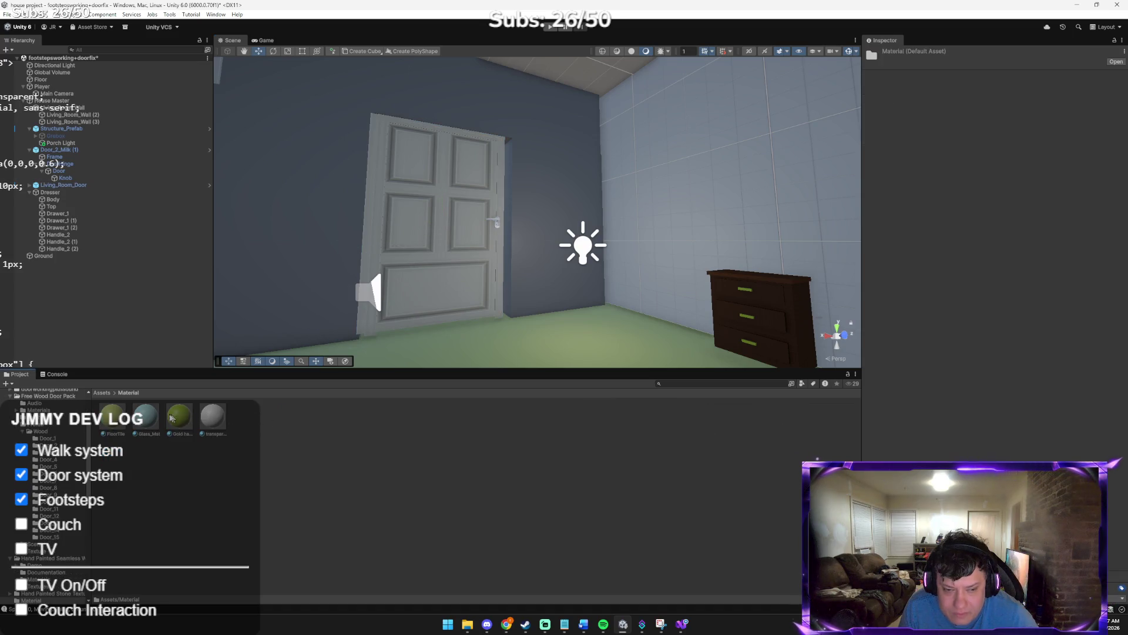
Create a new material named 'walls' in the Material folder and start editing its base colour
{"action": "left_click_drag", "start_coordinate": [229, 281], "coordinate": [242, 351]}
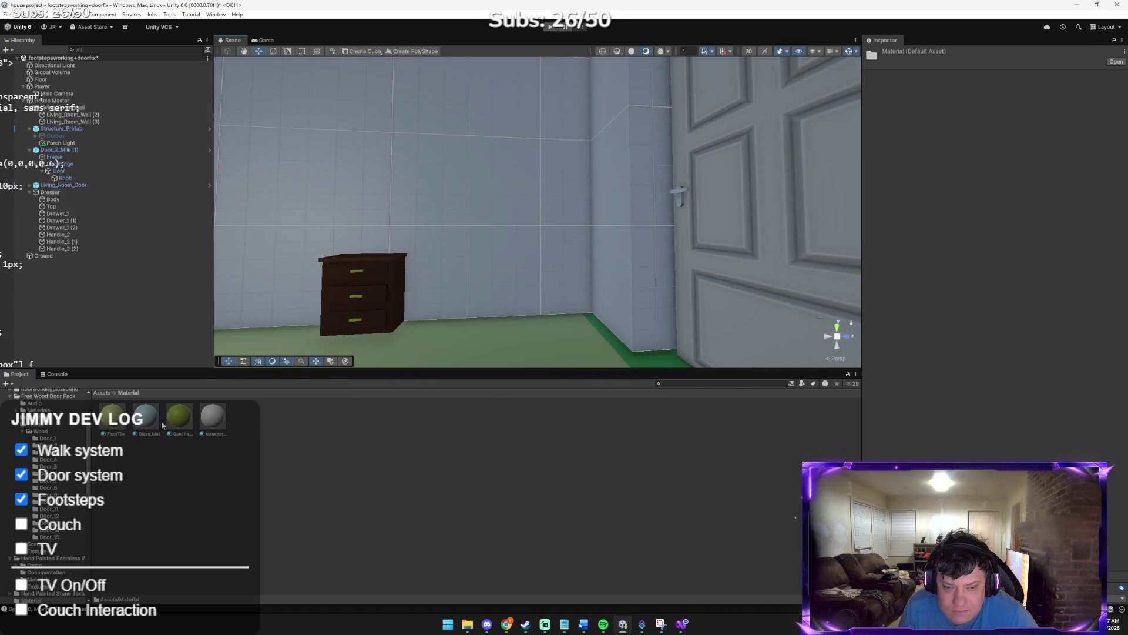
{"action": "right_click", "coordinate": [274, 419]}
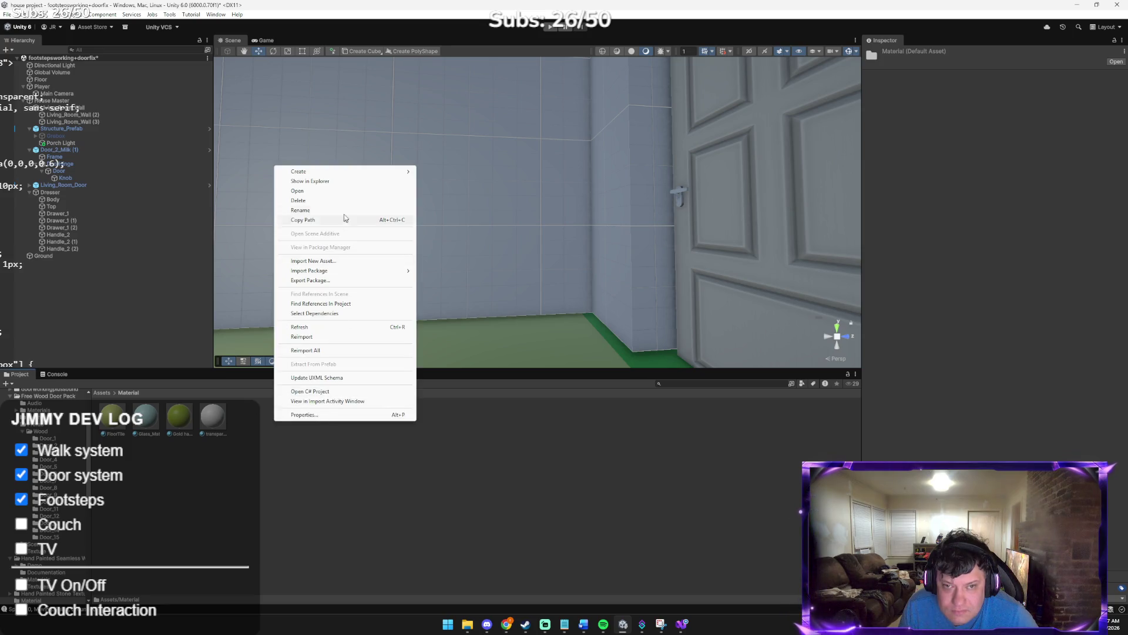
{"action": "mouse_move", "coordinate": [339, 176]}
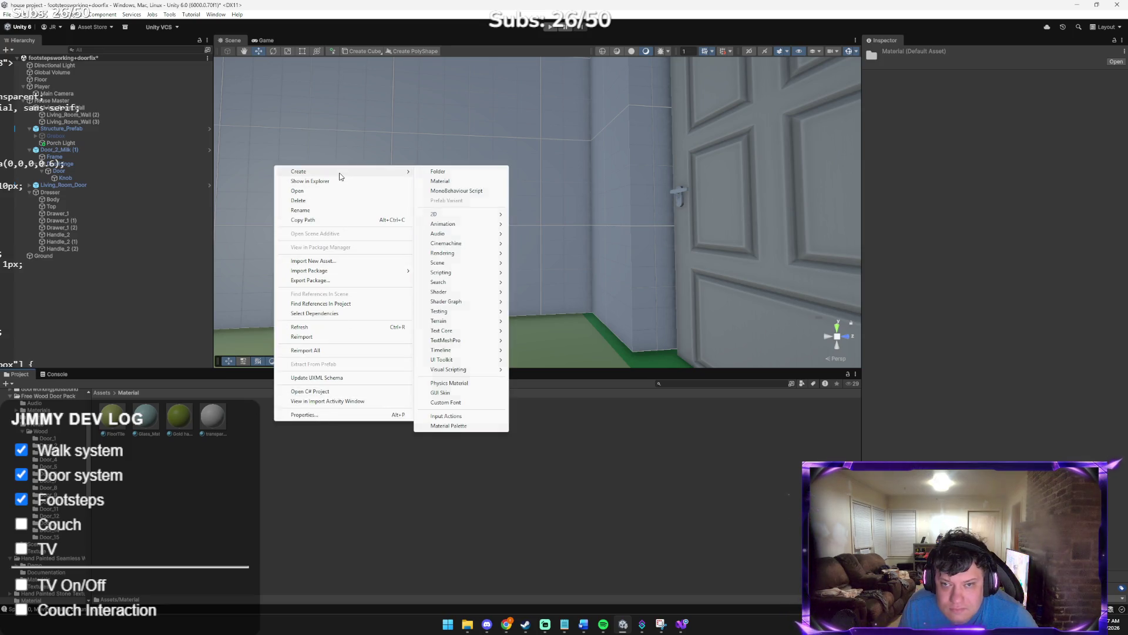
{"action": "left_click", "coordinate": [440, 181]}
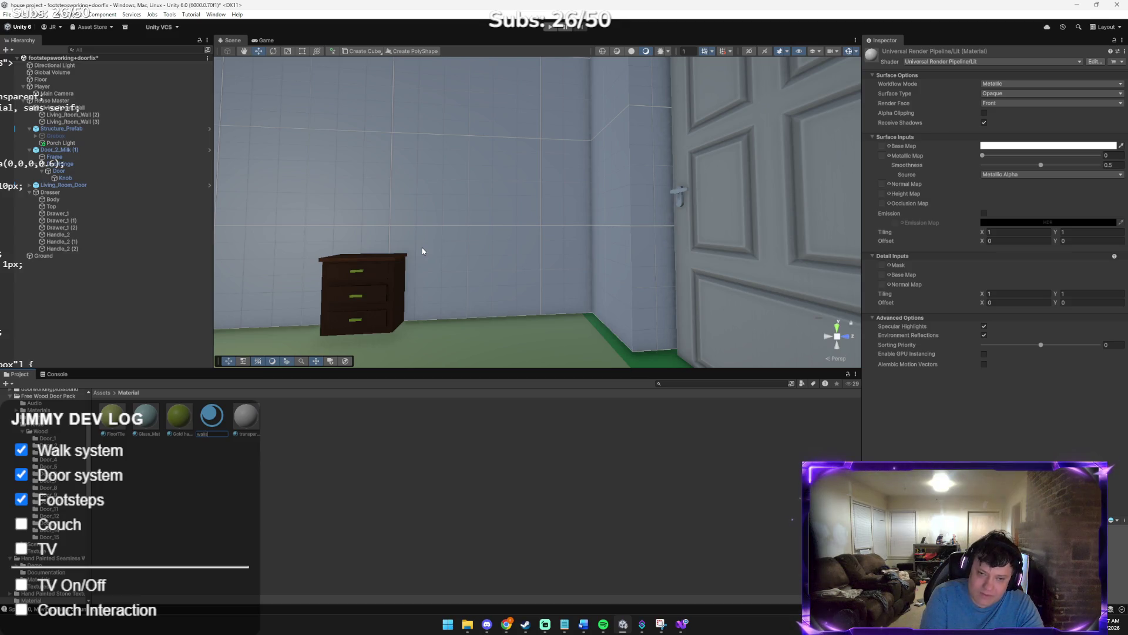
{"action": "key", "text": "Return"}
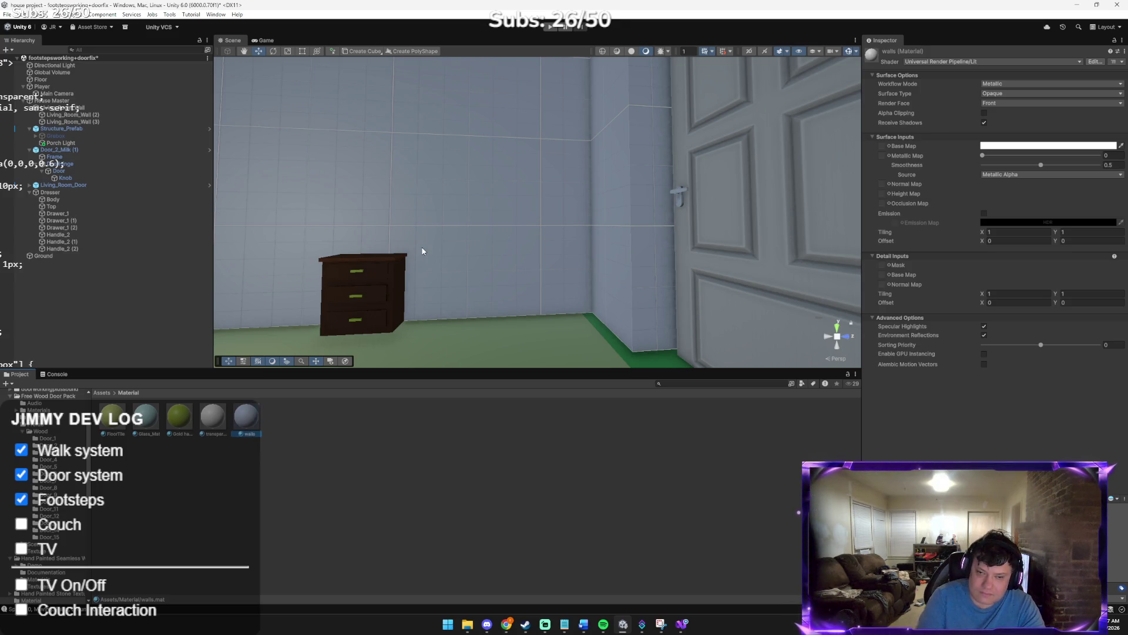
{"action": "left_click", "coordinate": [1069, 148]}
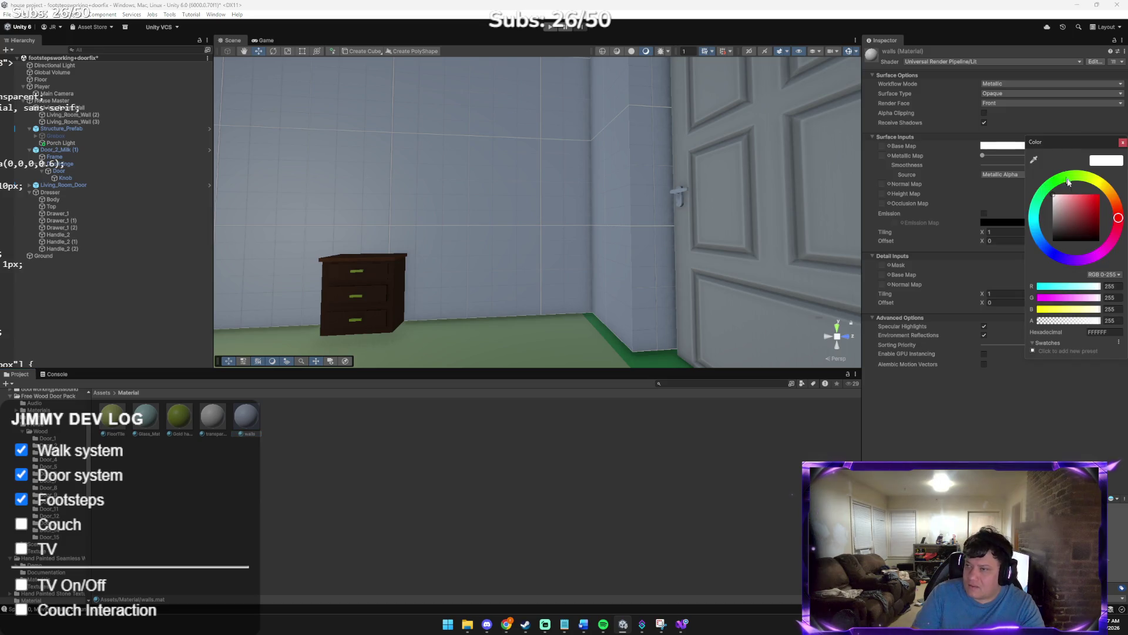
Set the walls material's base colour, settling on a dull dark green 2E573E
{"action": "left_click", "coordinate": [1099, 200]}
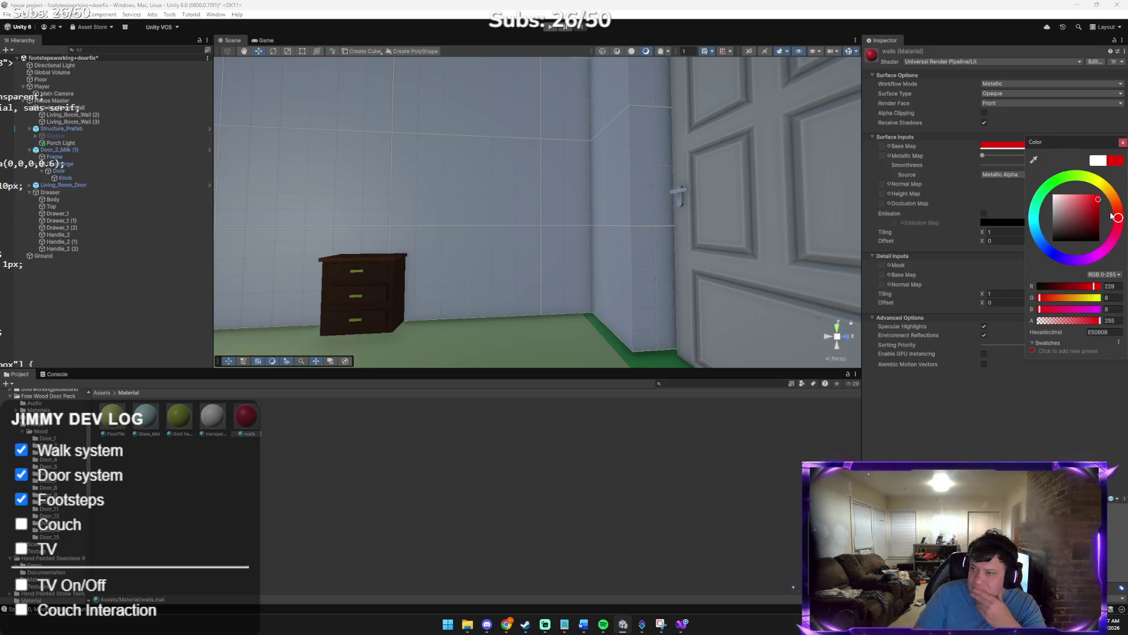
{"action": "left_click", "coordinate": [1123, 143]}
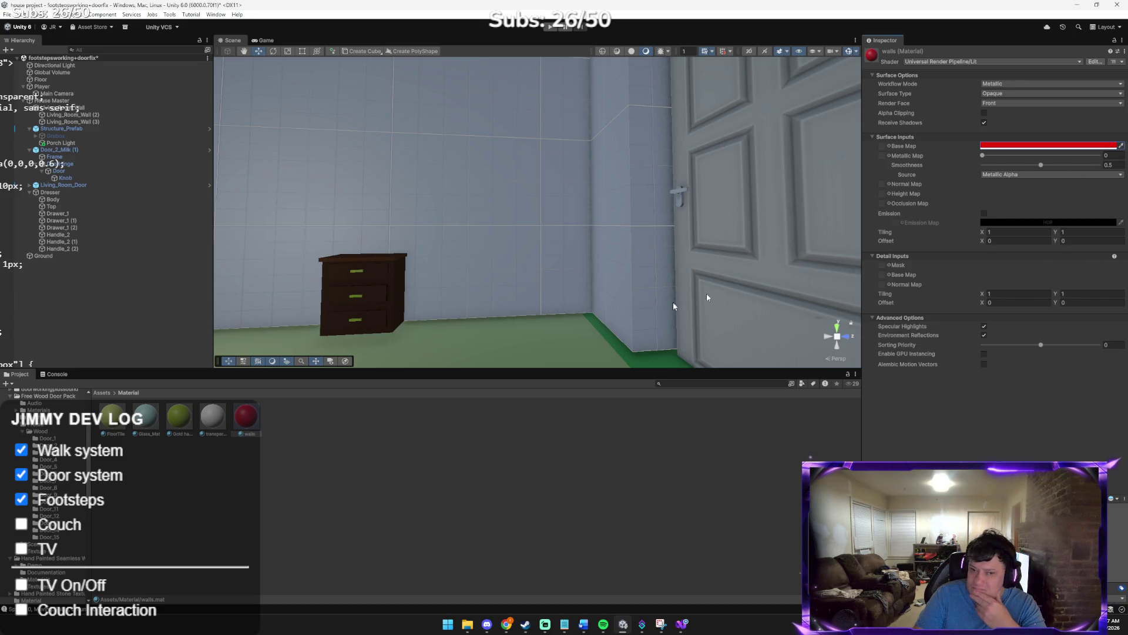
{"action": "mouse_move", "coordinate": [257, 432]}
{"action": "left_mouse_down"}
{"action": "mouse_move", "coordinate": [358, 188]}
{"action": "mouse_move", "coordinate": [504, 272]}
{"action": "mouse_move", "coordinate": [382, 260]}
{"action": "mouse_move", "coordinate": [435, 234]}
{"action": "mouse_move", "coordinate": [570, 318]}
{"action": "left_mouse_up"}
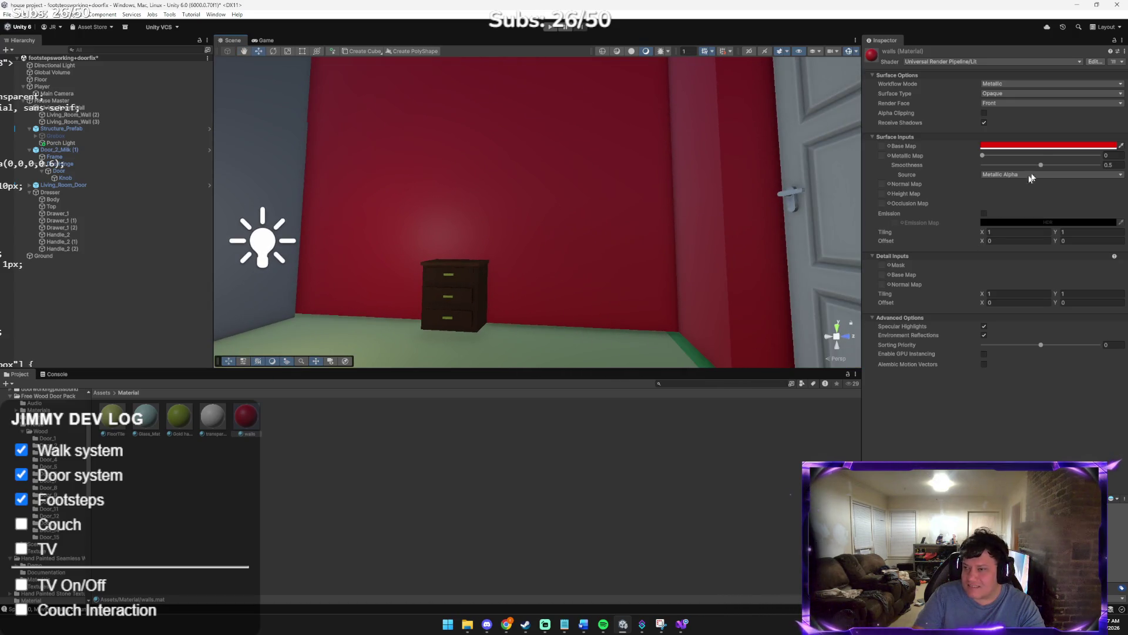
{"action": "left_click", "coordinate": [1045, 147]}
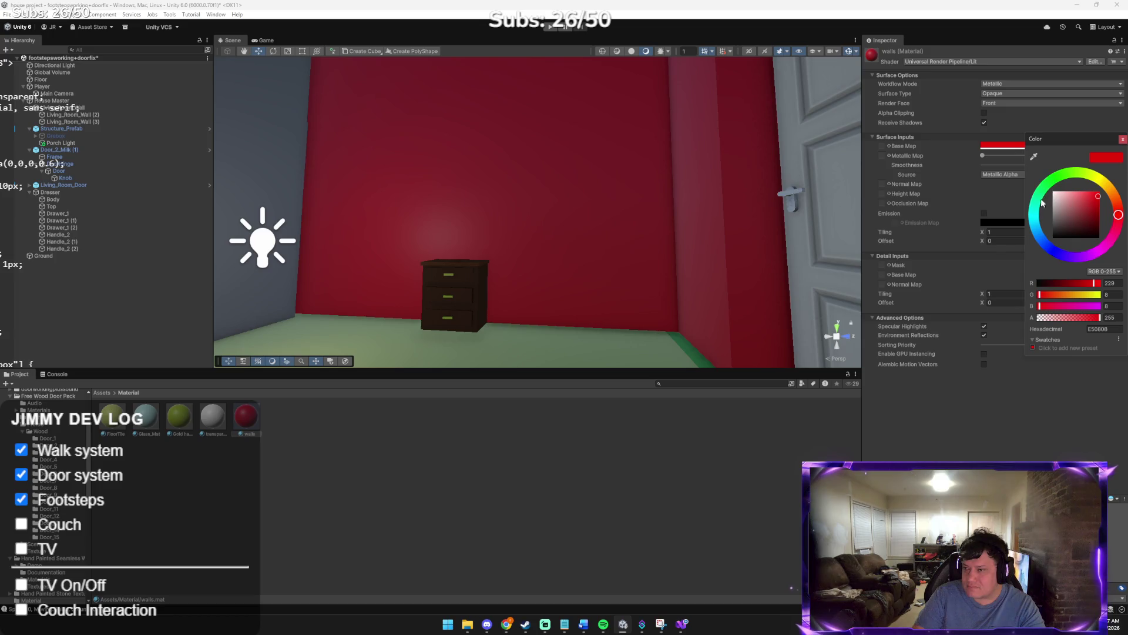
{"action": "left_click", "coordinate": [1044, 202]}
{"action": "mouse_move", "coordinate": [811, 207]}
{"action": "left_mouse_down"}
{"action": "mouse_move", "coordinate": [607, 212]}
{"action": "mouse_move", "coordinate": [564, 156]}
{"action": "mouse_move", "coordinate": [620, 191]}
{"action": "left_mouse_up"}
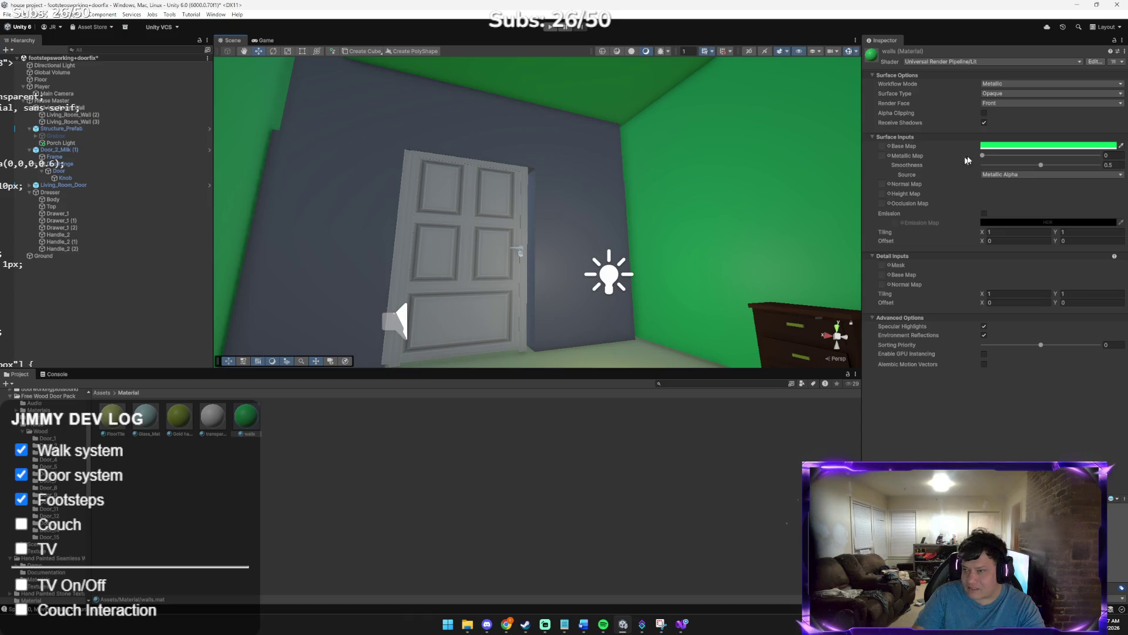
{"action": "left_click", "coordinate": [1006, 146]}
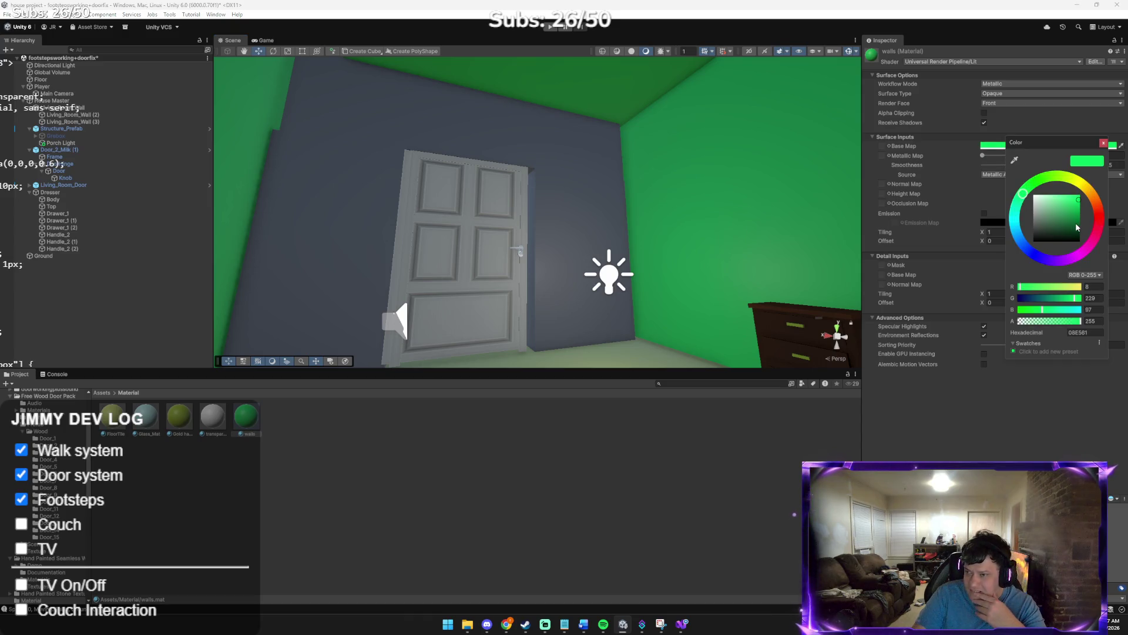
{"action": "left_click", "coordinate": [1077, 224]}
{"action": "left_click", "coordinate": [1057, 227]}
Apply the walls material to the wall sections left, right and above the door
{"action": "mouse_move", "coordinate": [710, 213]}
{"action": "left_mouse_down"}
{"action": "mouse_move", "coordinate": [716, 161]}
{"action": "mouse_move", "coordinate": [774, 144]}
{"action": "mouse_move", "coordinate": [803, 232]}
{"action": "mouse_move", "coordinate": [614, 247]}
{"action": "left_mouse_up"}
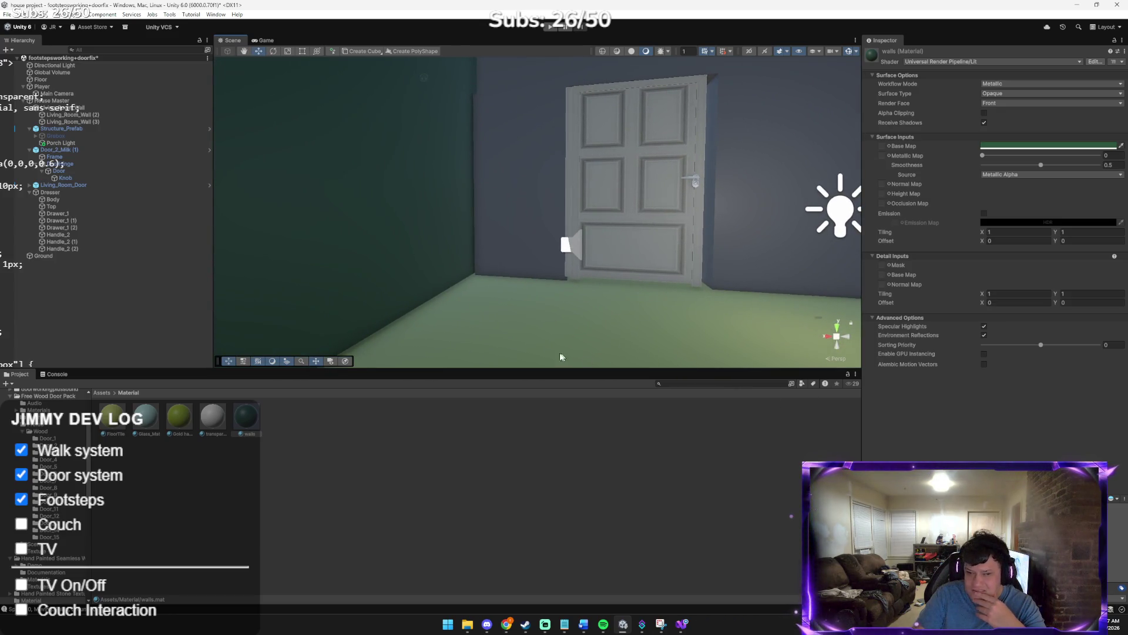
{"action": "mouse_move", "coordinate": [300, 370]}
{"action": "left_mouse_down"}
{"action": "mouse_move", "coordinate": [529, 199]}
{"action": "mouse_move", "coordinate": [475, 300]}
{"action": "left_mouse_up"}
{"action": "scroll", "coordinate": [532, 235], "scroll_direction": "down", "scroll_amount": 3}
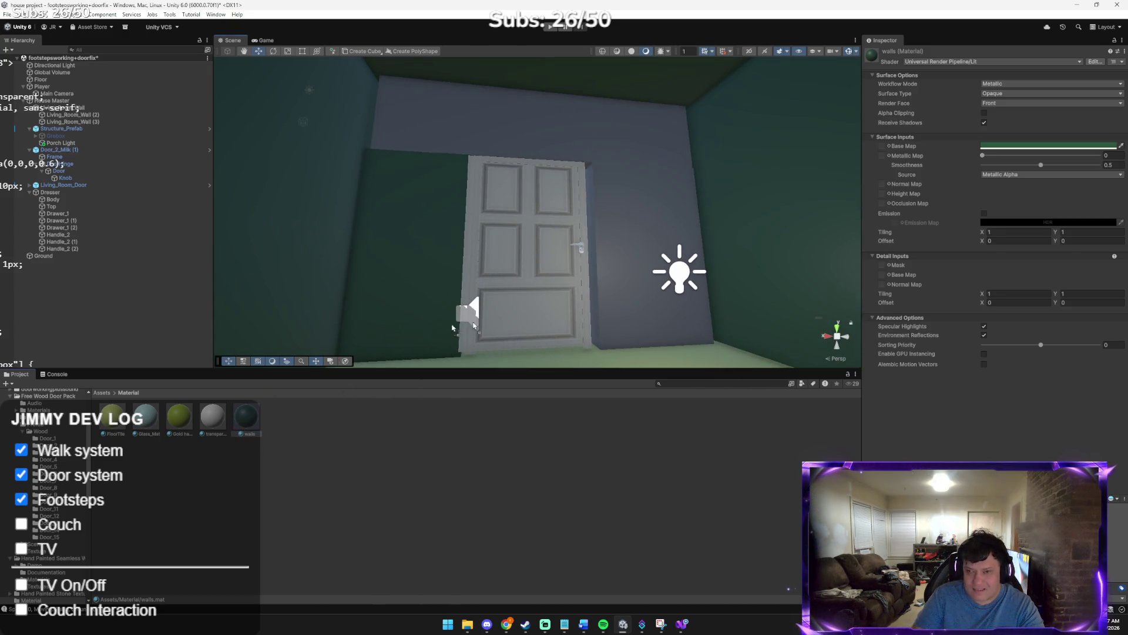
{"action": "left_click_drag", "start_coordinate": [433, 333], "coordinate": [642, 269]}
{"action": "left_click_drag", "start_coordinate": [265, 383], "coordinate": [477, 146]}
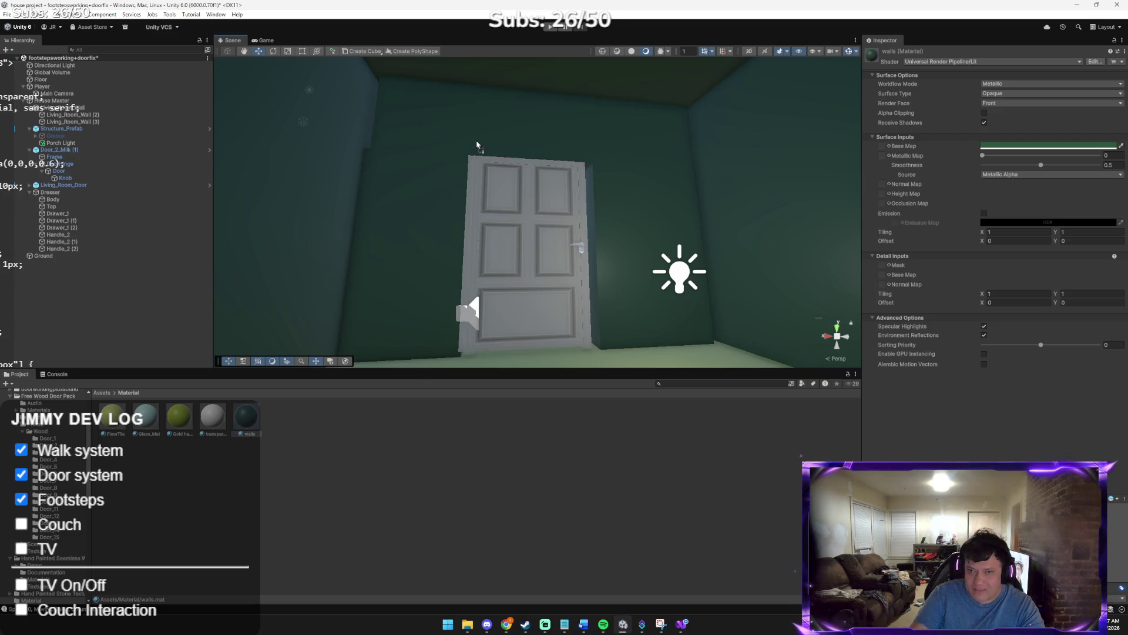
{"action": "mouse_move", "coordinate": [591, 352]}
{"action": "left_mouse_down"}
{"action": "mouse_move", "coordinate": [470, 322]}
{"action": "mouse_move", "coordinate": [456, 330]}
{"action": "mouse_move", "coordinate": [529, 347]}
{"action": "mouse_move", "coordinate": [574, 378]}
{"action": "mouse_move", "coordinate": [573, 361]}
{"action": "left_mouse_up"}
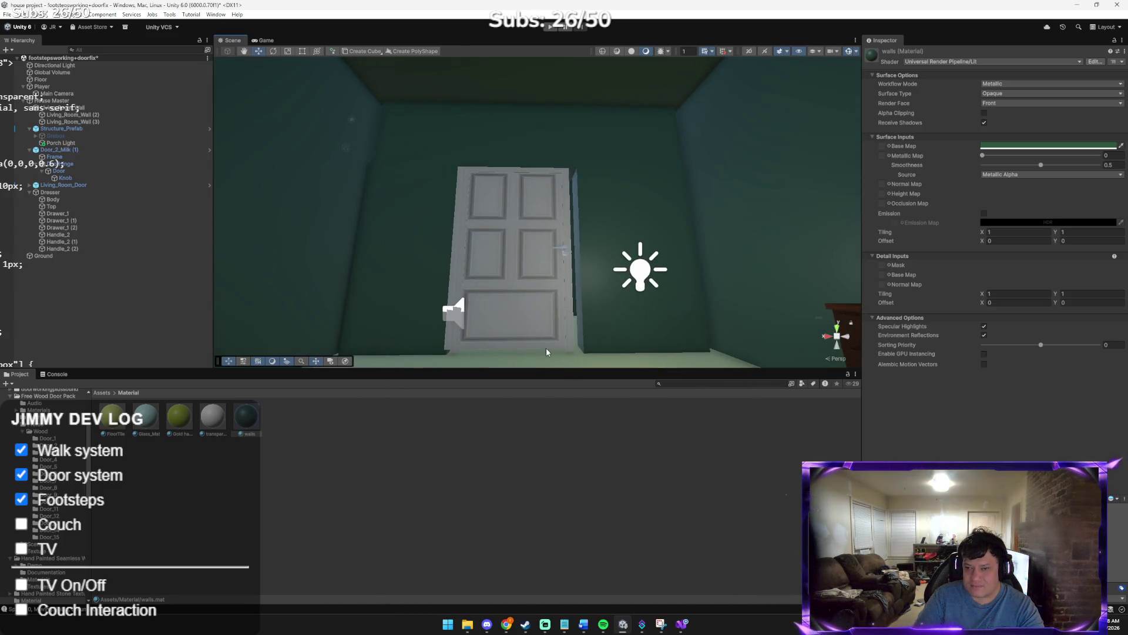
Move the living room door to X -1.04 and Z -5.95
{"action": "left_click", "coordinate": [492, 286]}
{"action": "left_click_drag", "start_coordinate": [484, 256], "coordinate": [489, 254]}
{"action": "left_click_drag", "start_coordinate": [507, 343], "coordinate": [588, 360]}
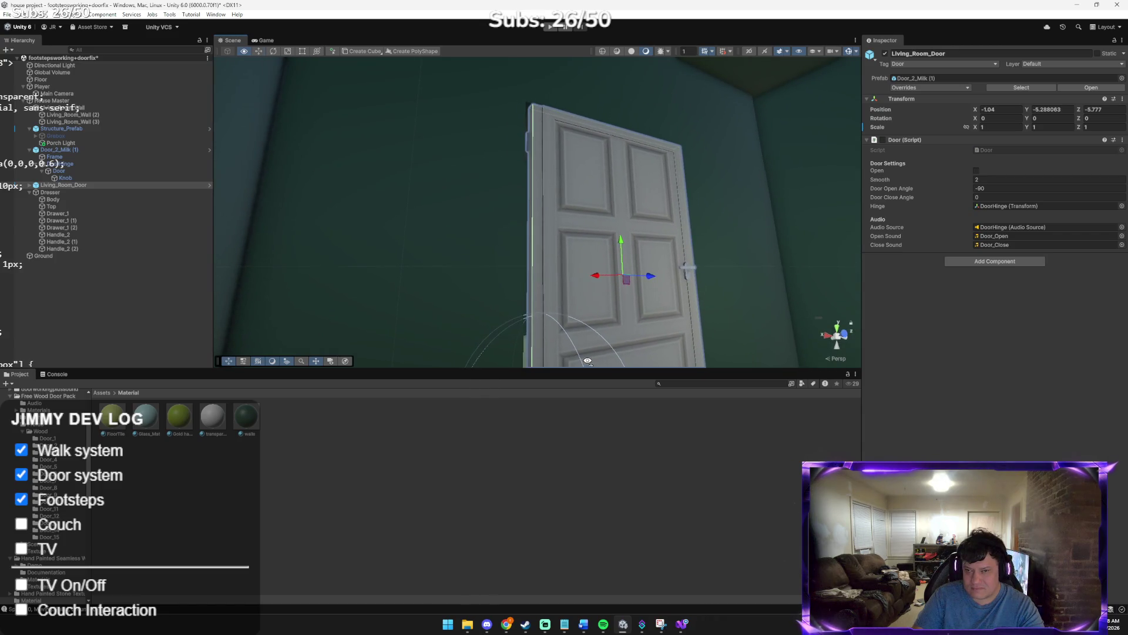
{"action": "left_click_drag", "start_coordinate": [651, 281], "coordinate": [638, 319]}
{"action": "mouse_move", "coordinate": [566, 335]}
{"action": "left_mouse_down"}
{"action": "mouse_move", "coordinate": [524, 295]}
{"action": "mouse_move", "coordinate": [474, 292]}
{"action": "mouse_move", "coordinate": [475, 271]}
{"action": "mouse_move", "coordinate": [473, 285]}
{"action": "left_mouse_up"}
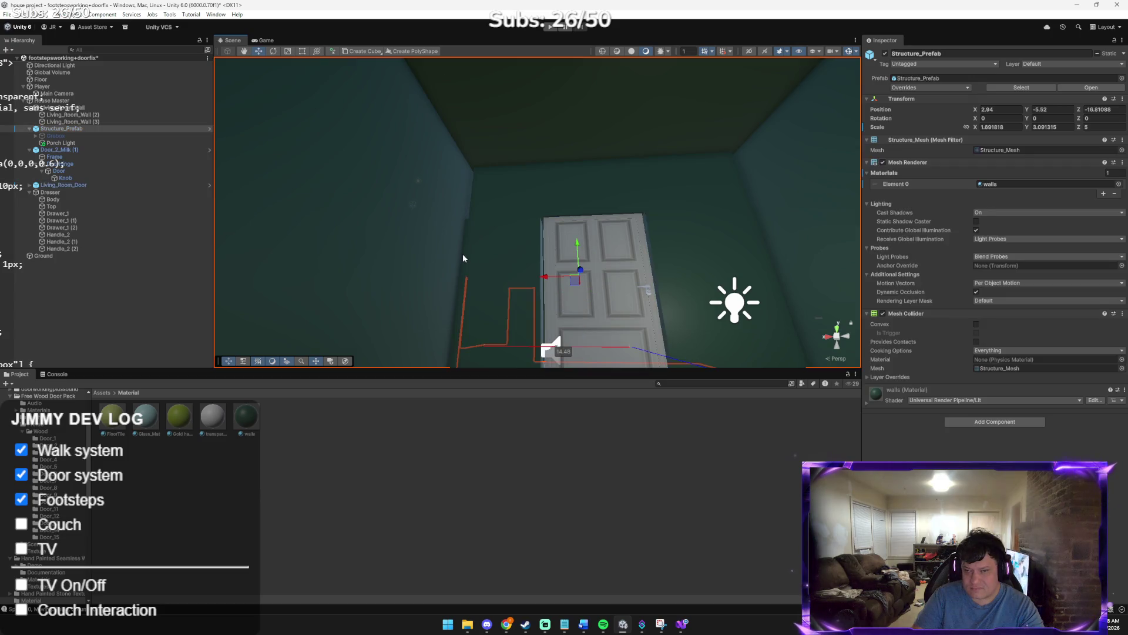
Resize and reposition the wall left of the door, undoing an accidental uniform enlargement
{"action": "left_click", "coordinate": [463, 256]}
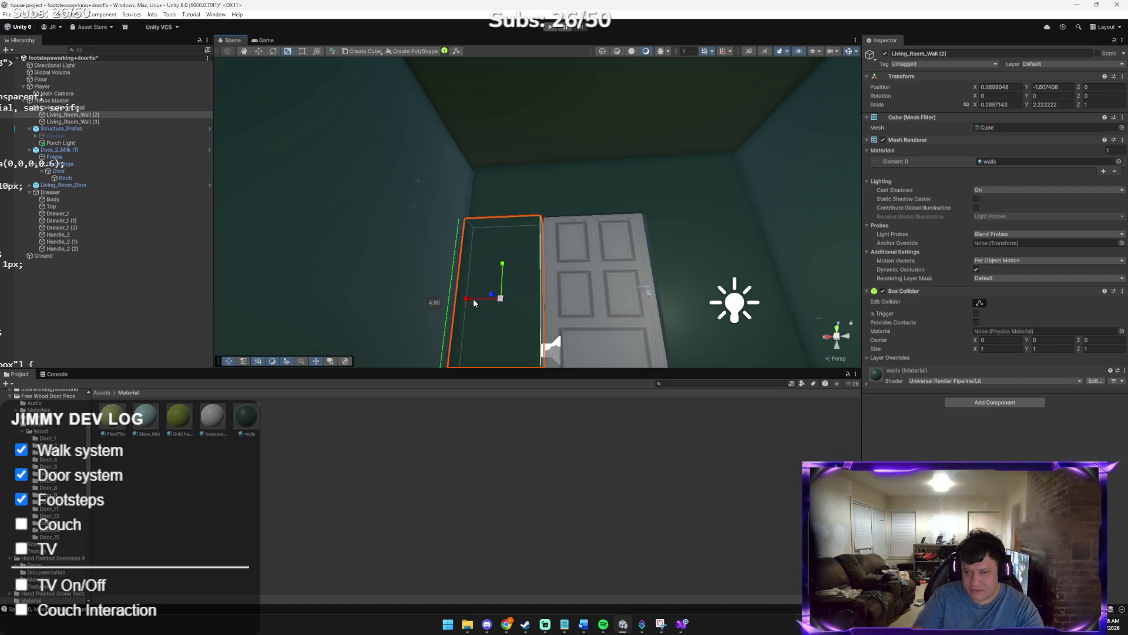
{"action": "left_click_drag", "start_coordinate": [474, 298], "coordinate": [495, 337]}
{"action": "key", "text": "w"}
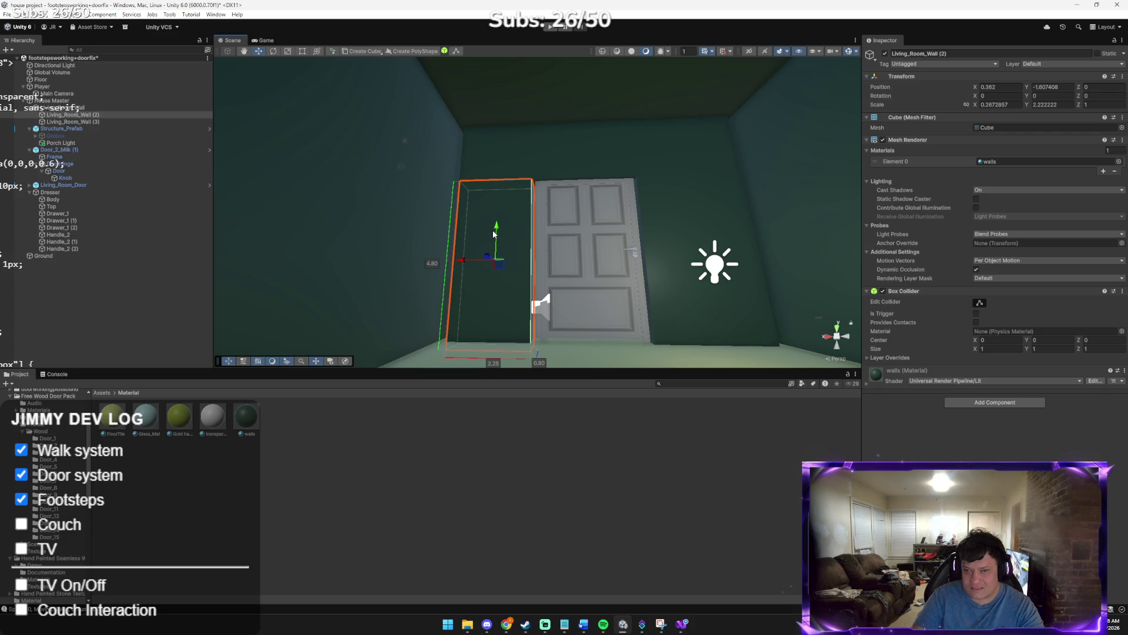
{"action": "left_click_drag", "start_coordinate": [497, 231], "coordinate": [499, 221]}
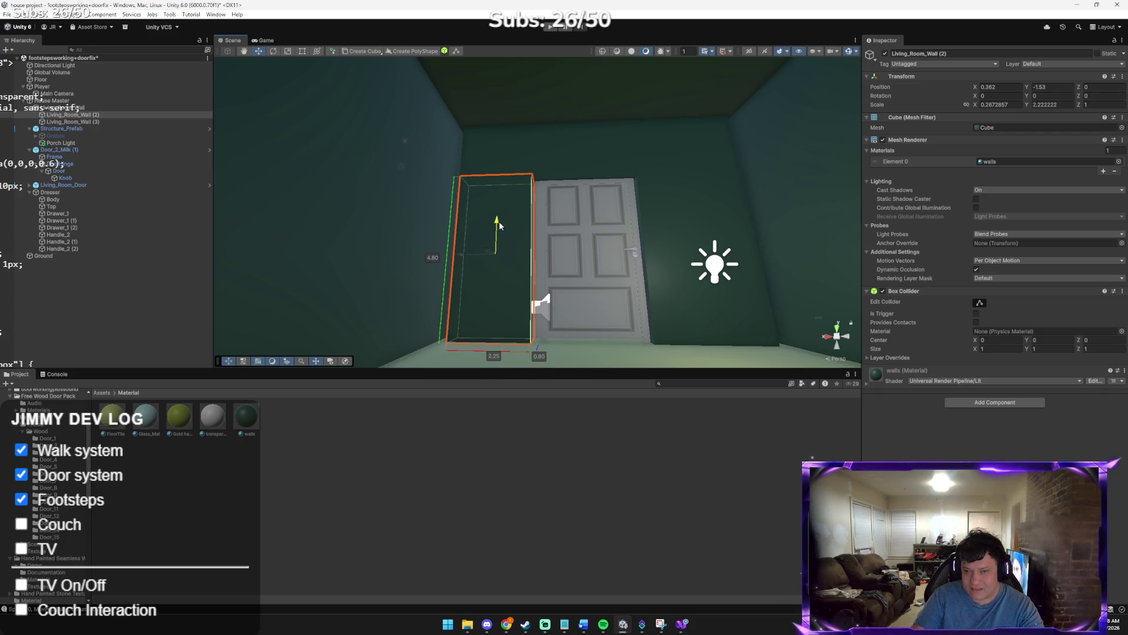
{"action": "left_click", "coordinate": [646, 301]}
{"action": "left_click", "coordinate": [477, 254]}
{"action": "key", "text": "r"}
{"action": "left_click_drag", "start_coordinate": [498, 221], "coordinate": [497, 234]}
{"action": "left_click_drag", "start_coordinate": [496, 223], "coordinate": [496, 219]}
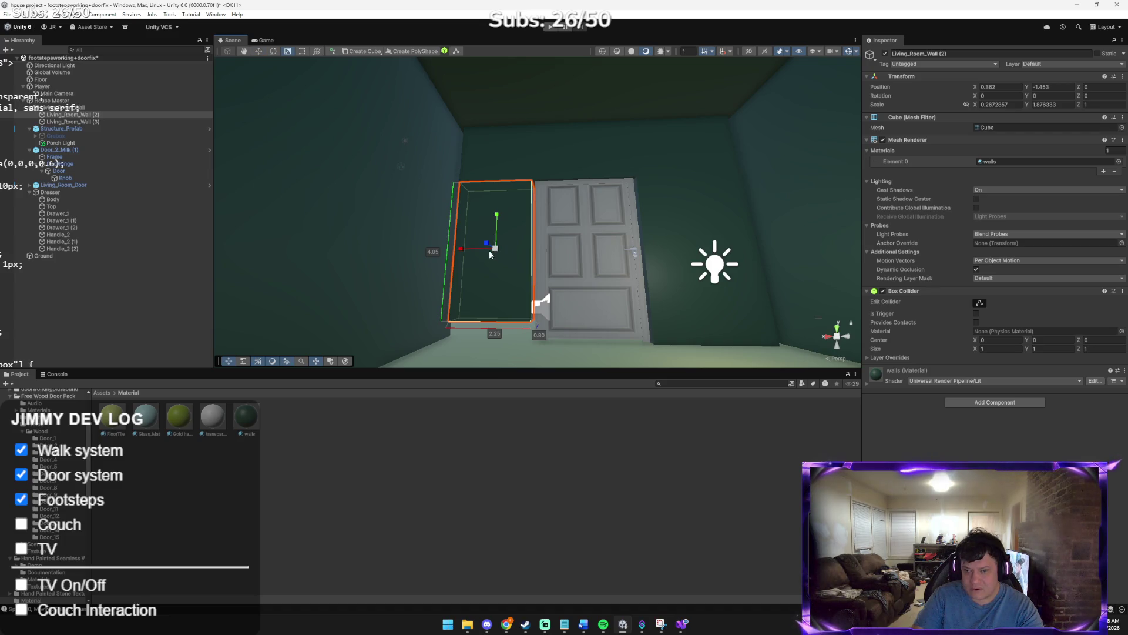
{"action": "left_click_drag", "start_coordinate": [496, 248], "coordinate": [498, 245]}
{"action": "key", "text": "ctrl+z"}
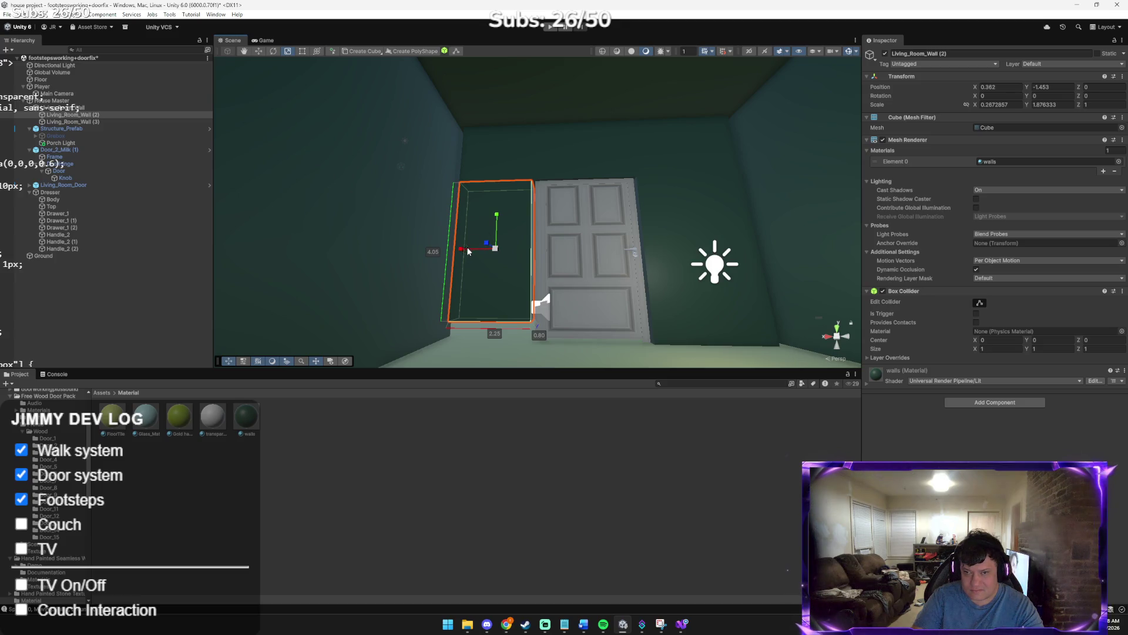
Nudge Living_Room_Wall (2) sideways and undo a trial height change
{"action": "key", "text": "w"}
{"action": "left_click", "coordinate": [475, 245]}
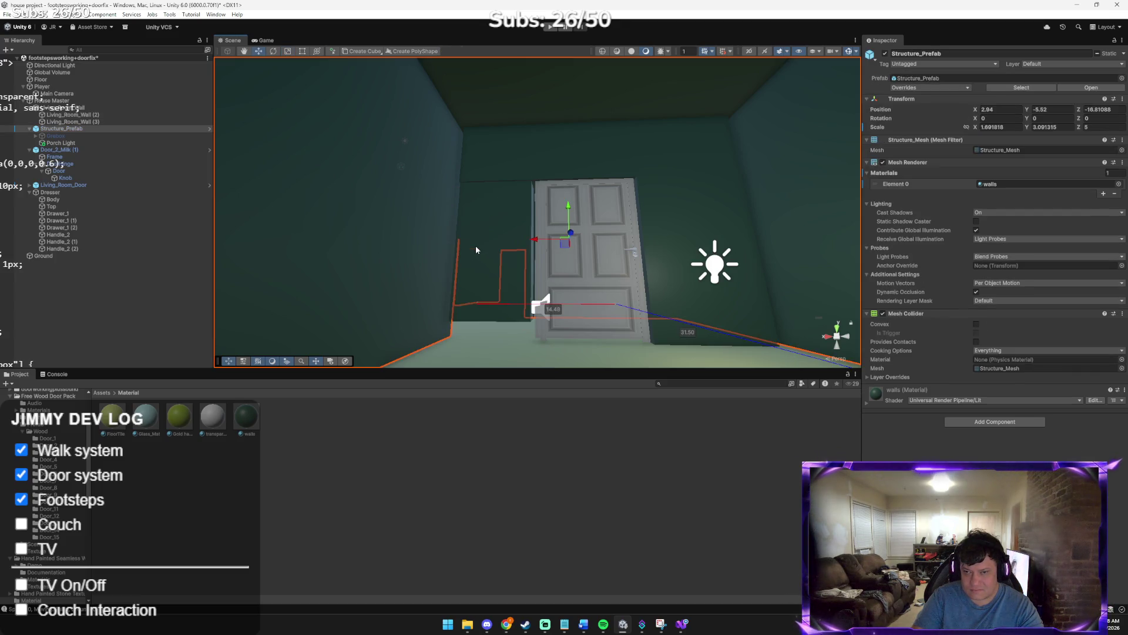
{"action": "left_click", "coordinate": [481, 263]}
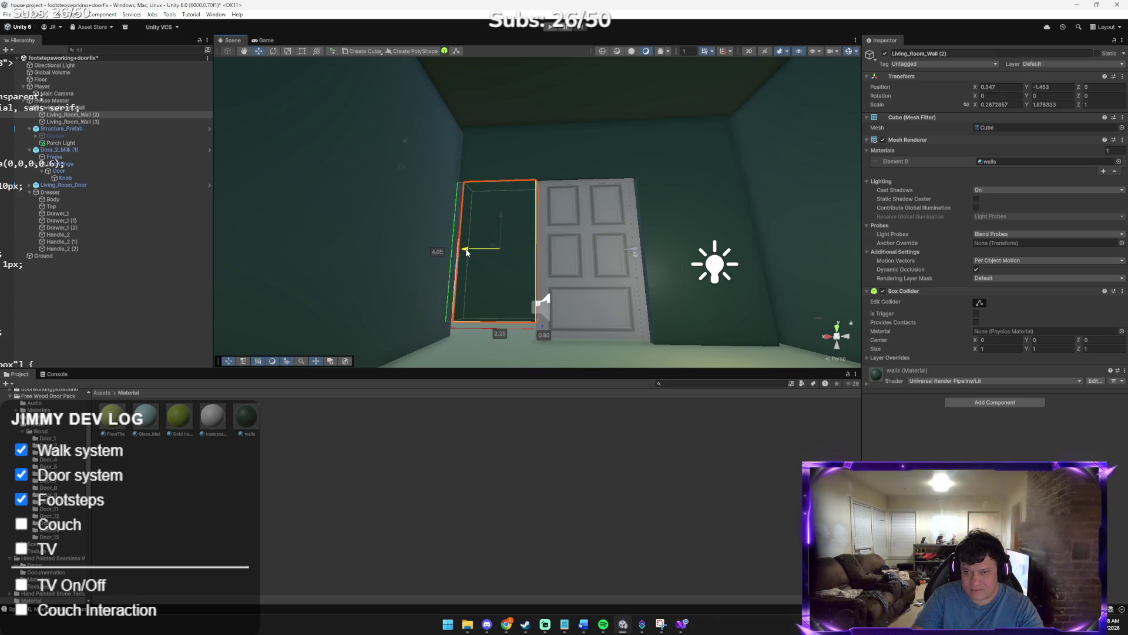
{"action": "left_click_drag", "start_coordinate": [466, 252], "coordinate": [467, 251]}
{"action": "key", "text": "r"}
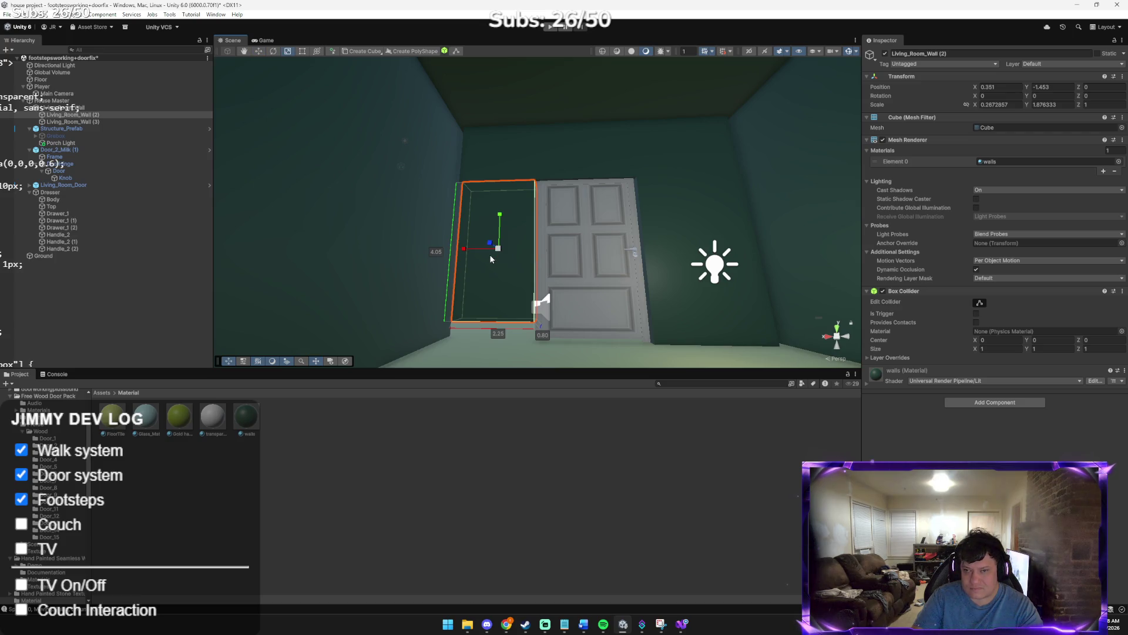
{"action": "mouse_move", "coordinate": [499, 223]}
{"action": "left_mouse_down"}
{"action": "mouse_move", "coordinate": [497, 235]}
{"action": "mouse_move", "coordinate": [503, 210]}
{"action": "left_mouse_up"}
{"action": "key", "text": "ctrl+z"}
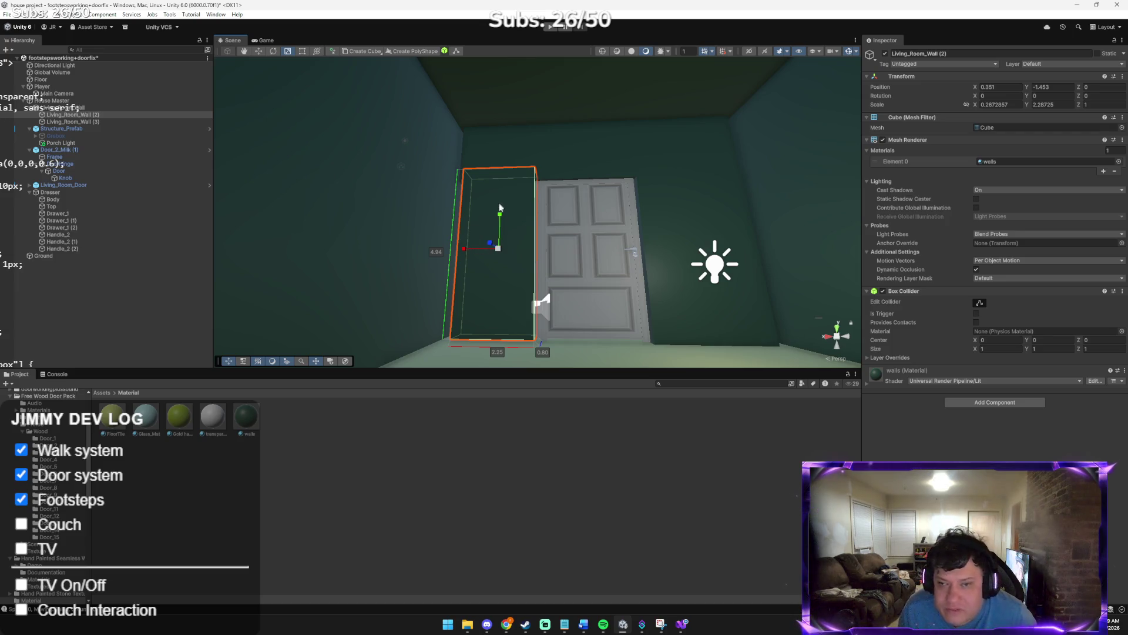
Scale Living_Room_Wall (2) down slightly on Y
{"action": "left_click", "coordinate": [512, 144]}
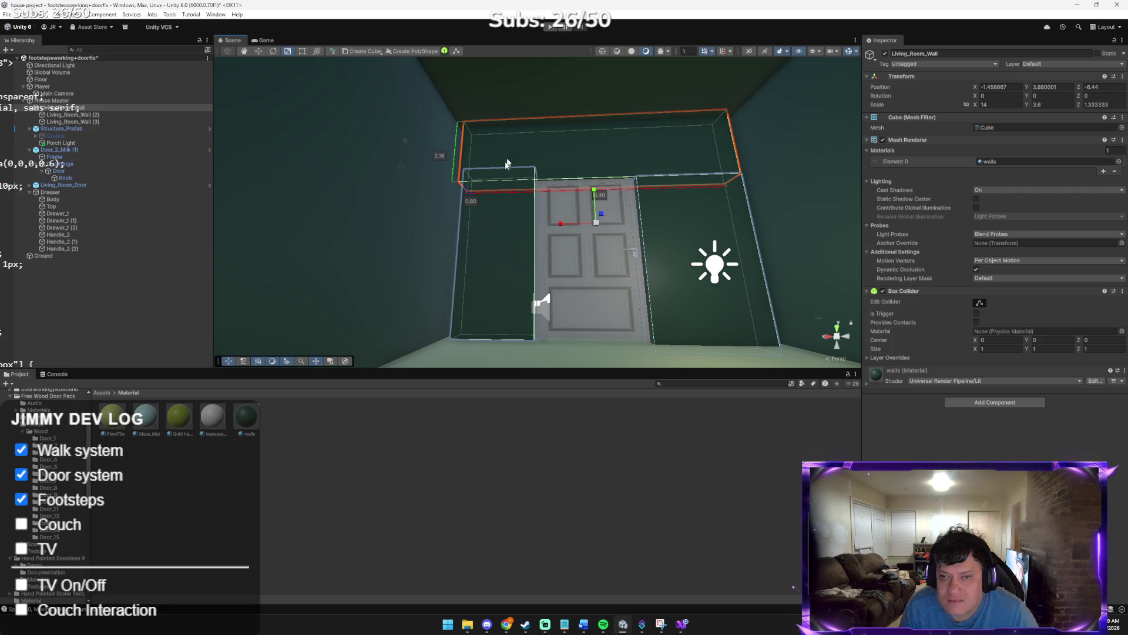
{"action": "left_click", "coordinate": [481, 222]}
{"action": "left_click", "coordinate": [741, 237]}
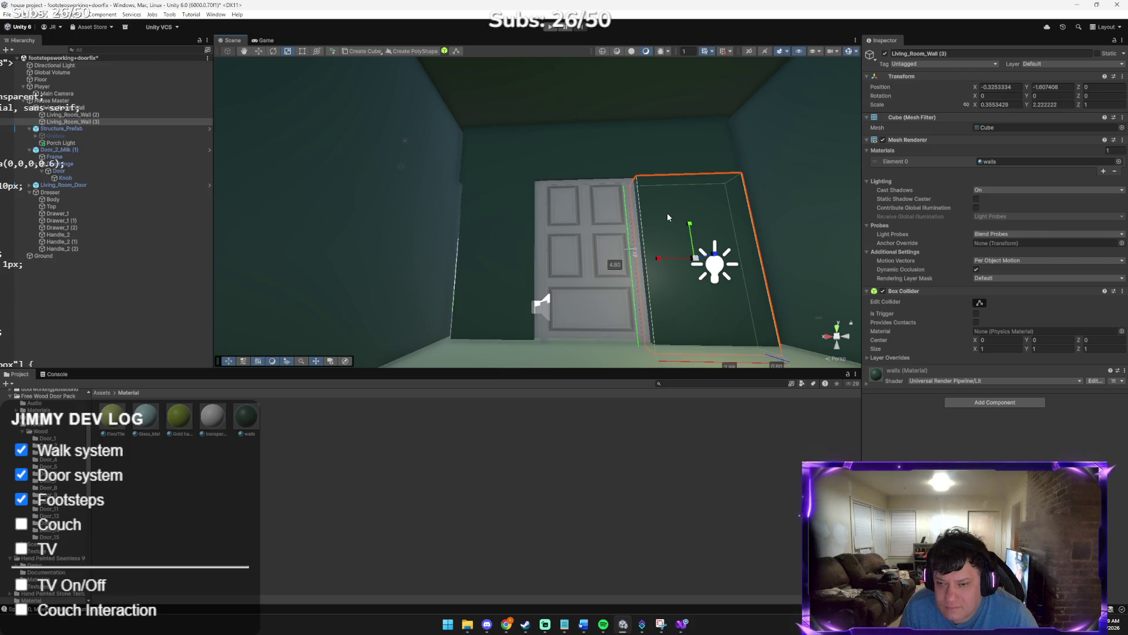
{"action": "left_click", "coordinate": [494, 241]}
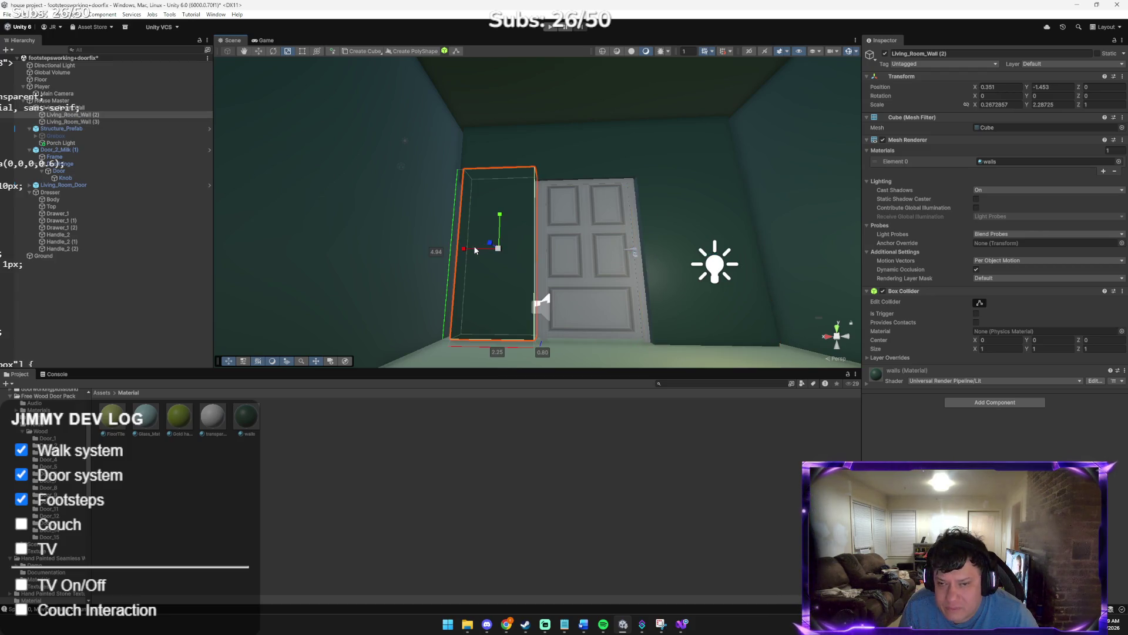
{"action": "left_click_drag", "start_coordinate": [477, 252], "coordinate": [476, 251]}
{"action": "key", "text": "r"}
{"action": "left_click_drag", "start_coordinate": [499, 216], "coordinate": [500, 226]}
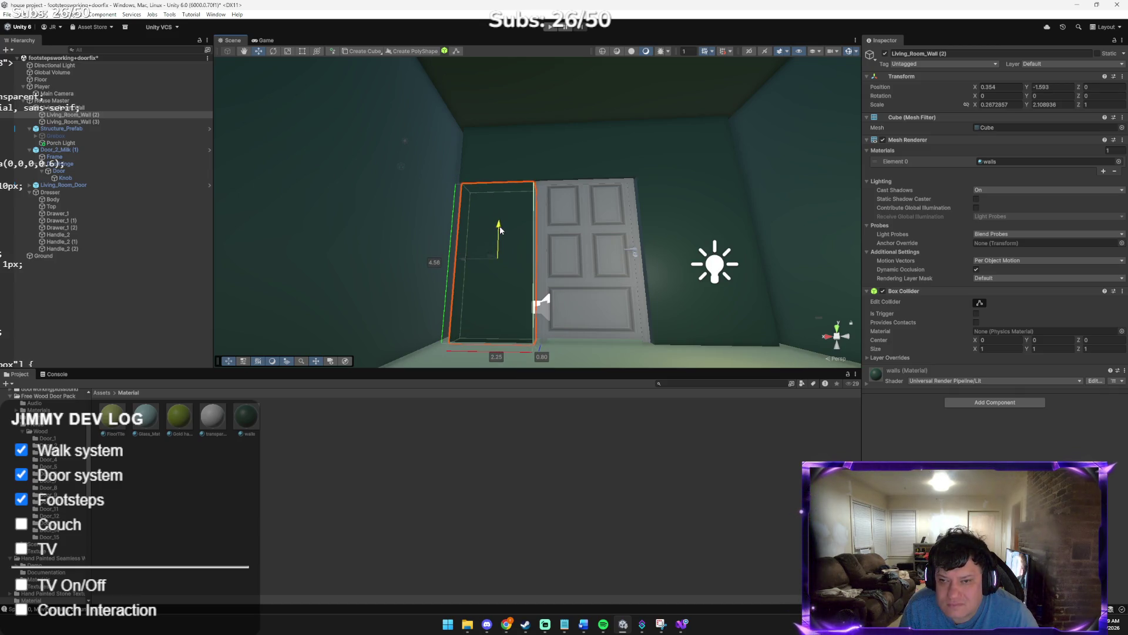
Shift the wall along Z, ending at Z 0.28
{"action": "left_click", "coordinate": [523, 321]}
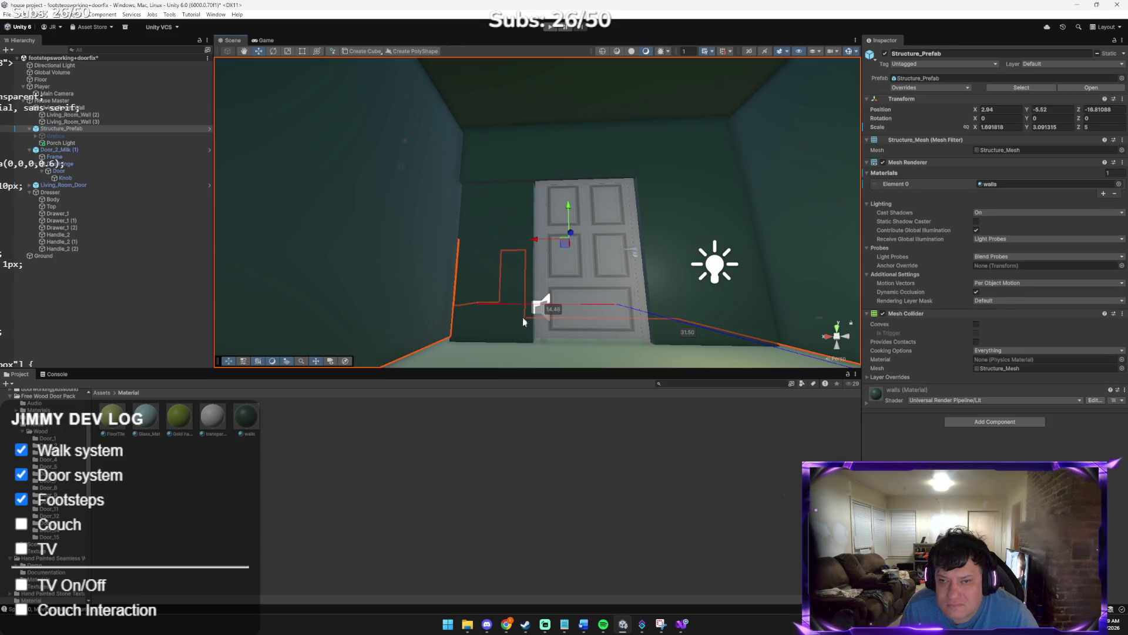
{"action": "left_click", "coordinate": [490, 263]}
{"action": "left_click_drag", "start_coordinate": [493, 260], "coordinate": [491, 257]}
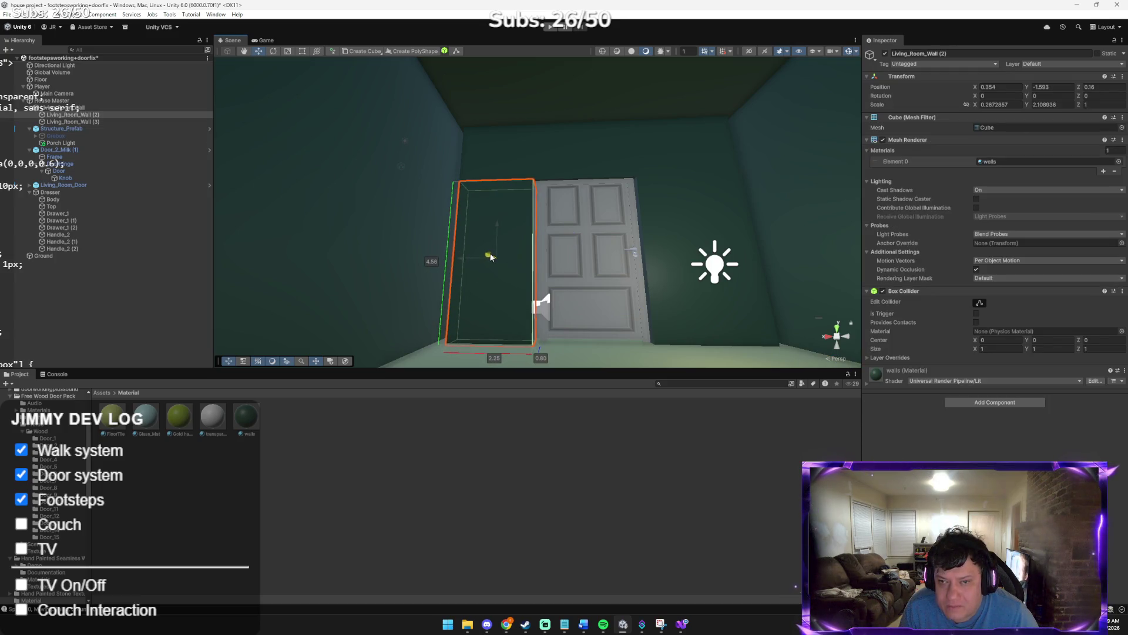
{"action": "left_click", "coordinate": [509, 327]}
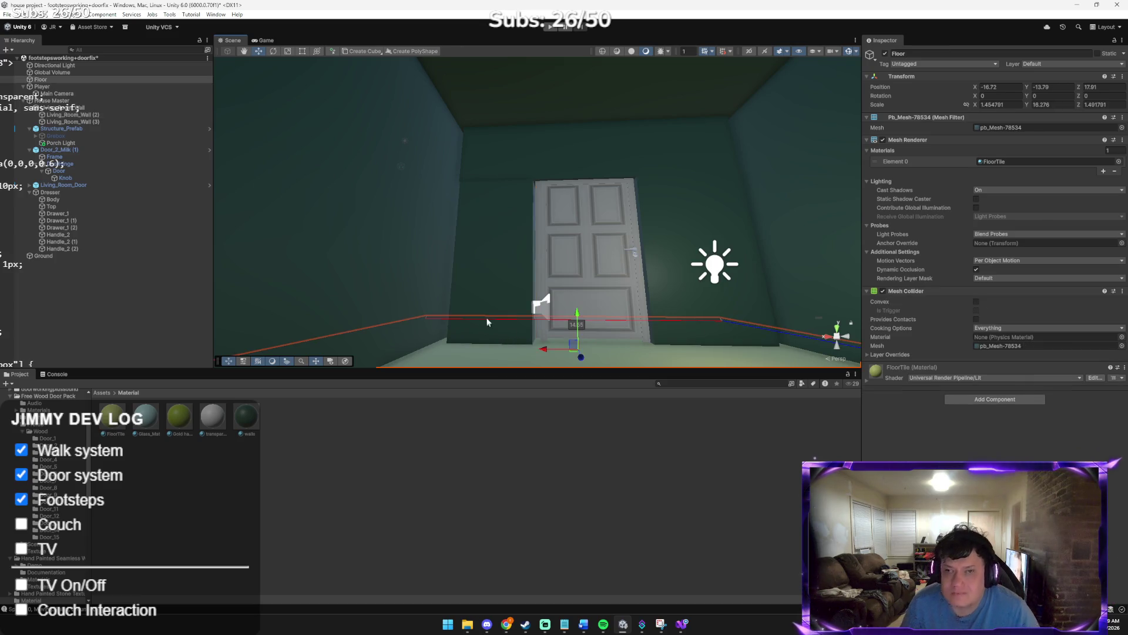
{"action": "left_click", "coordinate": [481, 276]}
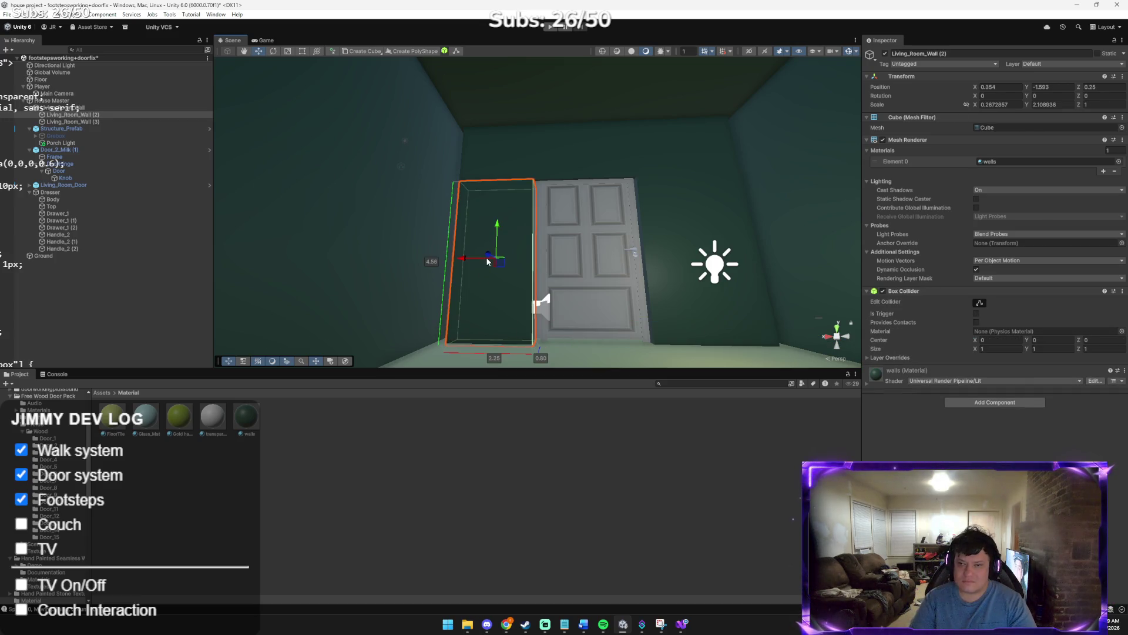
{"action": "left_click_drag", "start_coordinate": [489, 255], "coordinate": [490, 259]}
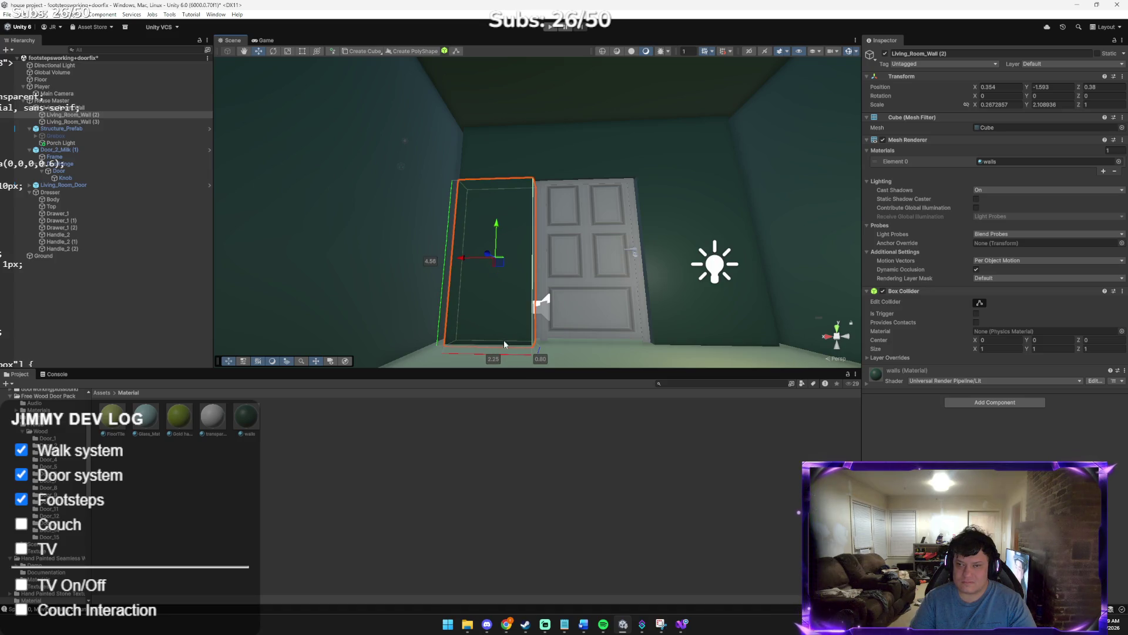
{"action": "left_click", "coordinate": [478, 351]}
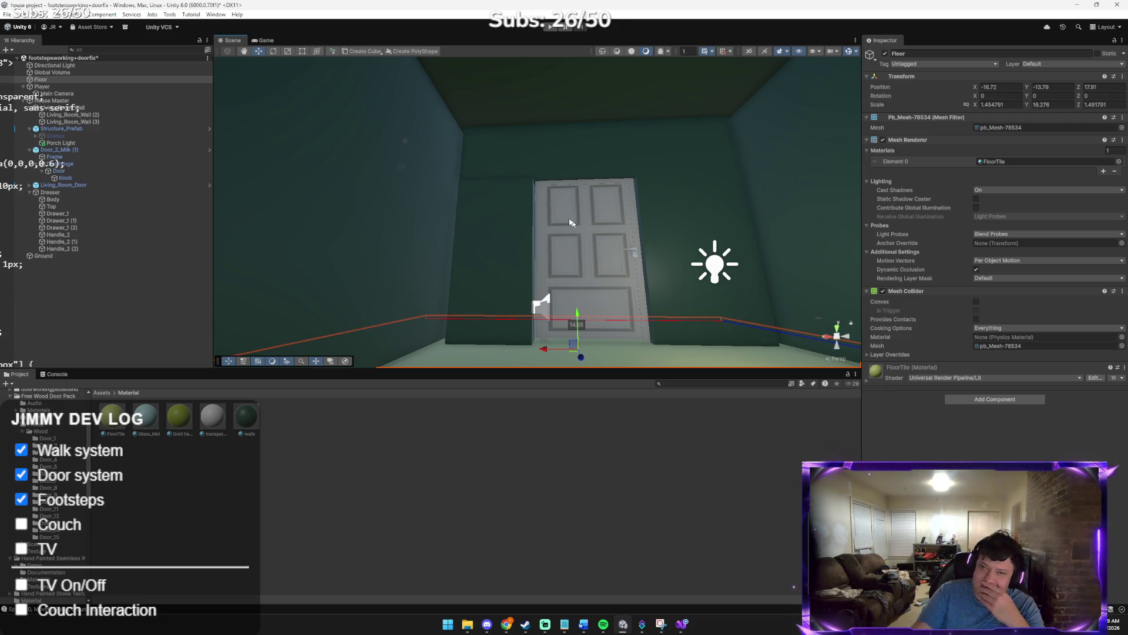
{"action": "left_click", "coordinate": [510, 210]}
{"action": "left_click_drag", "start_coordinate": [489, 257], "coordinate": [497, 221]}
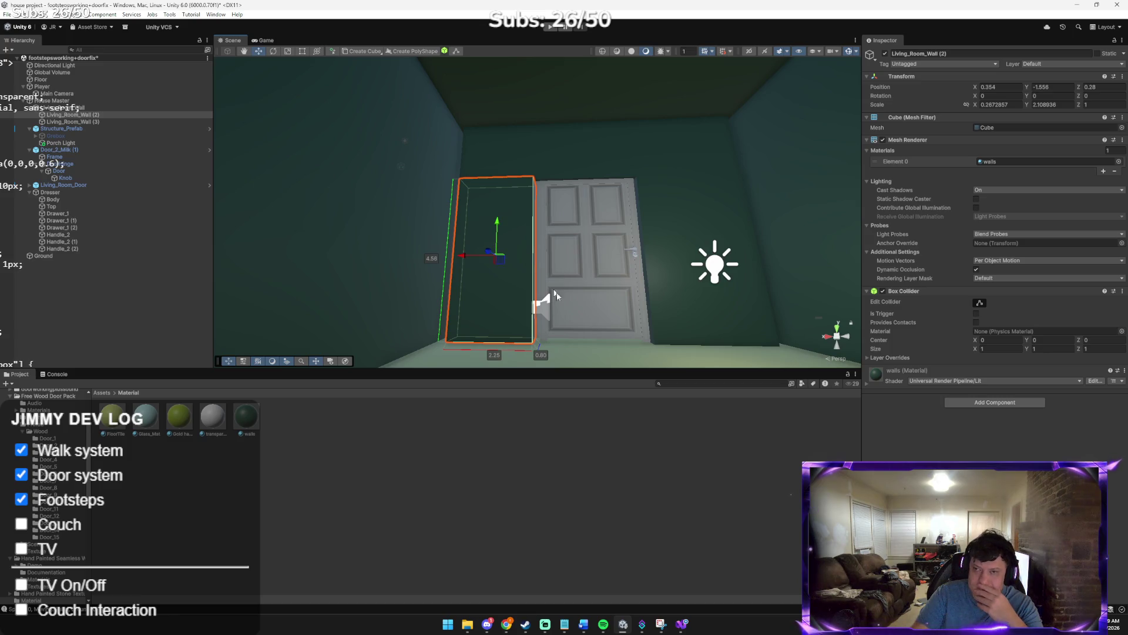
Move the wall flush to Z 0.02 and nudge it against the door frame
{"action": "left_click", "coordinate": [606, 362]}
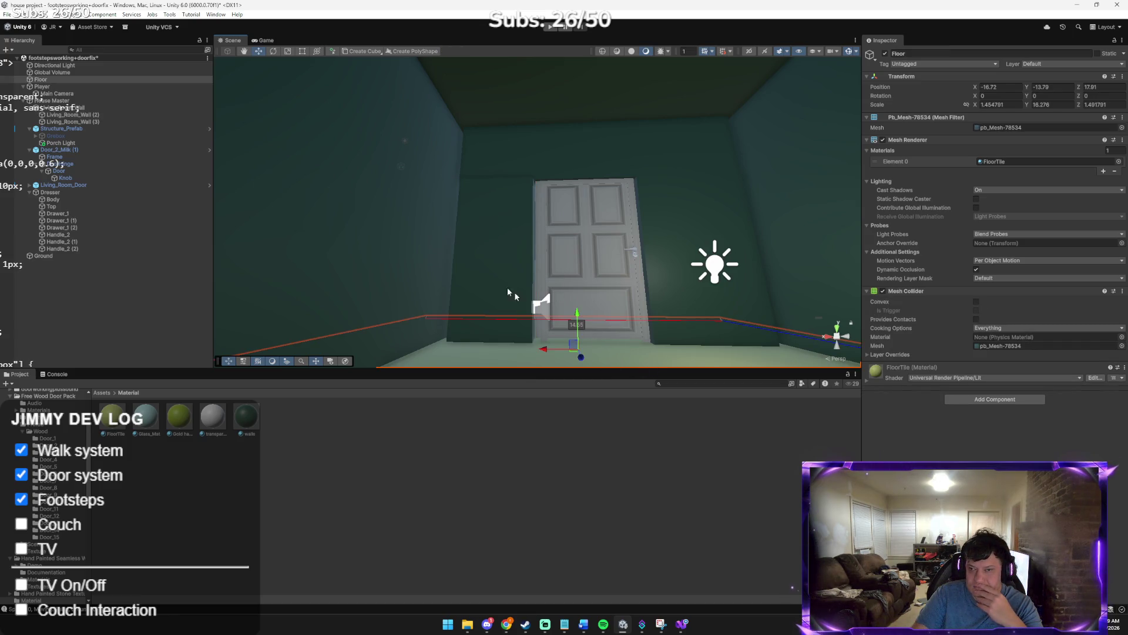
{"action": "left_click", "coordinate": [523, 301]}
{"action": "left_click_drag", "start_coordinate": [490, 253], "coordinate": [491, 252]}
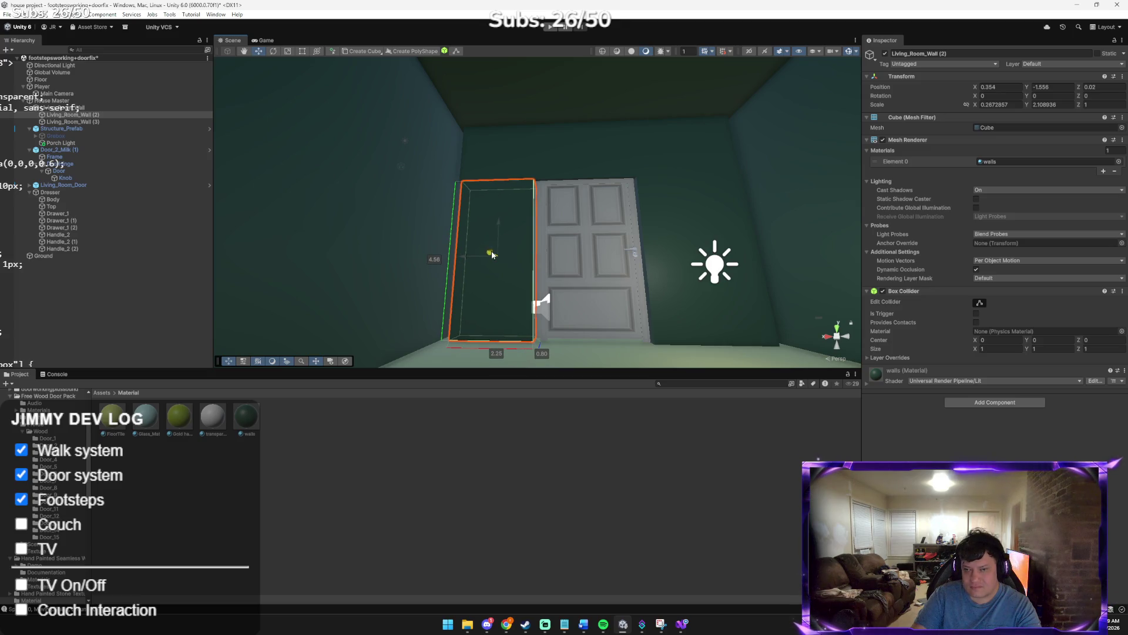
{"action": "left_click", "coordinate": [622, 354]}
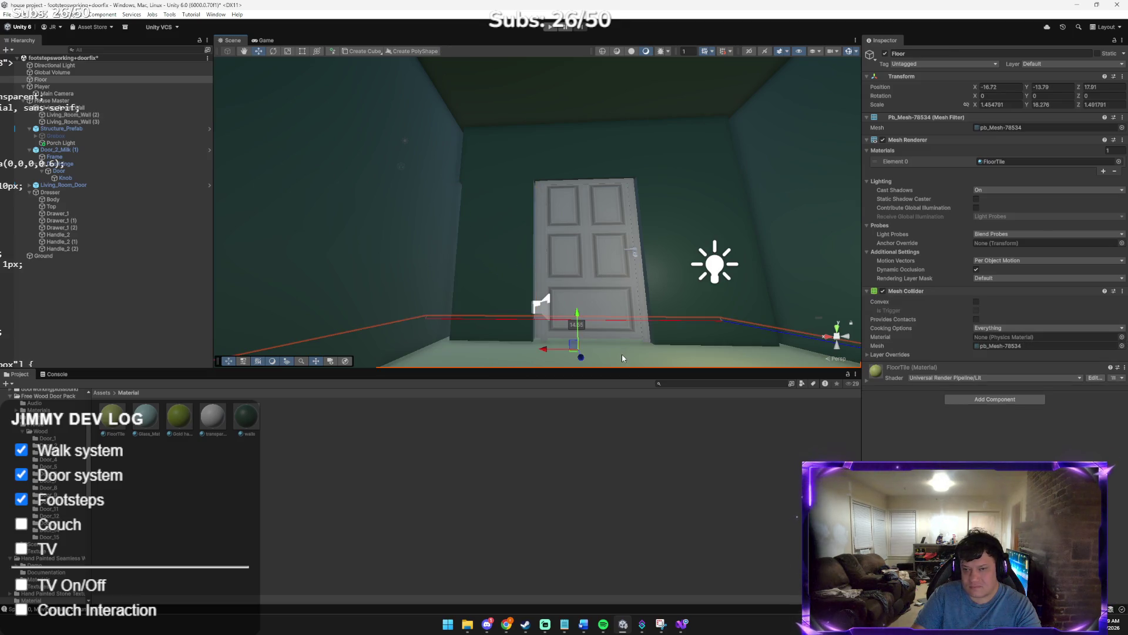
{"action": "left_click", "coordinate": [492, 259]}
{"action": "left_click_drag", "start_coordinate": [465, 261], "coordinate": [463, 261]}
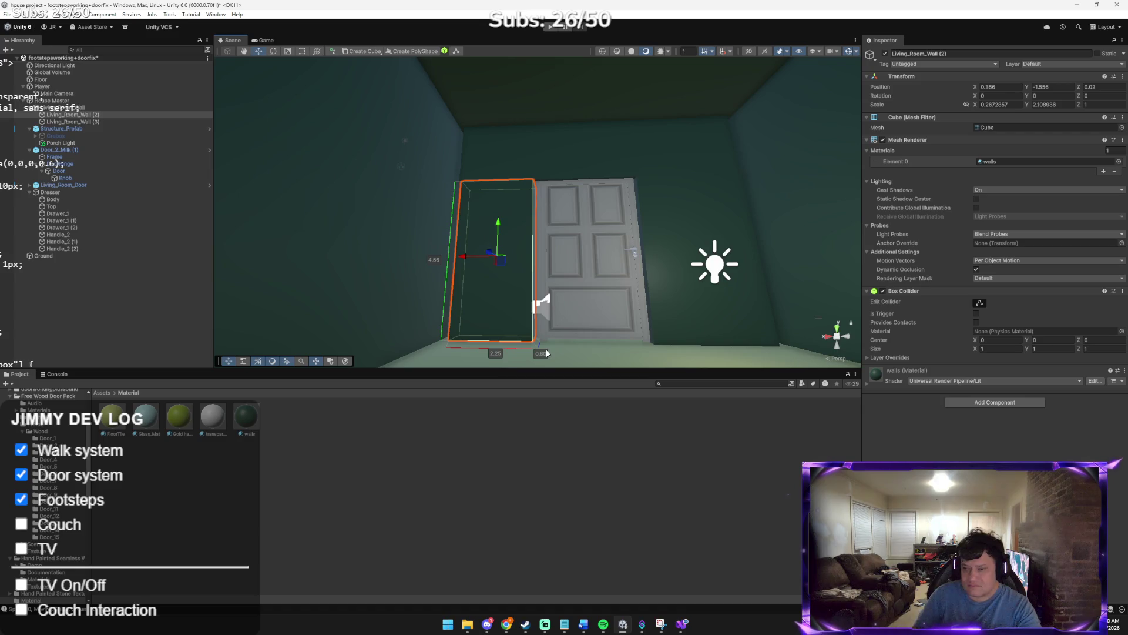
{"action": "mouse_move", "coordinate": [569, 322]}
{"action": "left_mouse_down"}
{"action": "mouse_move", "coordinate": [687, 327]}
{"action": "mouse_move", "coordinate": [741, 357]}
{"action": "mouse_move", "coordinate": [686, 359]}
{"action": "mouse_move", "coordinate": [597, 324]}
{"action": "left_mouse_up"}
{"action": "scroll", "coordinate": [593, 330], "scroll_direction": "up", "scroll_amount": 2}
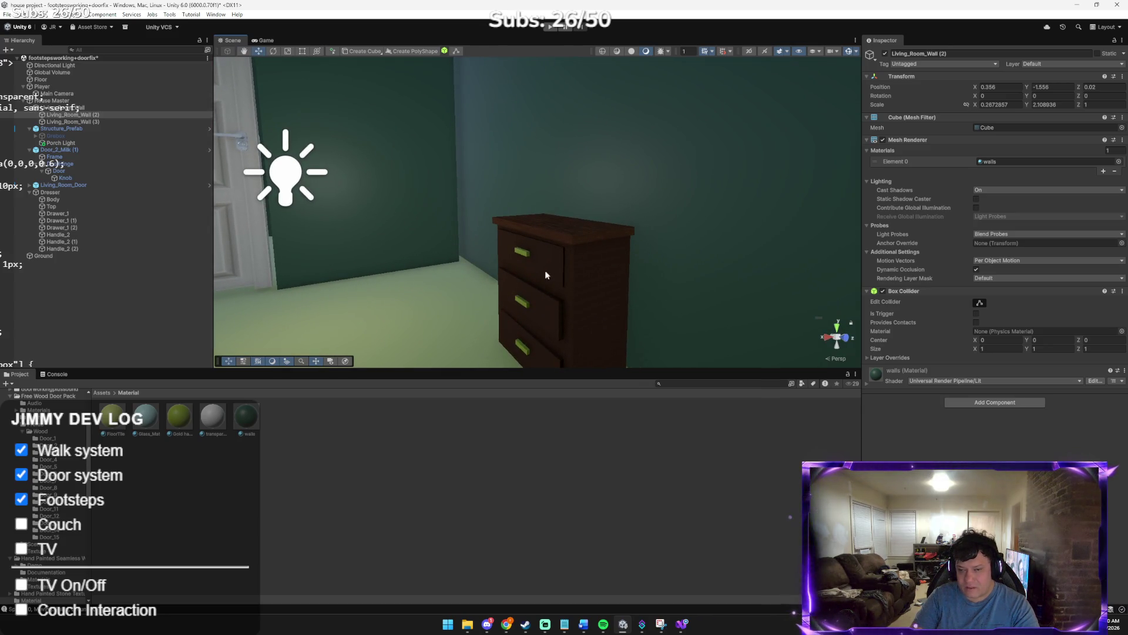
{"action": "left_click_drag", "start_coordinate": [545, 270], "coordinate": [542, 289]}
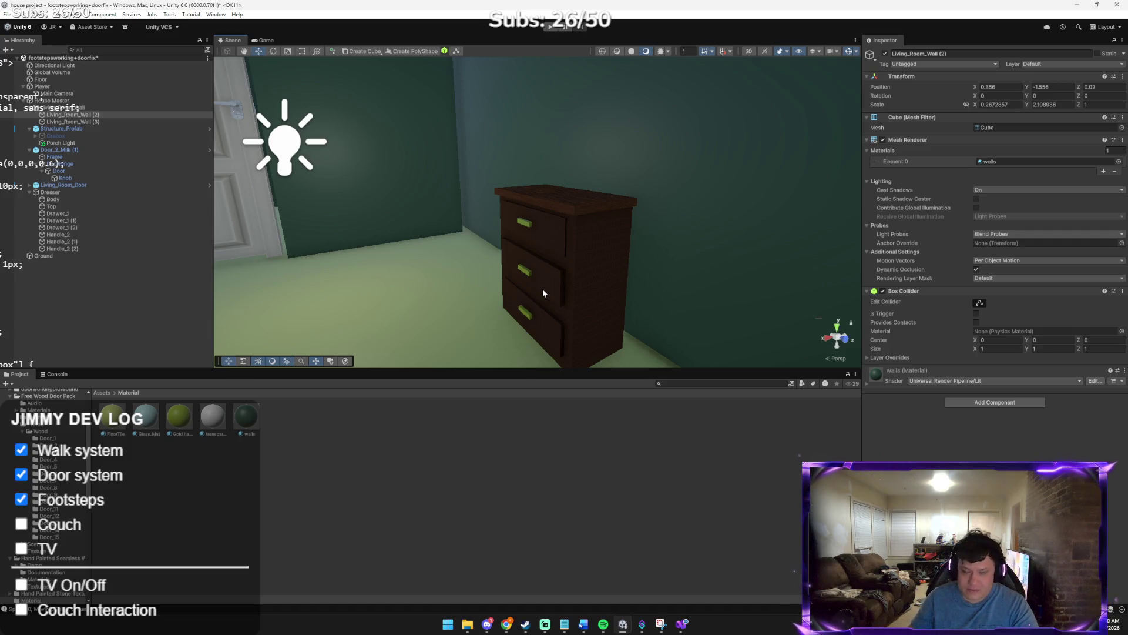
{"action": "mouse_move", "coordinate": [529, 277]}
{"action": "left_mouse_down"}
{"action": "mouse_move", "coordinate": [610, 284]}
{"action": "mouse_move", "coordinate": [675, 262]}
{"action": "mouse_move", "coordinate": [547, 244]}
{"action": "left_mouse_up"}
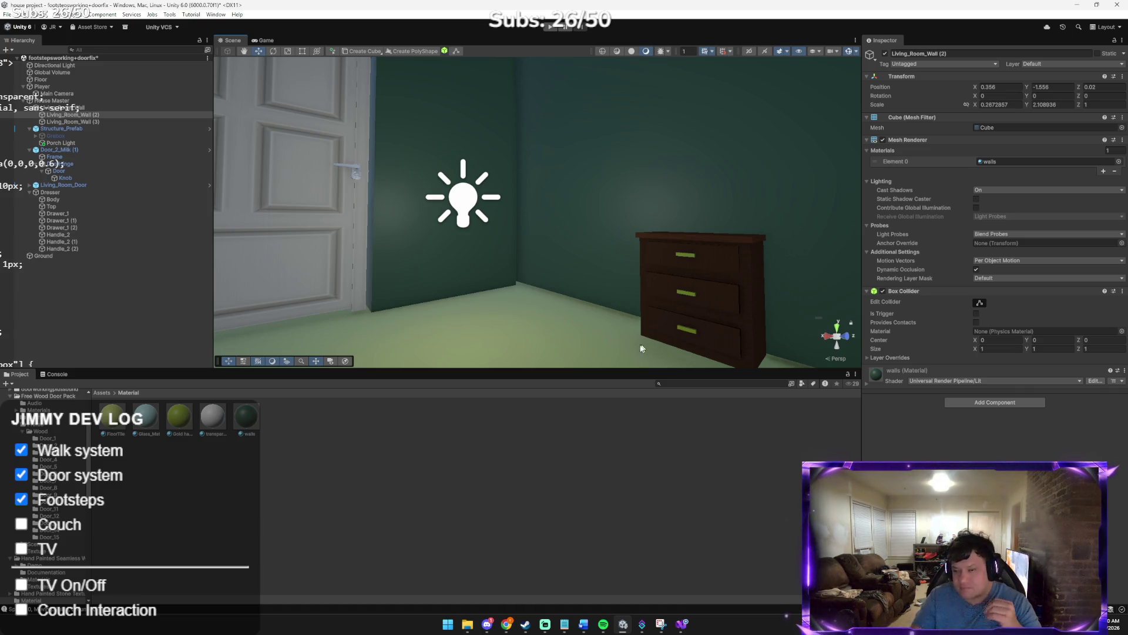
{"action": "left_click_drag", "start_coordinate": [576, 338], "coordinate": [520, 334]}
{"action": "scroll", "coordinate": [520, 334], "scroll_direction": "down", "scroll_amount": 5}
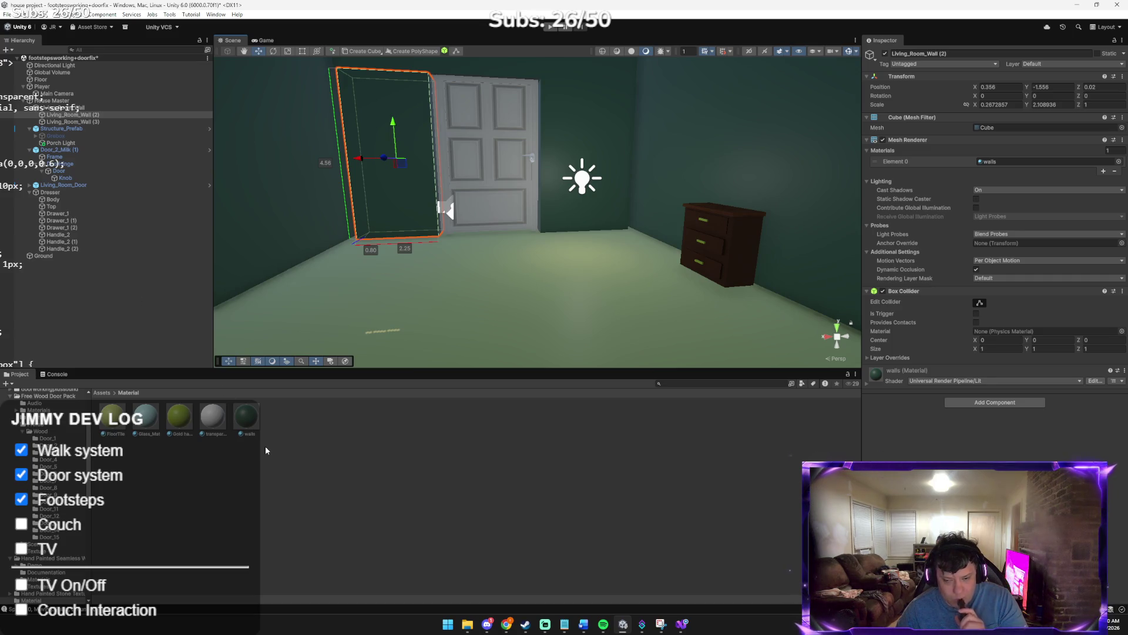
{"action": "left_click", "coordinate": [486, 624]}
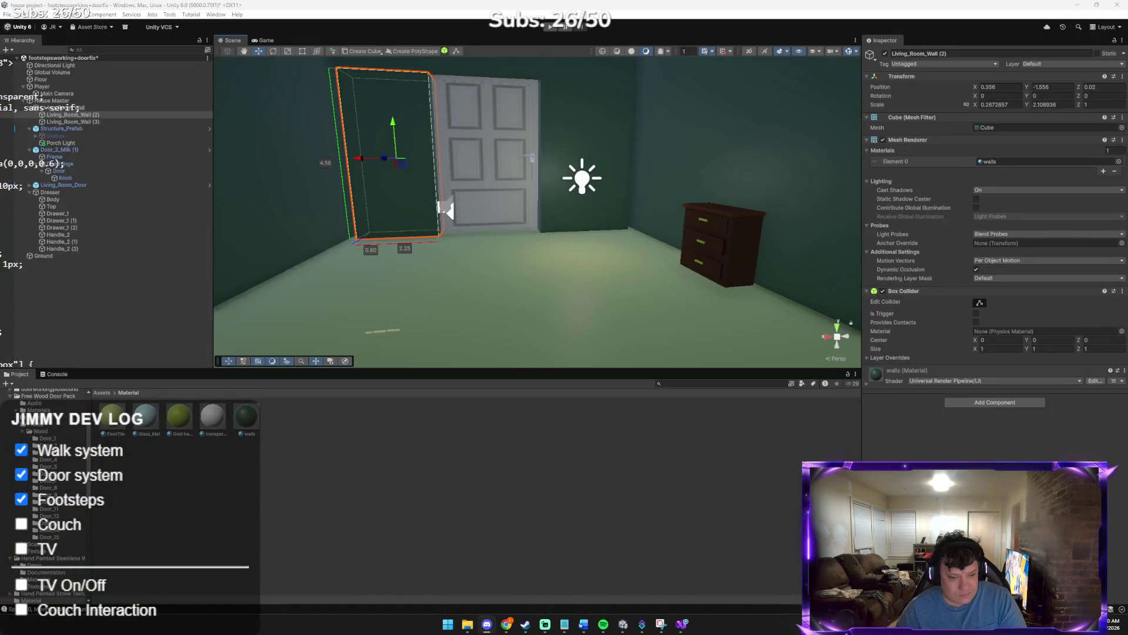
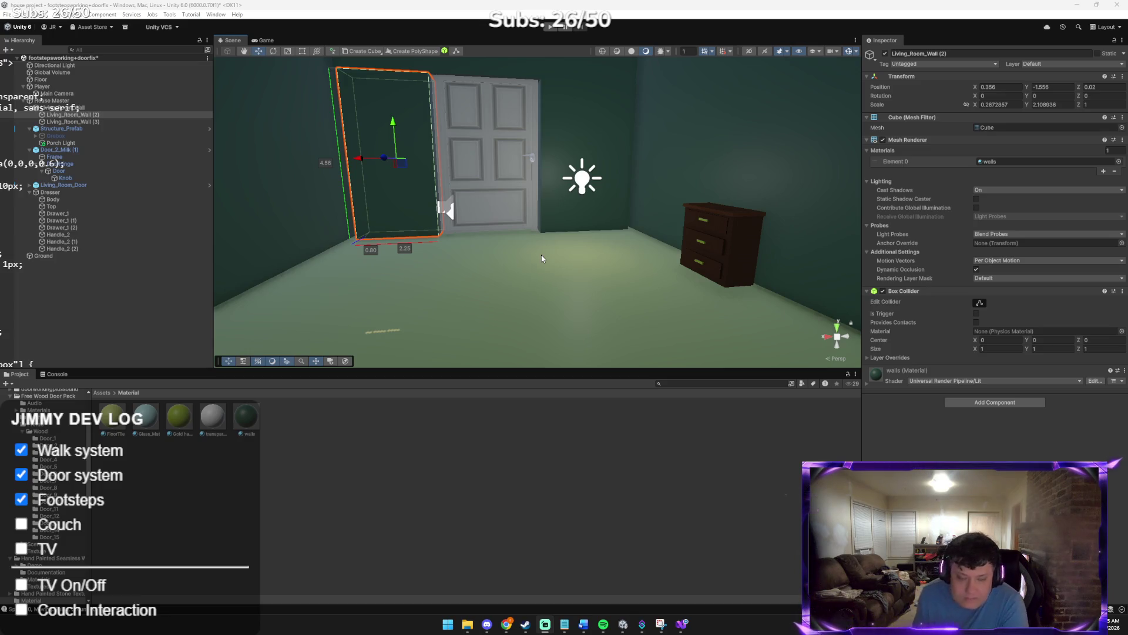
Return the Project window to the root Assets folder, then bring up the overlay.html.txt checklist file
{"action": "left_click", "coordinate": [108, 392]}
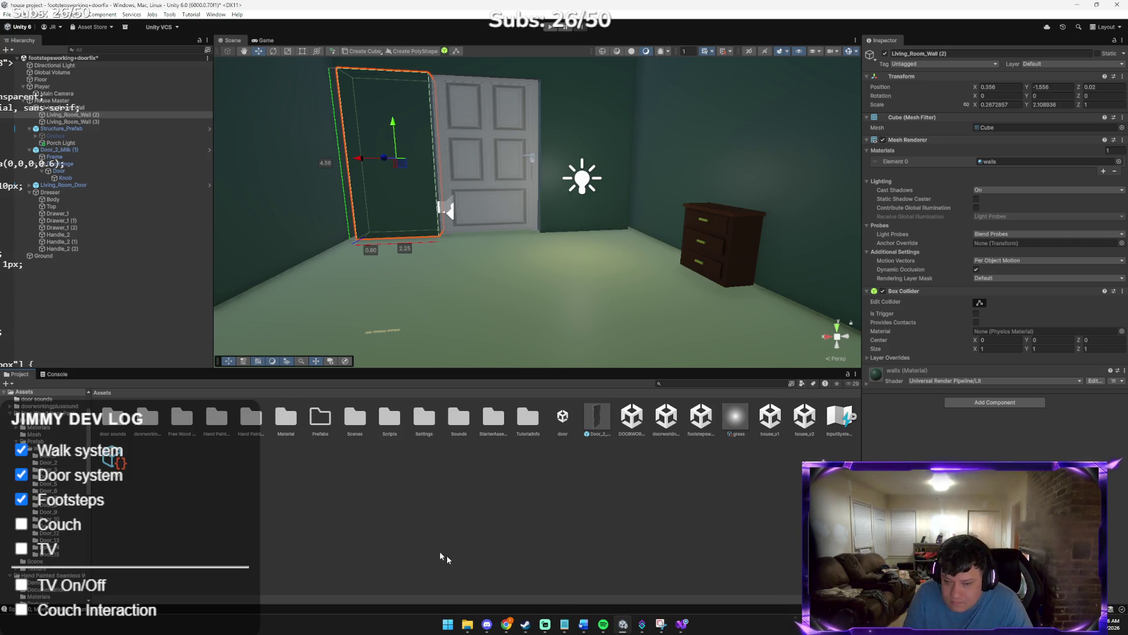
{"action": "left_click", "coordinate": [564, 623]}
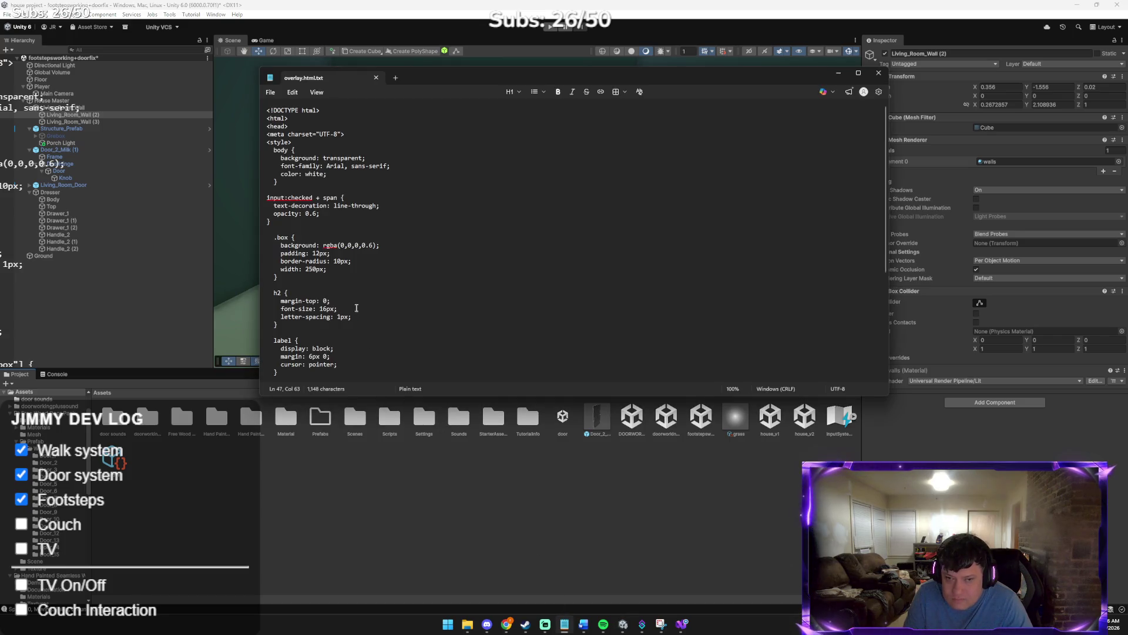
Change the last checklist label to 'Couch Sit Interaction' and save overlay.html.txt
{"action": "scroll", "coordinate": [356, 310], "scroll_direction": "down", "scroll_amount": 4}
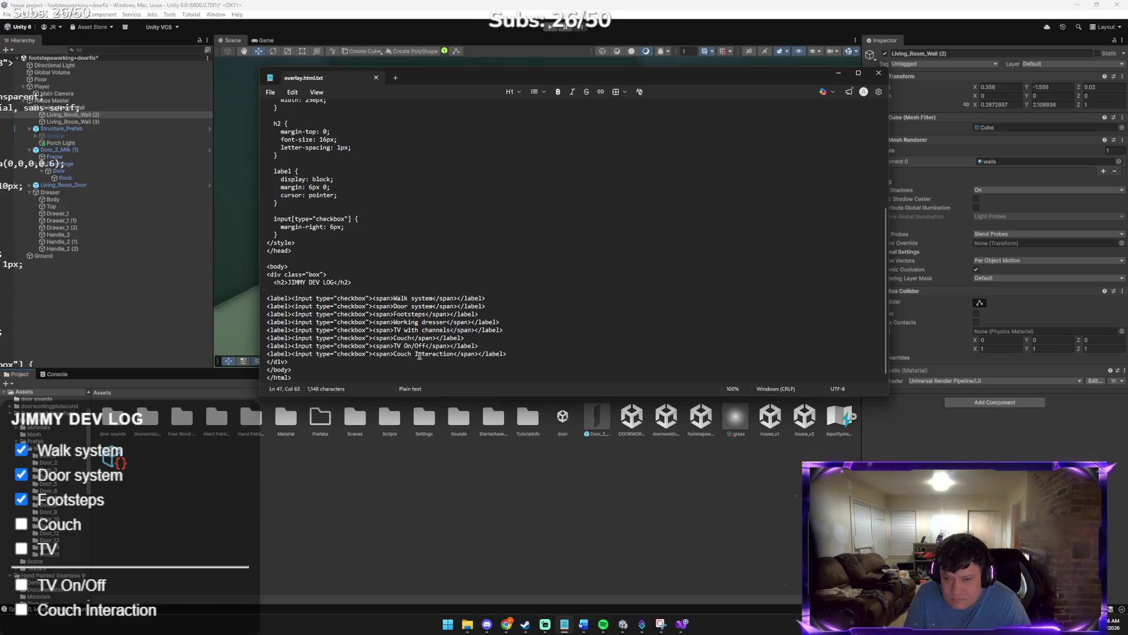
{"action": "type", "text": "Sit"}
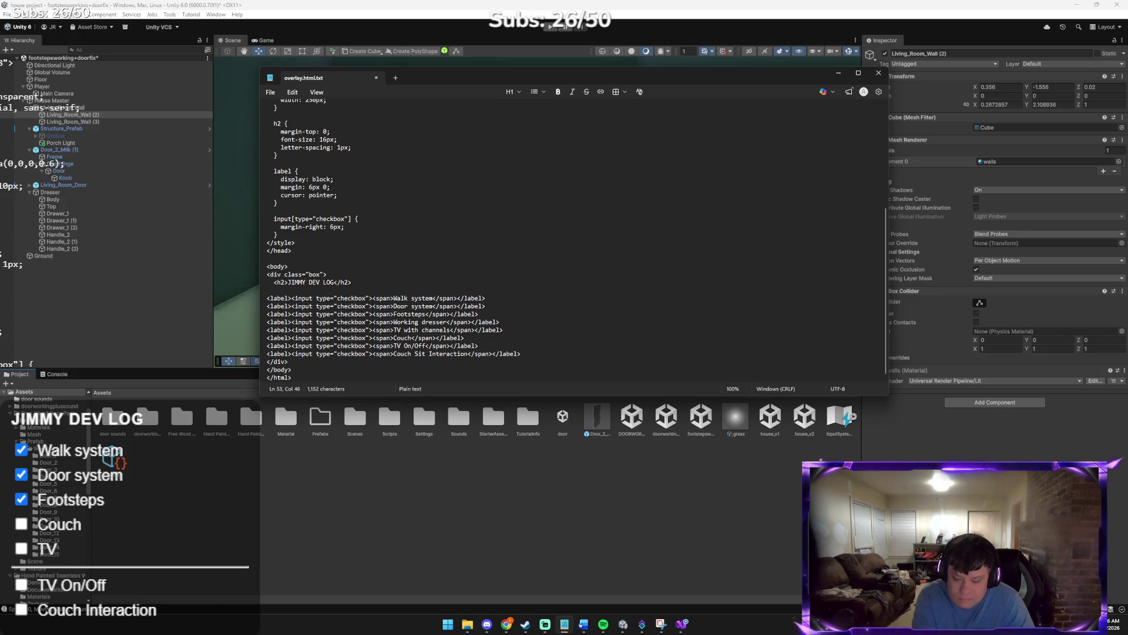
{"action": "key", "text": "ctrl+s"}
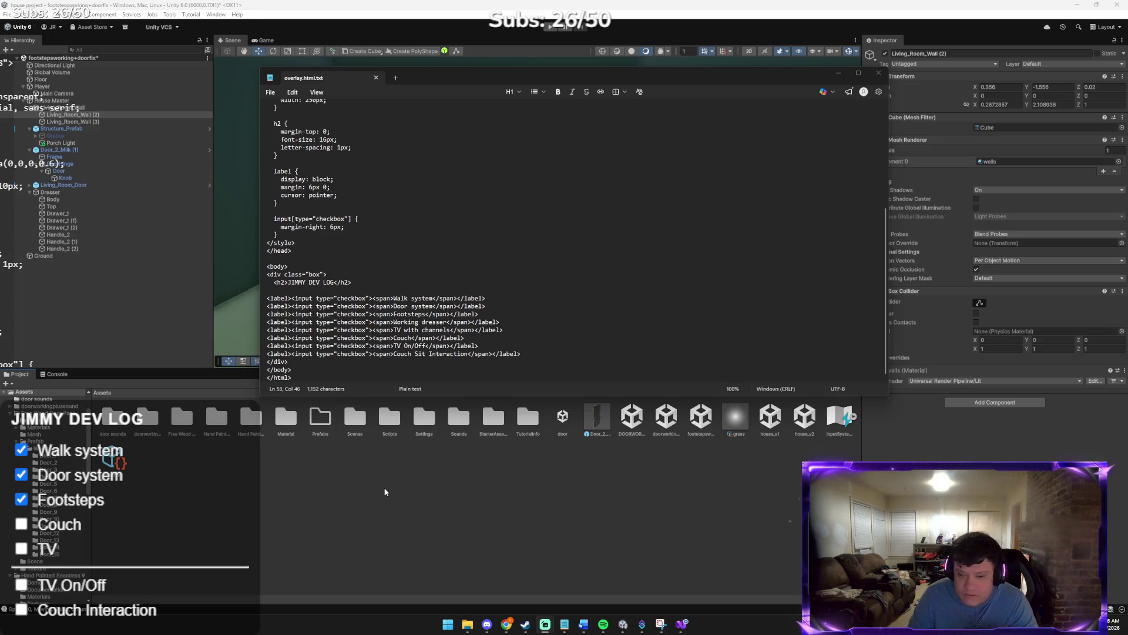
Look over the saved overlay file once more, then switch back to the Unity scene
{"action": "left_click", "coordinate": [567, 624]}
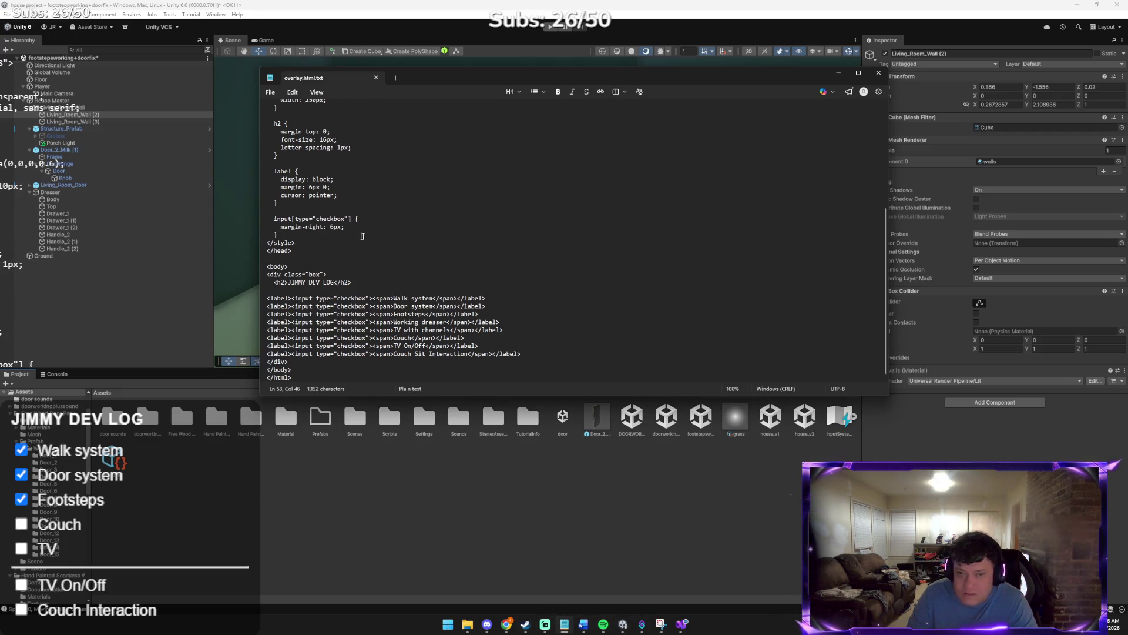
{"action": "scroll", "coordinate": [360, 235], "scroll_direction": "up", "scroll_amount": 7}
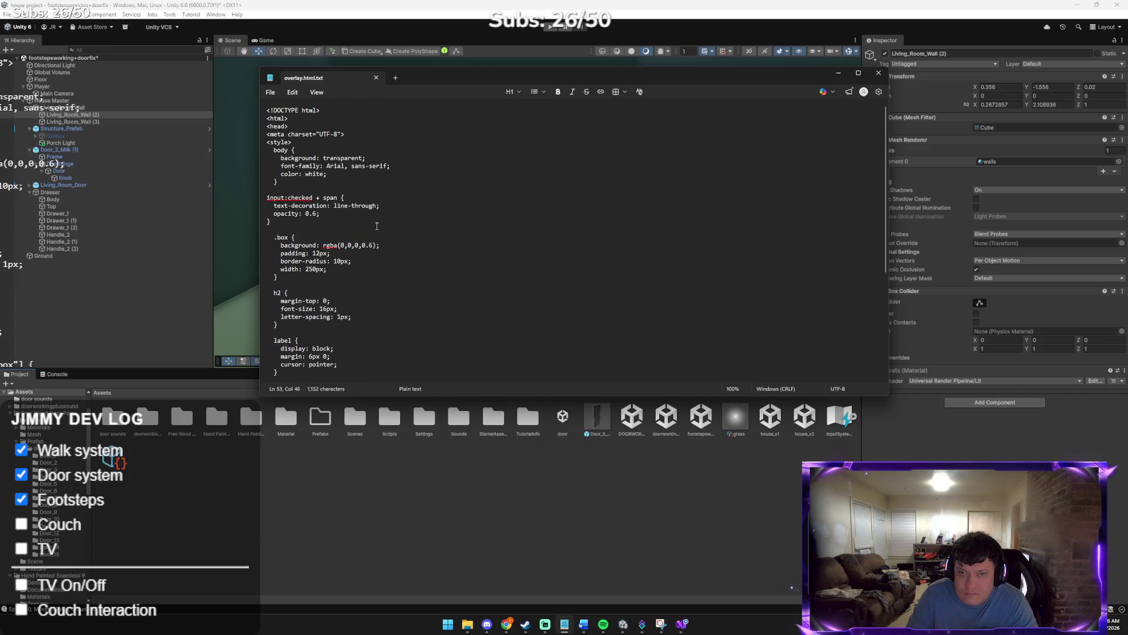
{"action": "scroll", "coordinate": [377, 226], "scroll_direction": "down", "scroll_amount": 7}
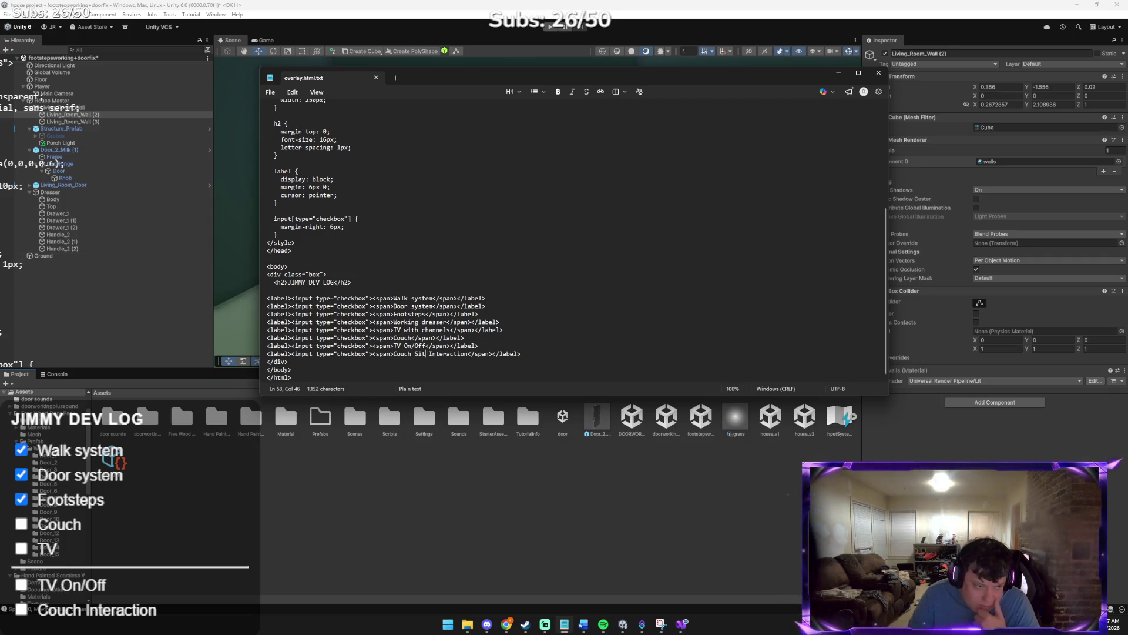
{"action": "key", "text": "alt+Tab"}
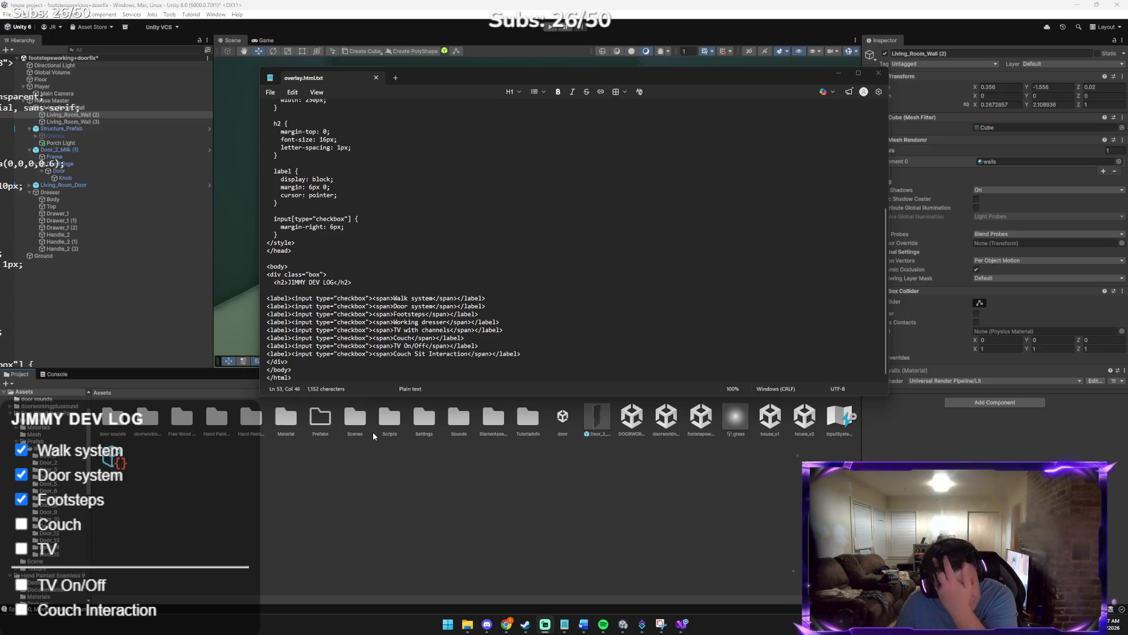
{"action": "left_click", "coordinate": [382, 445]}
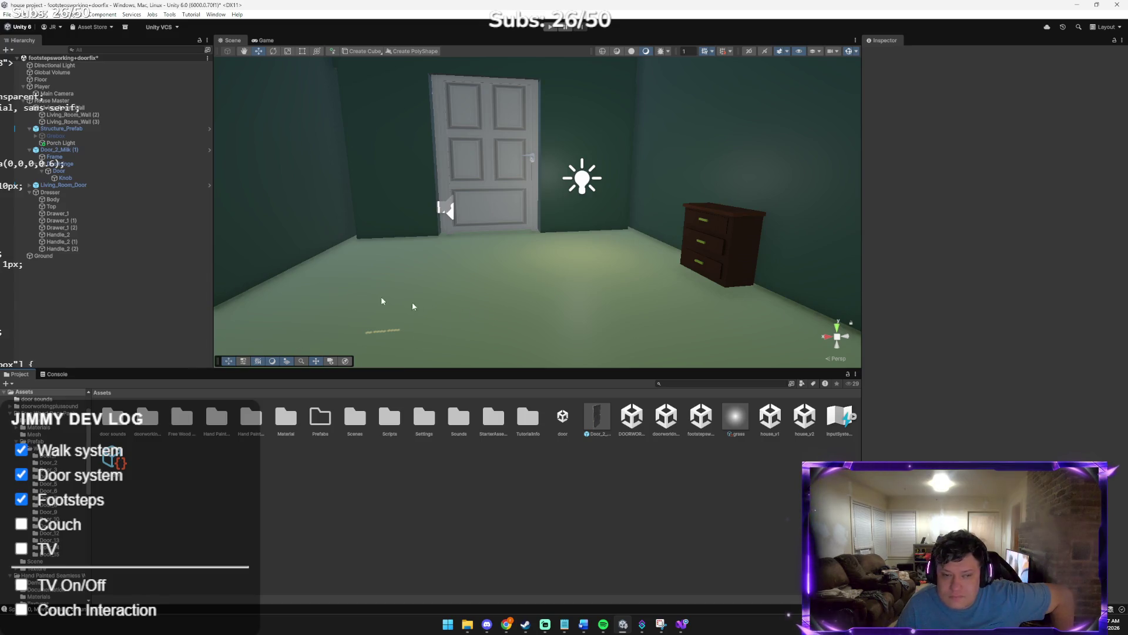
Fly the Scene view camera around to face the dresser by the back wall
{"action": "mouse_move", "coordinate": [552, 215]}
{"action": "left_mouse_down"}
{"action": "mouse_move", "coordinate": [496, 184]}
{"action": "mouse_move", "coordinate": [712, 210]}
{"action": "mouse_move", "coordinate": [769, 193]}
{"action": "mouse_move", "coordinate": [764, 184]}
{"action": "left_mouse_up"}
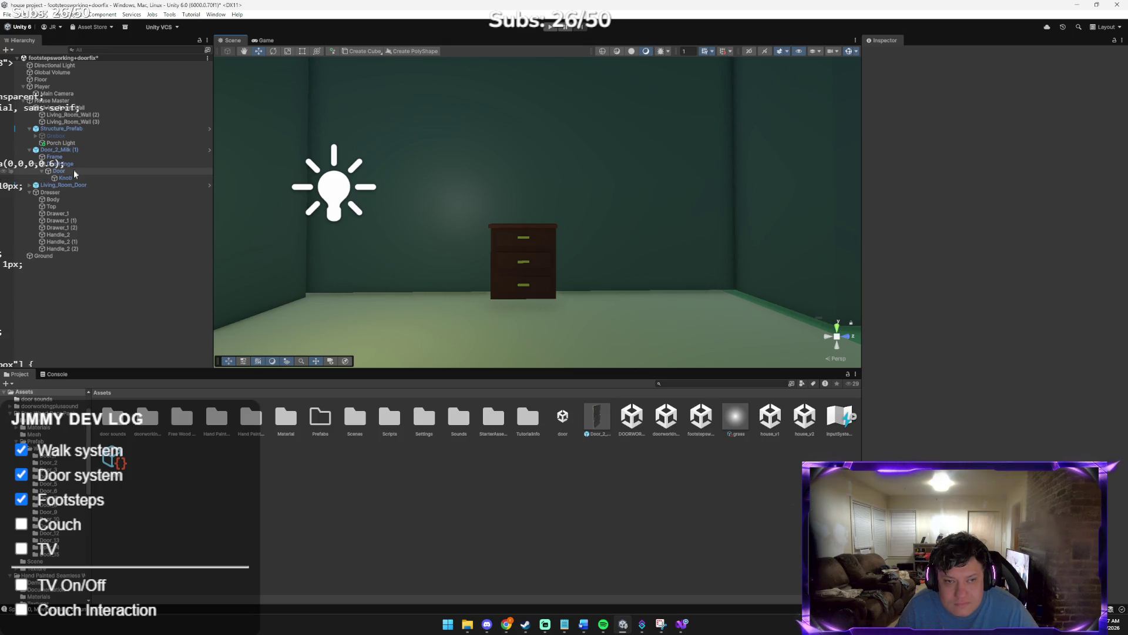
Select the Dresser and set its Inspector scale to X 5, Y 2, Z 1.5
{"action": "left_click", "coordinate": [59, 192]}
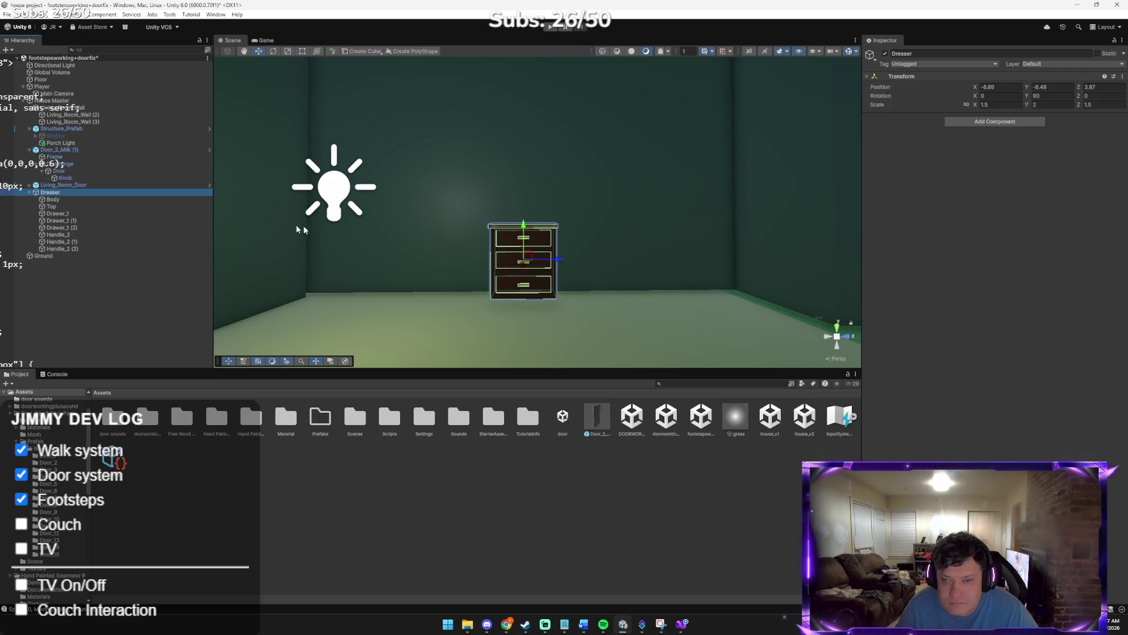
{"action": "left_click", "coordinate": [1007, 104]}
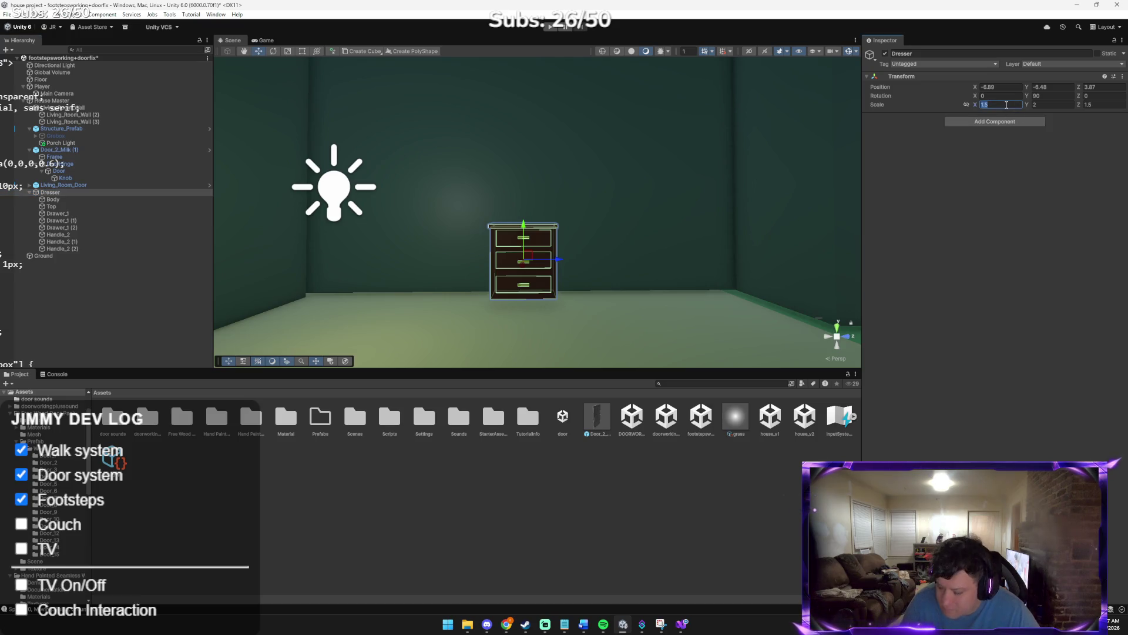
{"action": "key", "text": "Tab"}
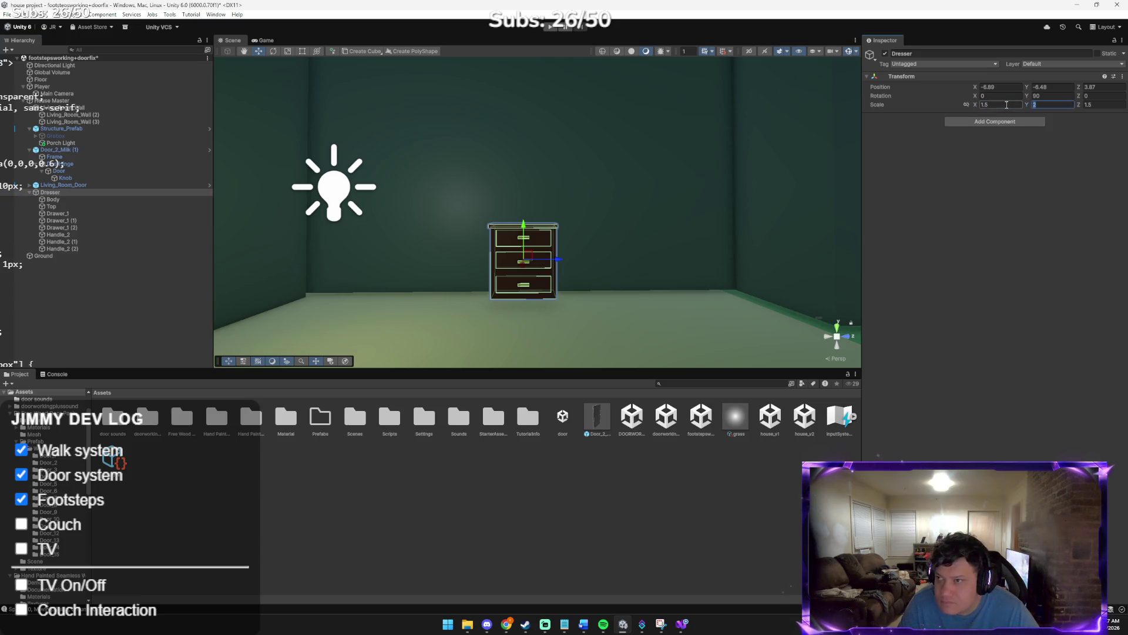
{"action": "type", "text": "4"}
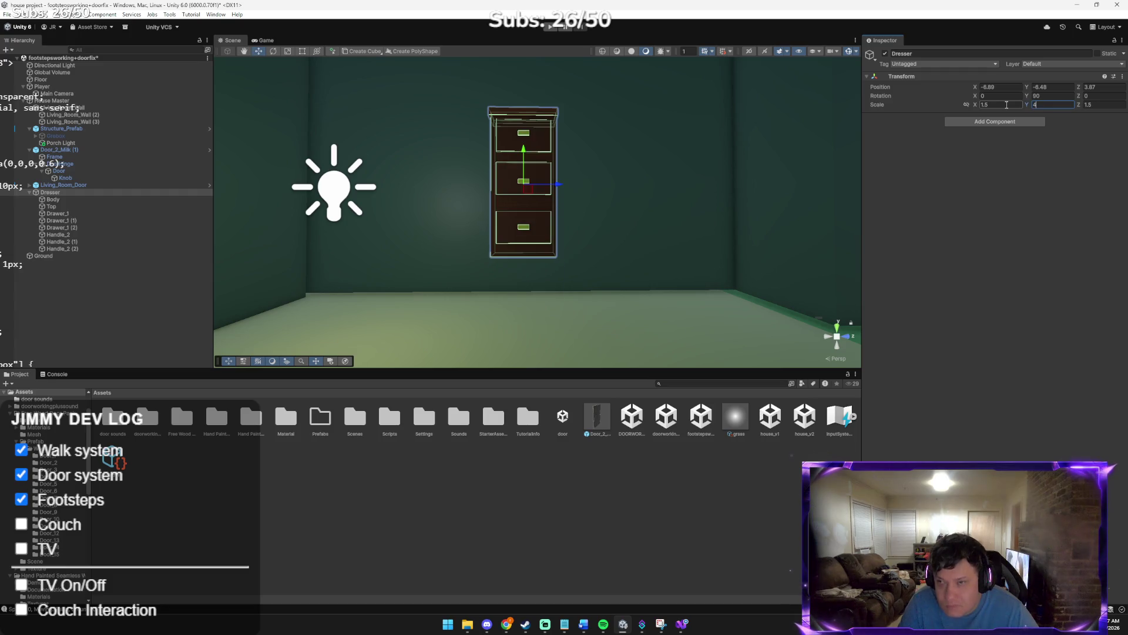
{"action": "key", "text": "BackSpace"}
{"action": "type", "text": "2"}
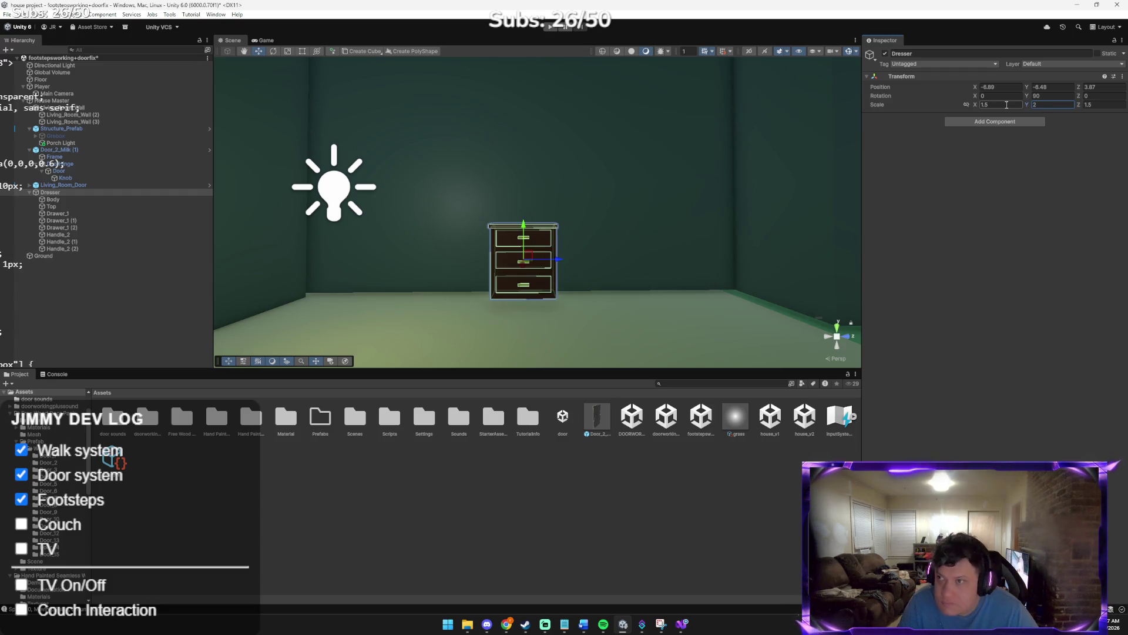
{"action": "right_click", "coordinate": [903, 106]}
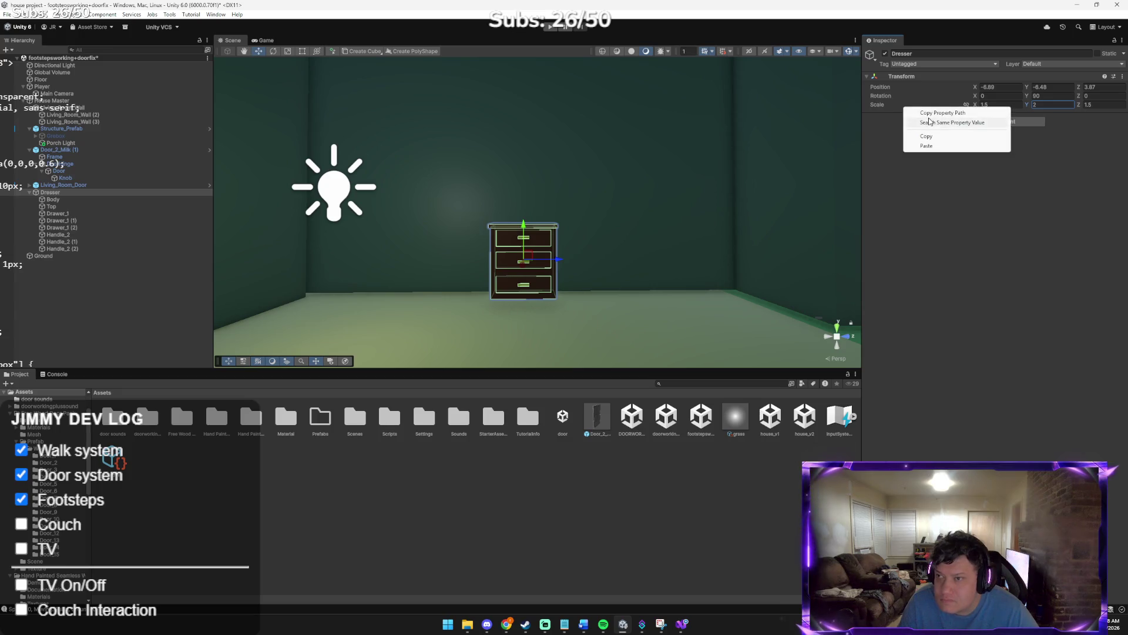
{"action": "left_click", "coordinate": [936, 140]}
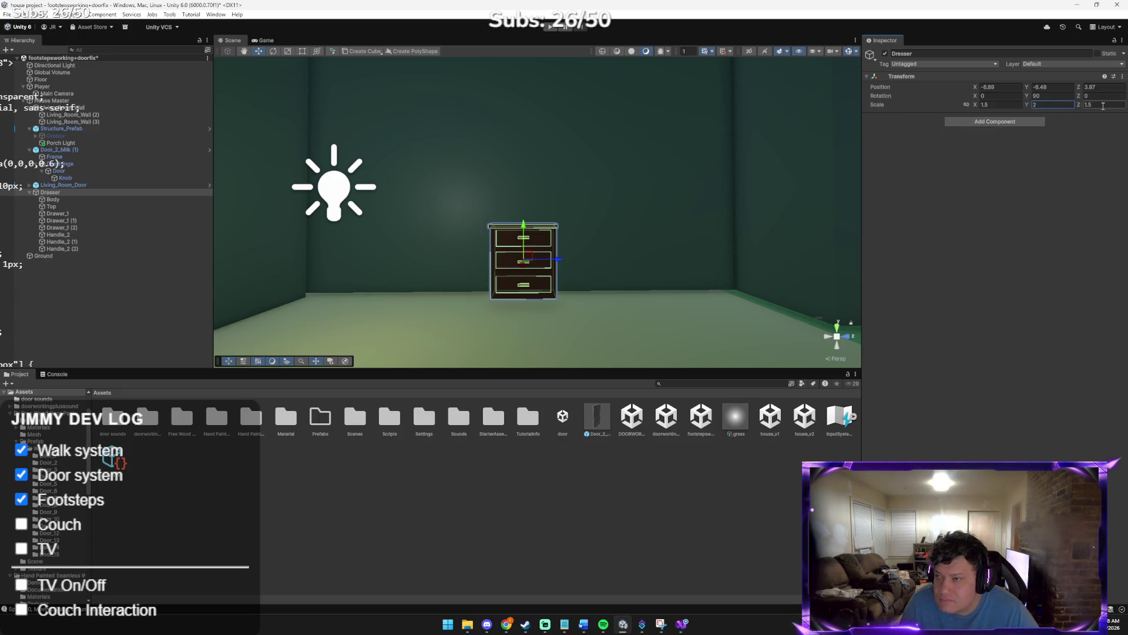
{"action": "type", "text": "25"}
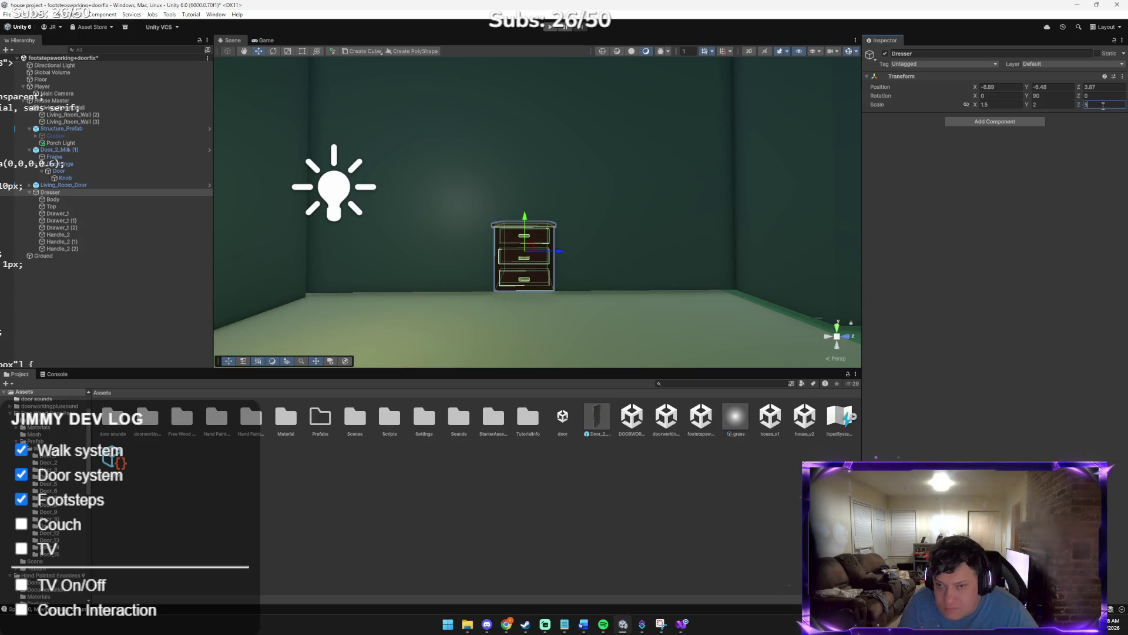
{"action": "key", "text": "BackSpace"}
{"action": "type", "text": "1.5"}
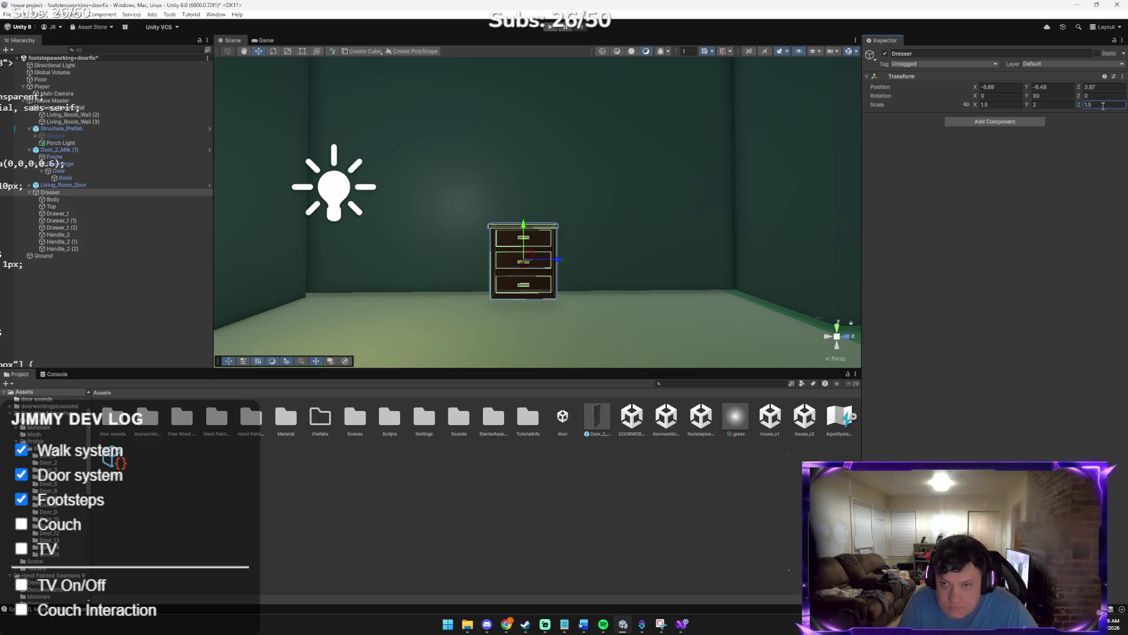
{"action": "left_click", "coordinate": [1006, 104]}
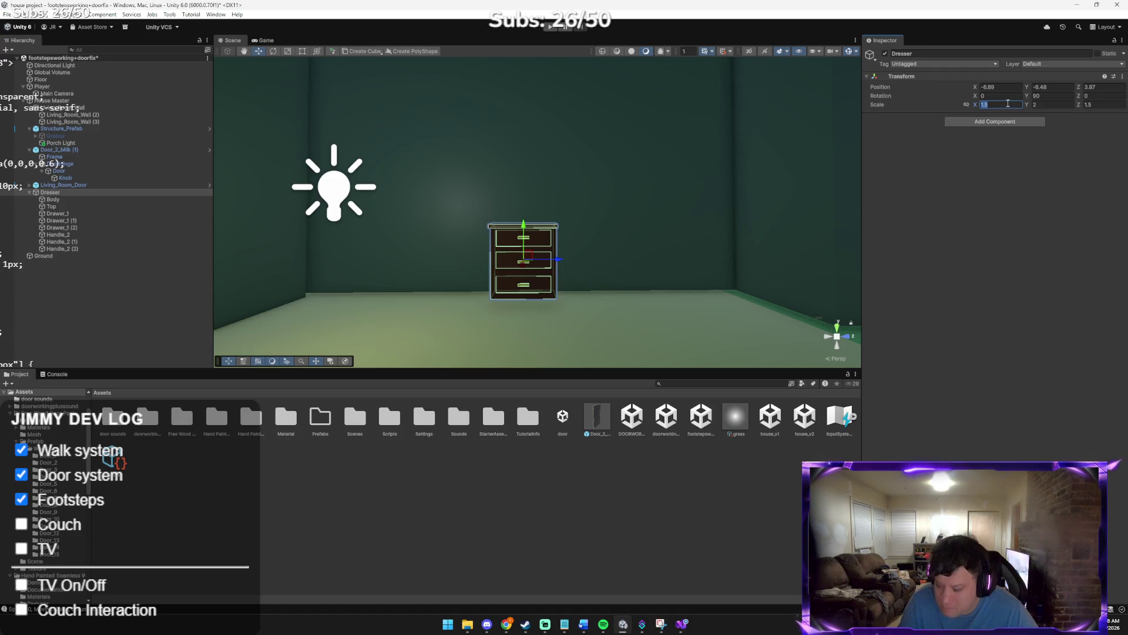
{"action": "type", "text": "5"}
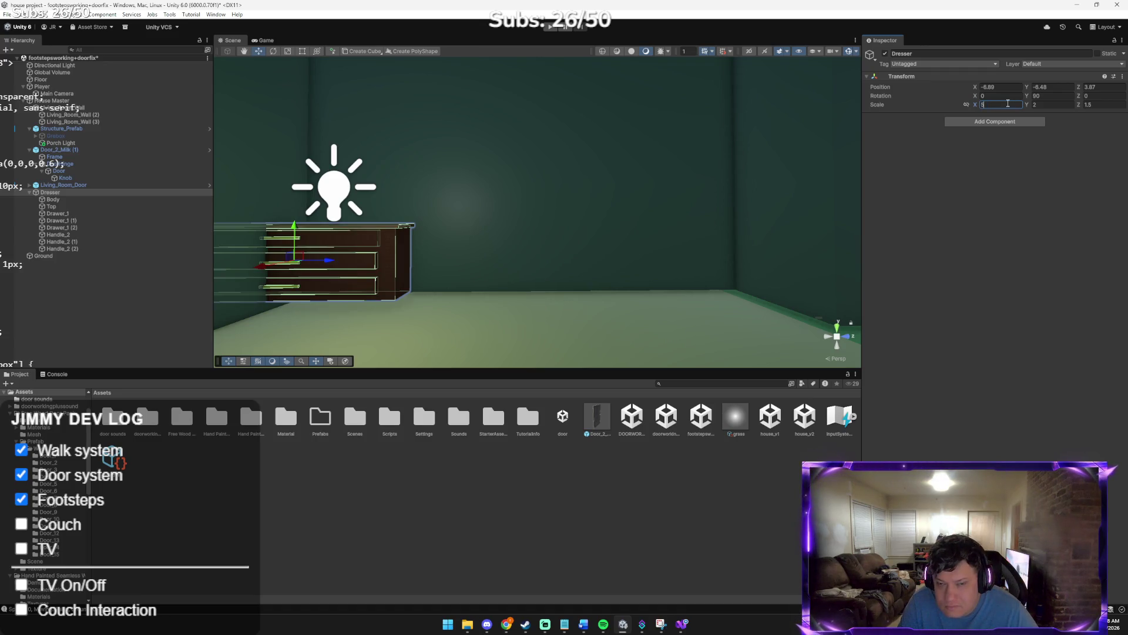
Centre the dresser against the back wall and make it slightly taller and longer
{"action": "left_click_drag", "start_coordinate": [331, 260], "coordinate": [541, 276]}
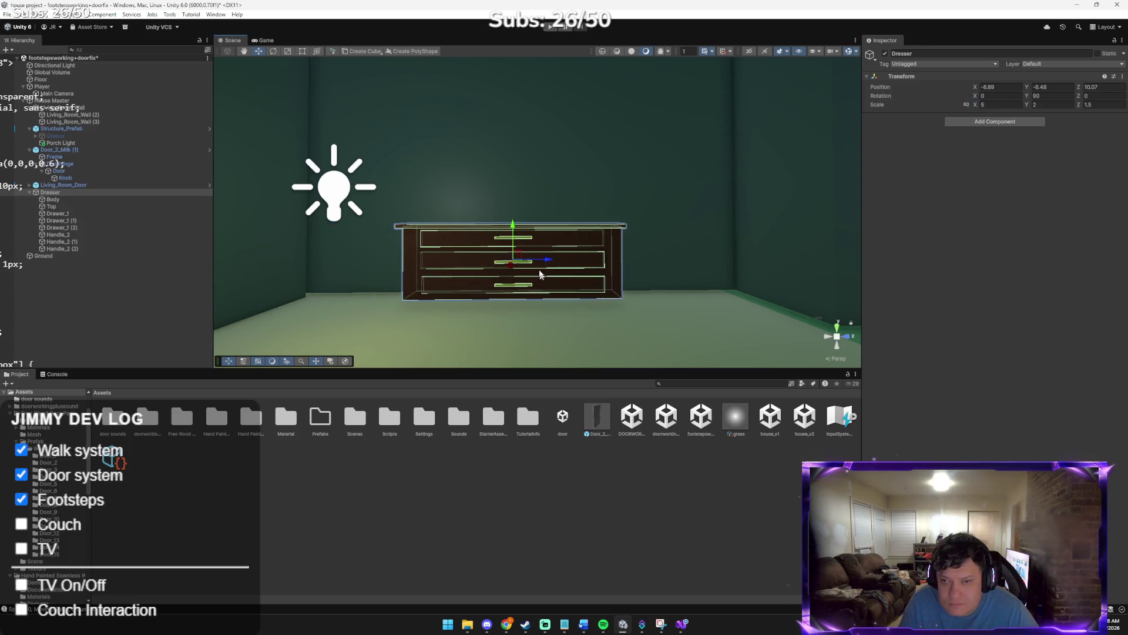
{"action": "key", "text": "r"}
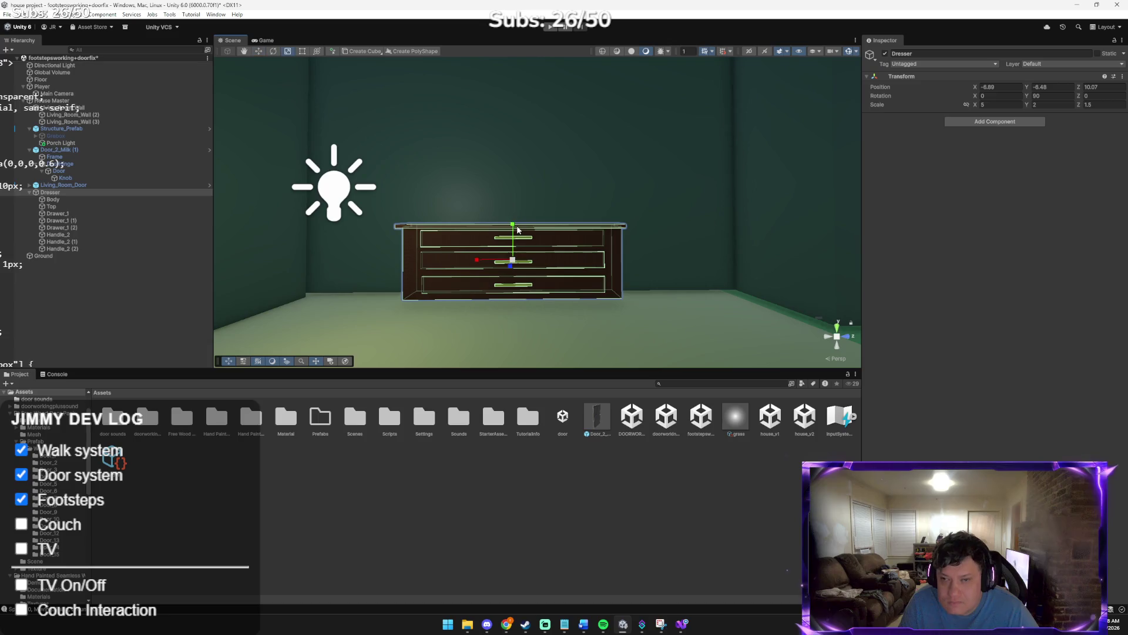
{"action": "mouse_move", "coordinate": [514, 227]}
{"action": "left_mouse_down"}
{"action": "mouse_move", "coordinate": [516, 213]}
{"action": "mouse_move", "coordinate": [515, 224]}
{"action": "mouse_move", "coordinate": [562, 209]}
{"action": "mouse_move", "coordinate": [602, 164]}
{"action": "mouse_move", "coordinate": [446, 313]}
{"action": "mouse_move", "coordinate": [460, 279]}
{"action": "mouse_move", "coordinate": [444, 285]}
{"action": "left_mouse_up"}
{"action": "key", "text": "w"}
{"action": "key", "text": "r"}
{"action": "left_click_drag", "start_coordinate": [497, 256], "coordinate": [569, 242]}
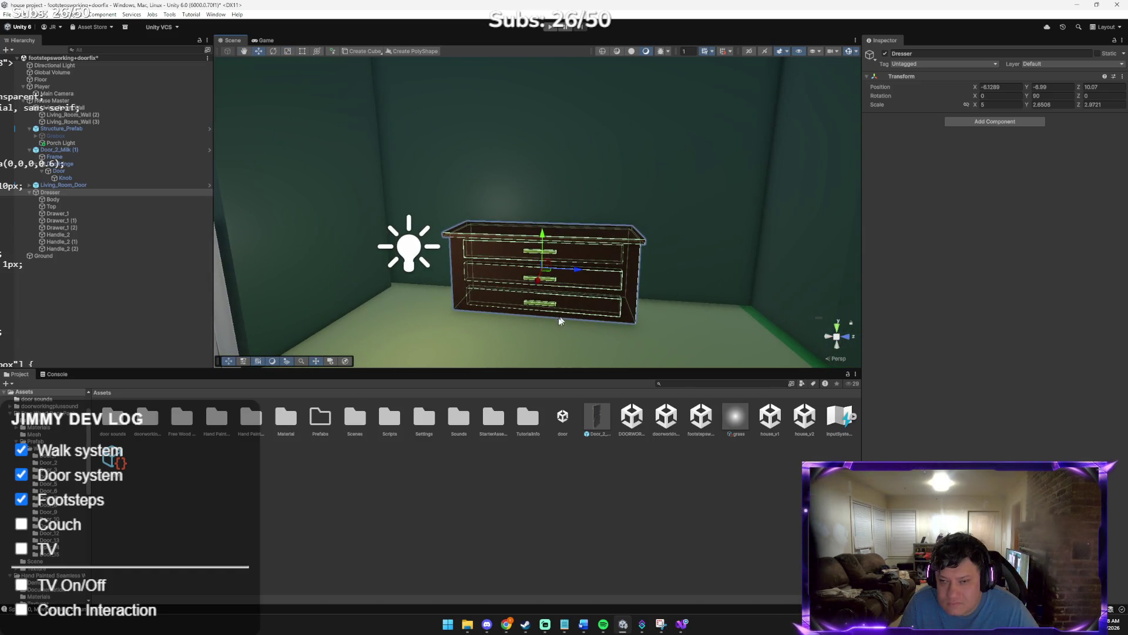
{"action": "left_click", "coordinate": [546, 332]}
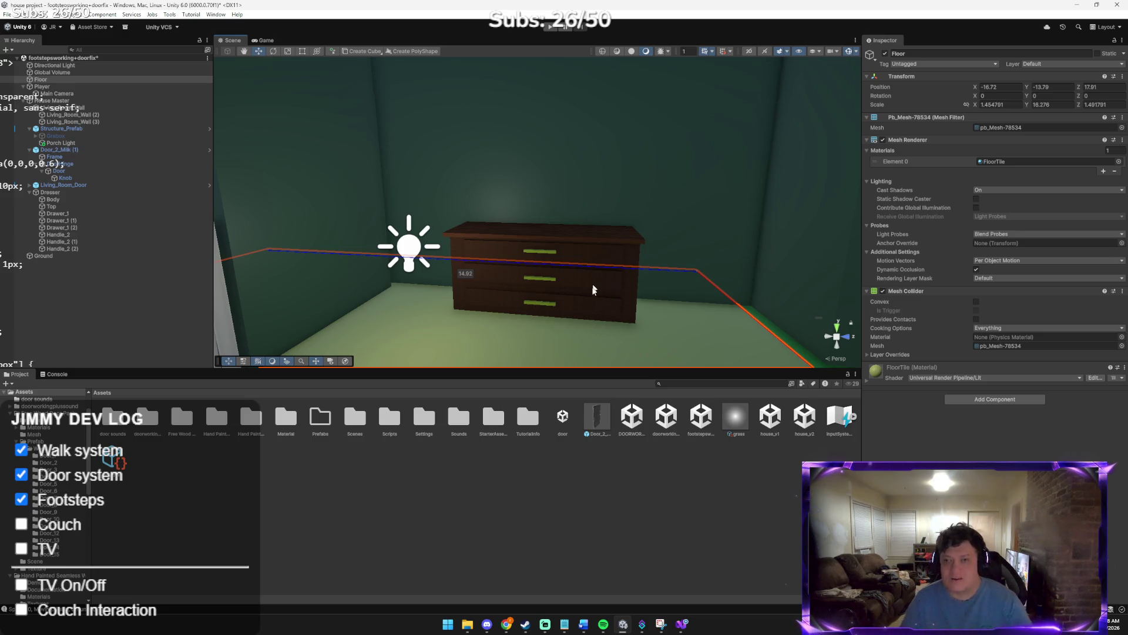
Select Structure_Prefab and the left living room wall, then start Play mode
{"action": "left_click", "coordinate": [680, 212]}
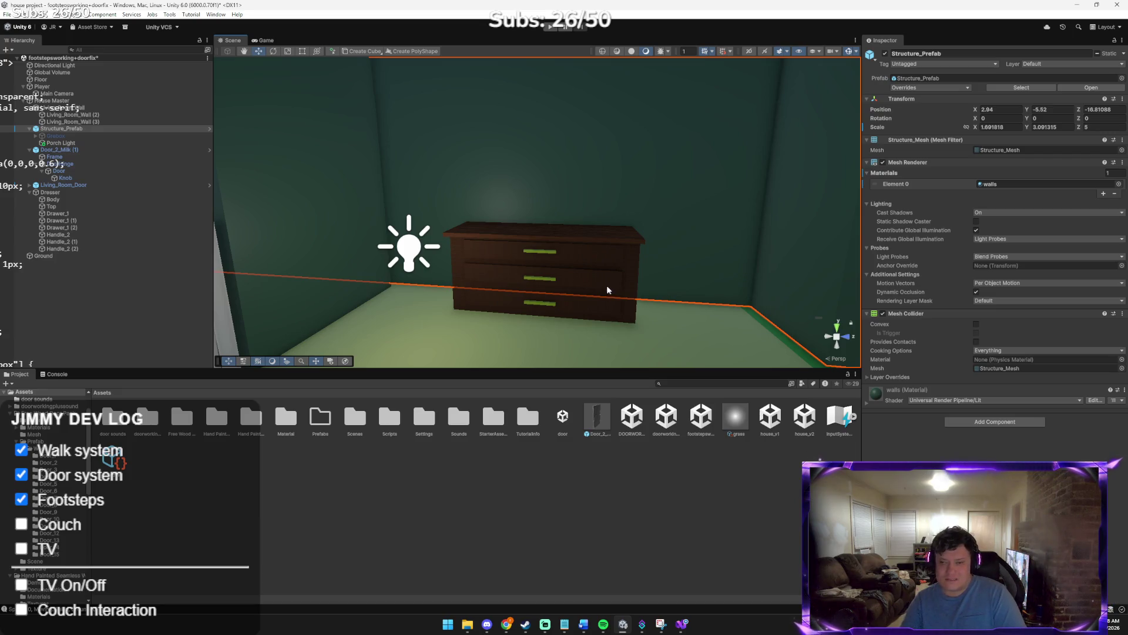
{"action": "left_click", "coordinate": [388, 279]}
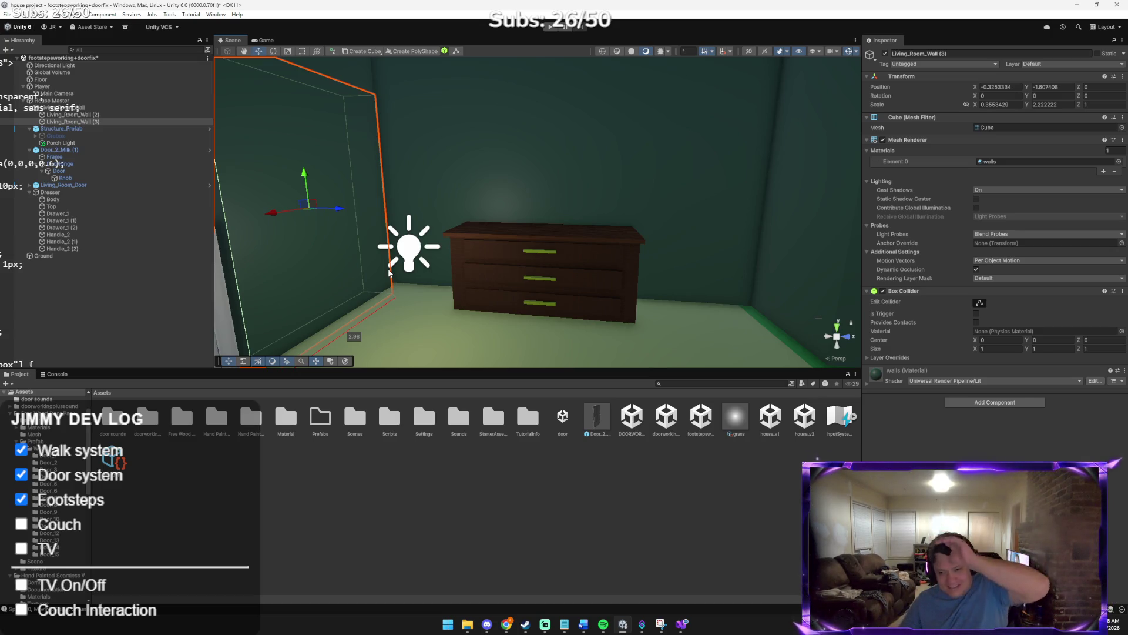
{"action": "left_click", "coordinate": [548, 25]}
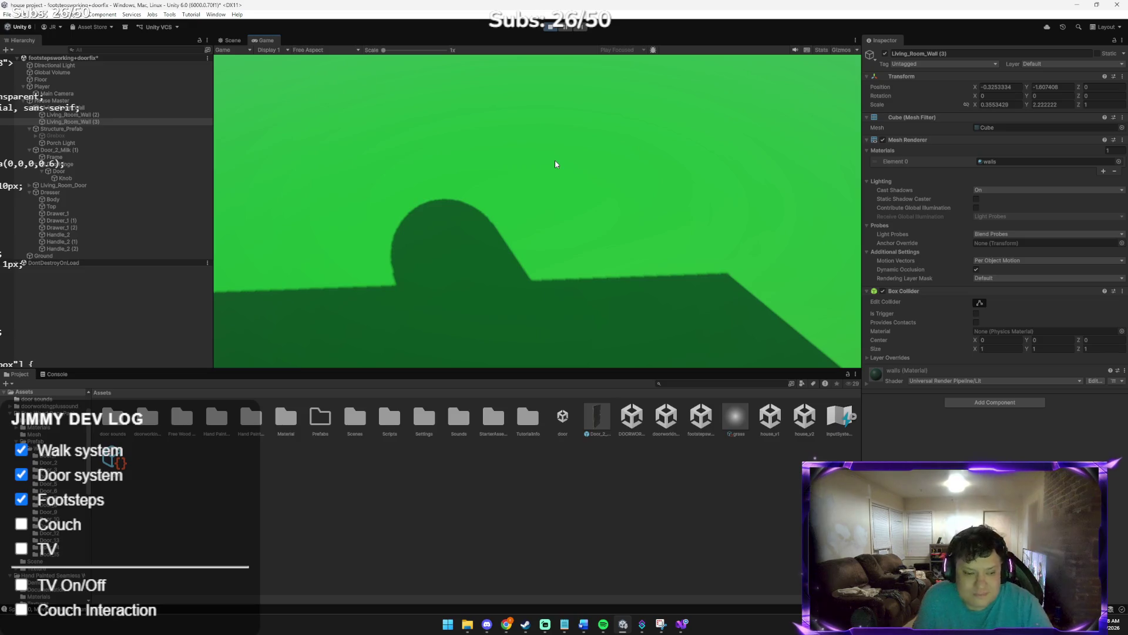
Walk through the doorway to the dresser and back with W and S, then stop Play mode
{"action": "left_click", "coordinate": [555, 164]}
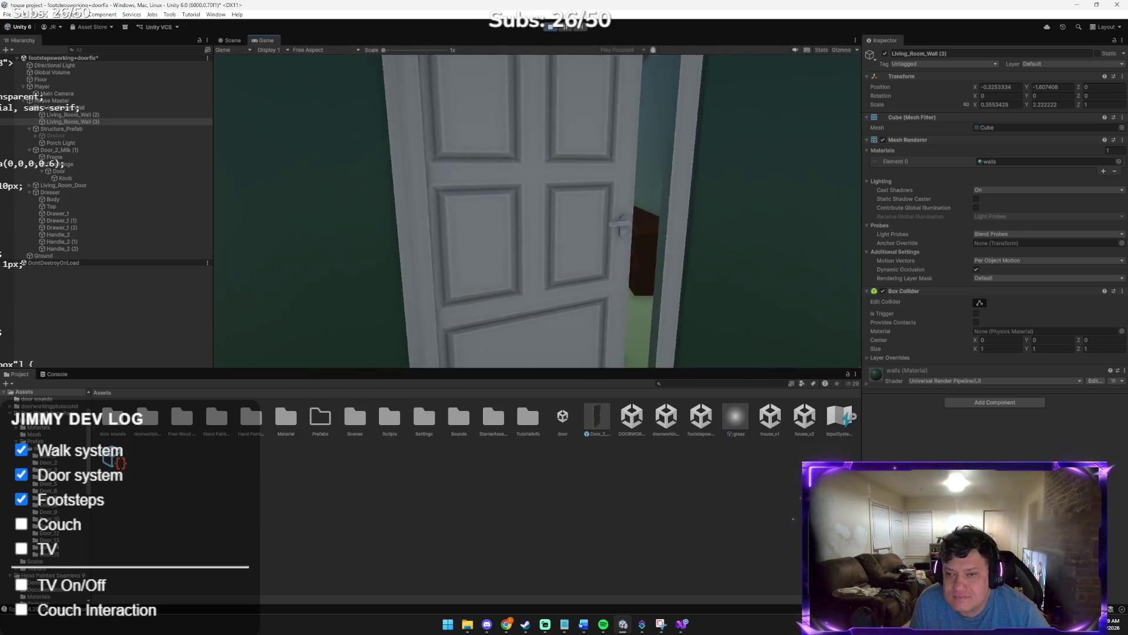
{"action": "key", "text": "w"}
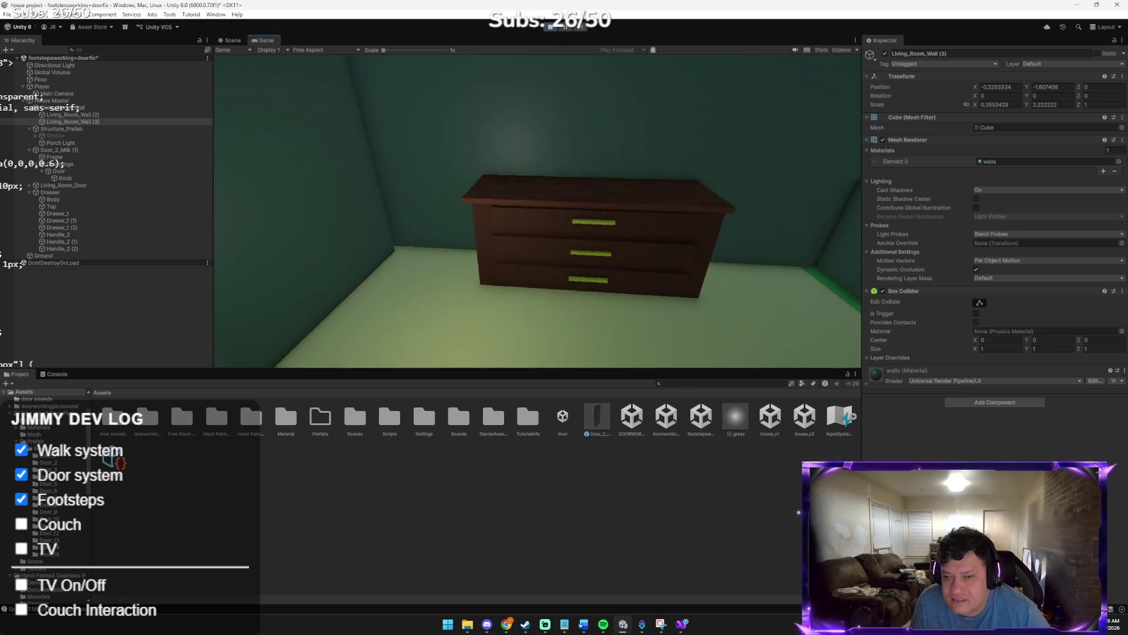
{"action": "key", "text": "s"}
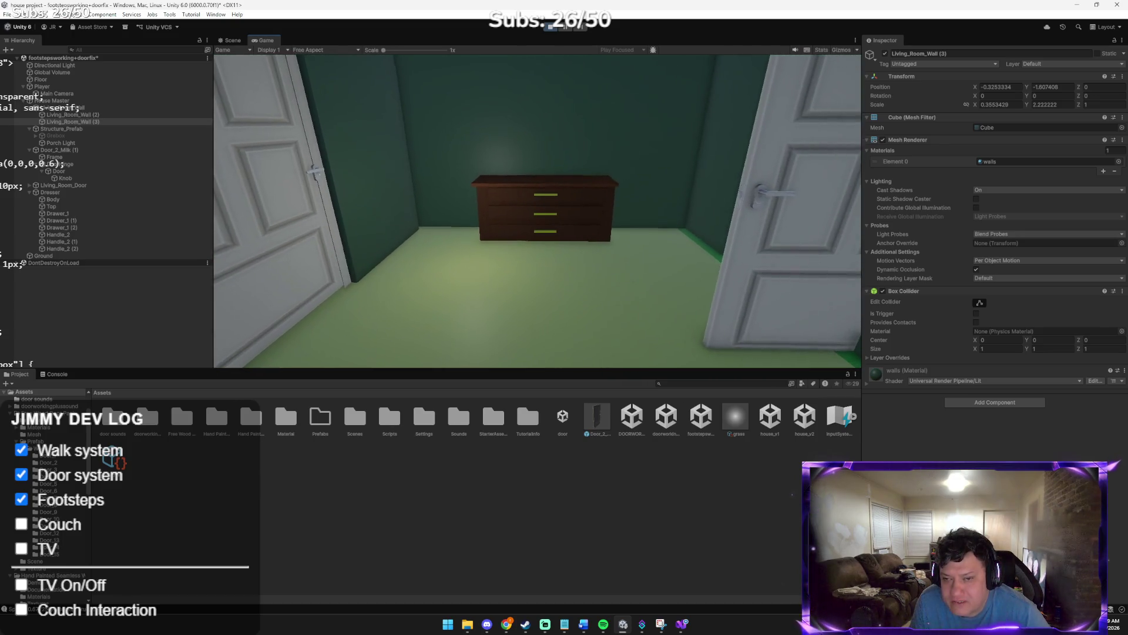
{"action": "key", "text": "w"}
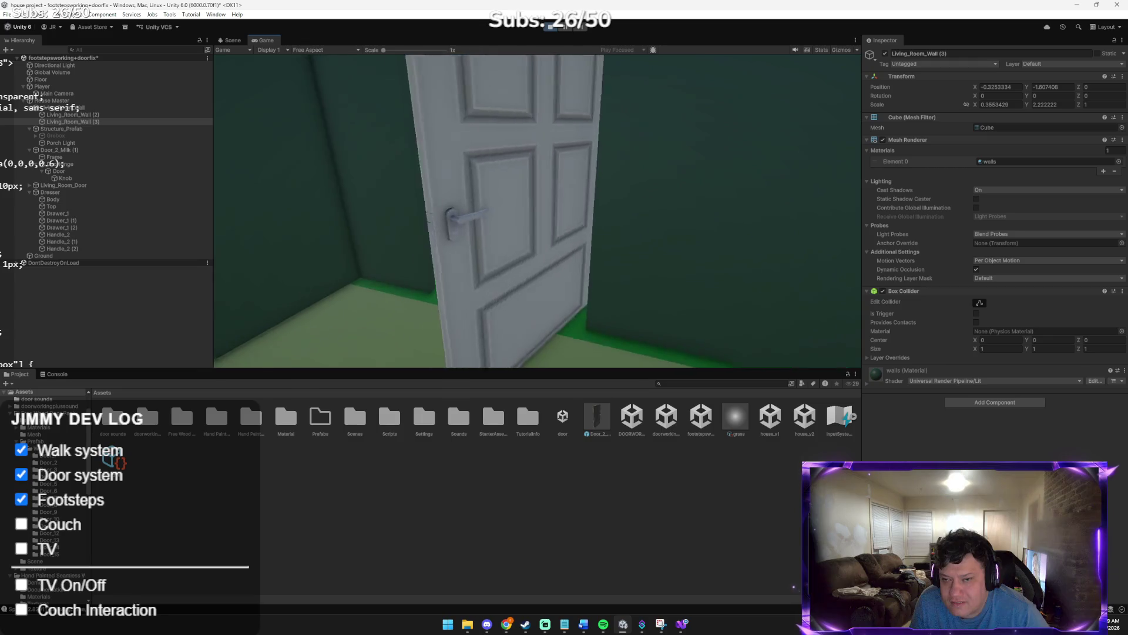
{"action": "key", "text": "s"}
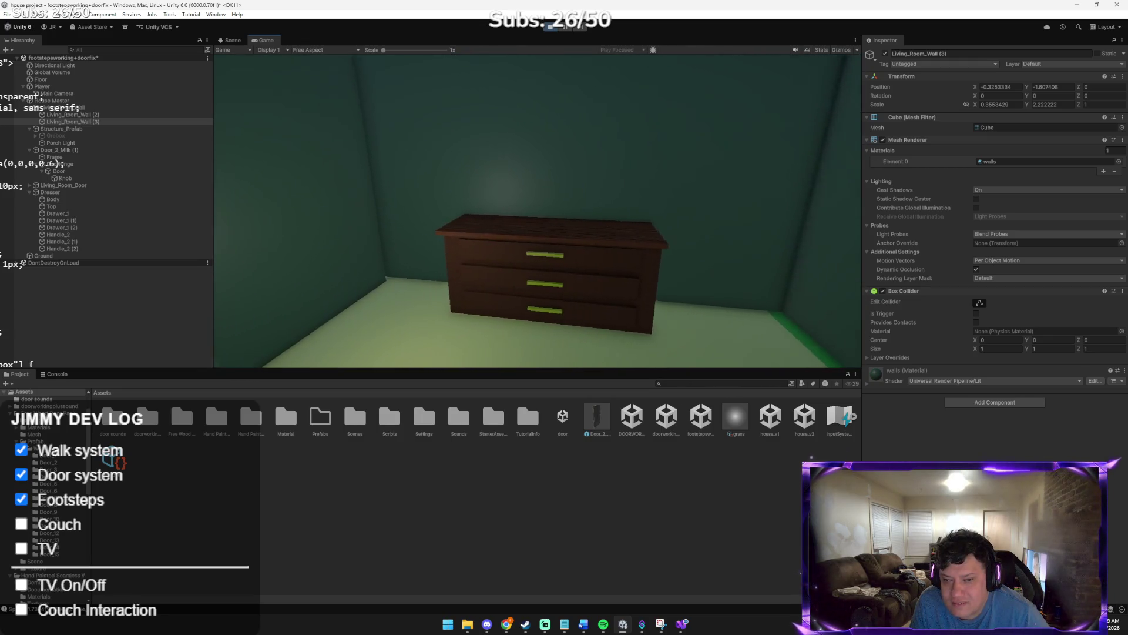
{"action": "key", "text": "s"}
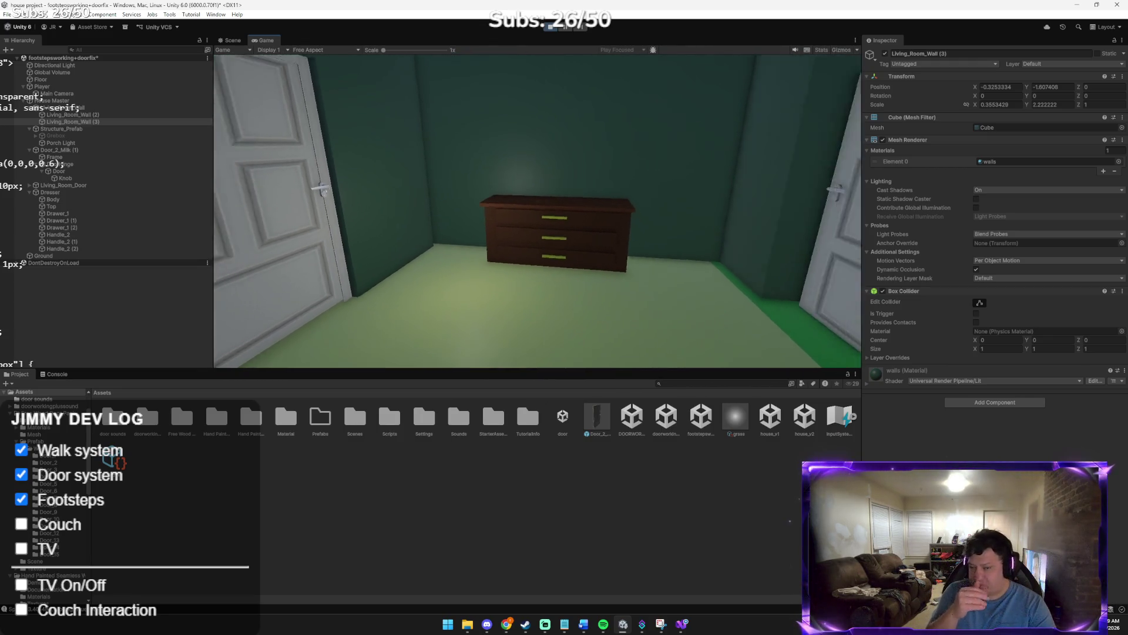
{"action": "key", "text": "w"}
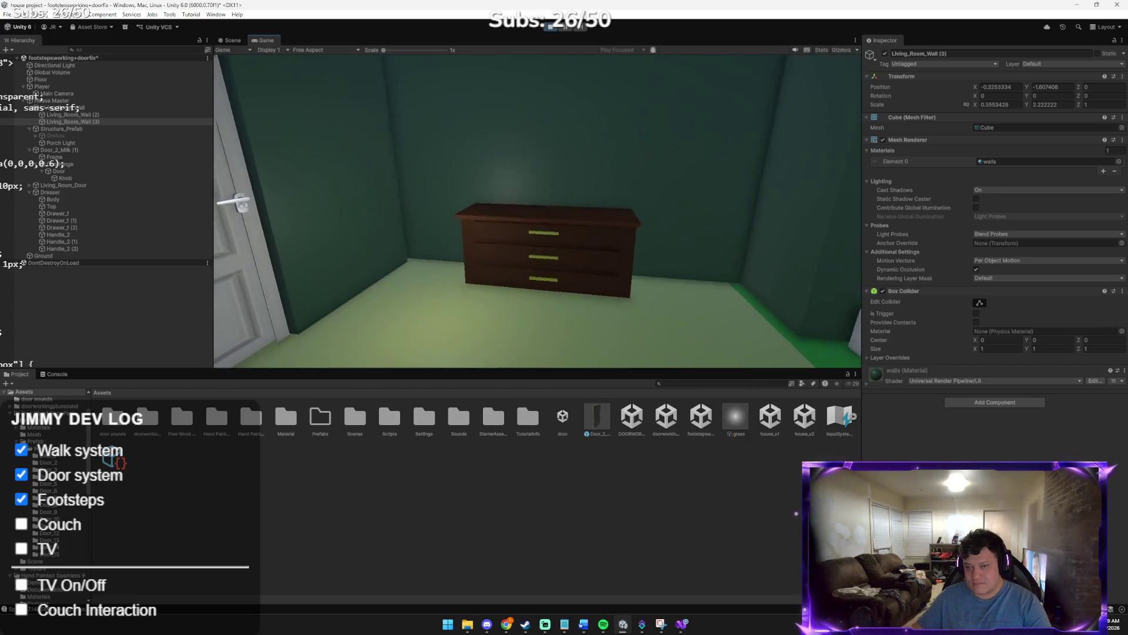
{"action": "key", "text": "ctrl+p"}
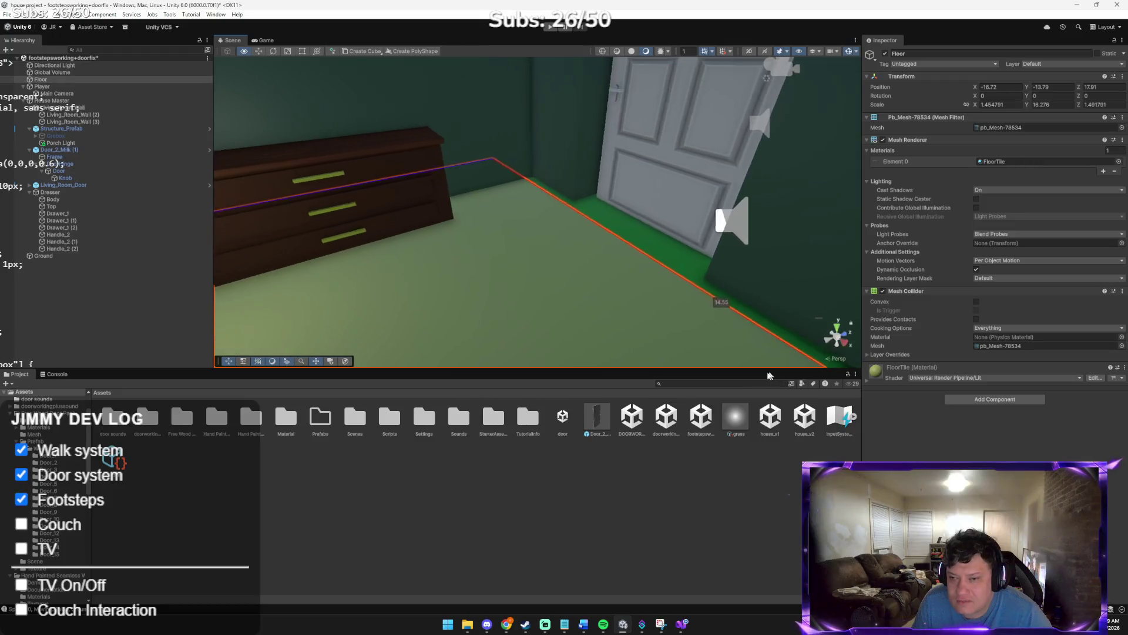
Slide the Floor along Z to position 18.41, reselect it, then bring up the Discord call
{"action": "left_click", "coordinate": [541, 327]}
{"action": "mouse_move", "coordinate": [519, 296]}
{"action": "left_mouse_down"}
{"action": "mouse_move", "coordinate": [539, 315]}
{"action": "mouse_move", "coordinate": [677, 317]}
{"action": "mouse_move", "coordinate": [730, 338]}
{"action": "mouse_move", "coordinate": [560, 308]}
{"action": "left_mouse_up"}
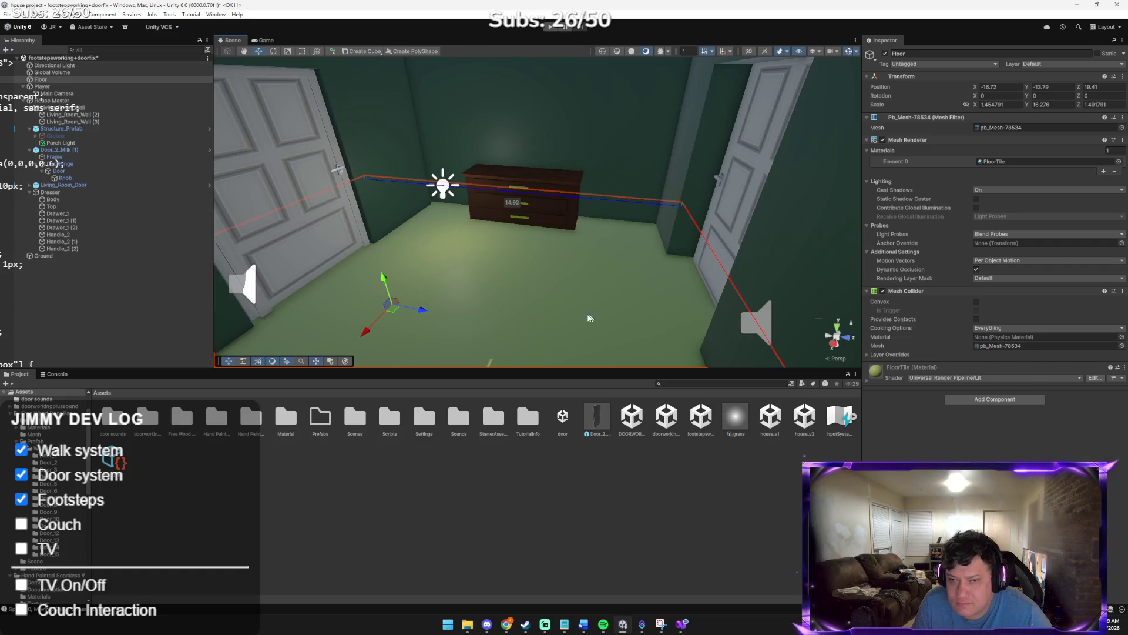
{"action": "left_click", "coordinate": [595, 167]}
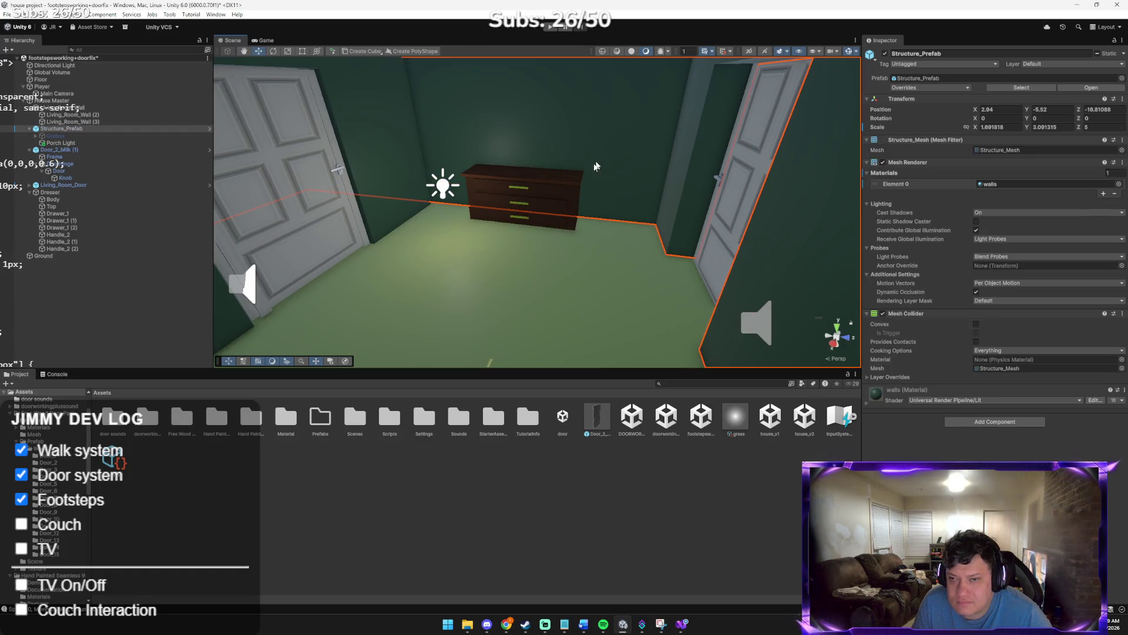
{"action": "left_click", "coordinate": [586, 292]}
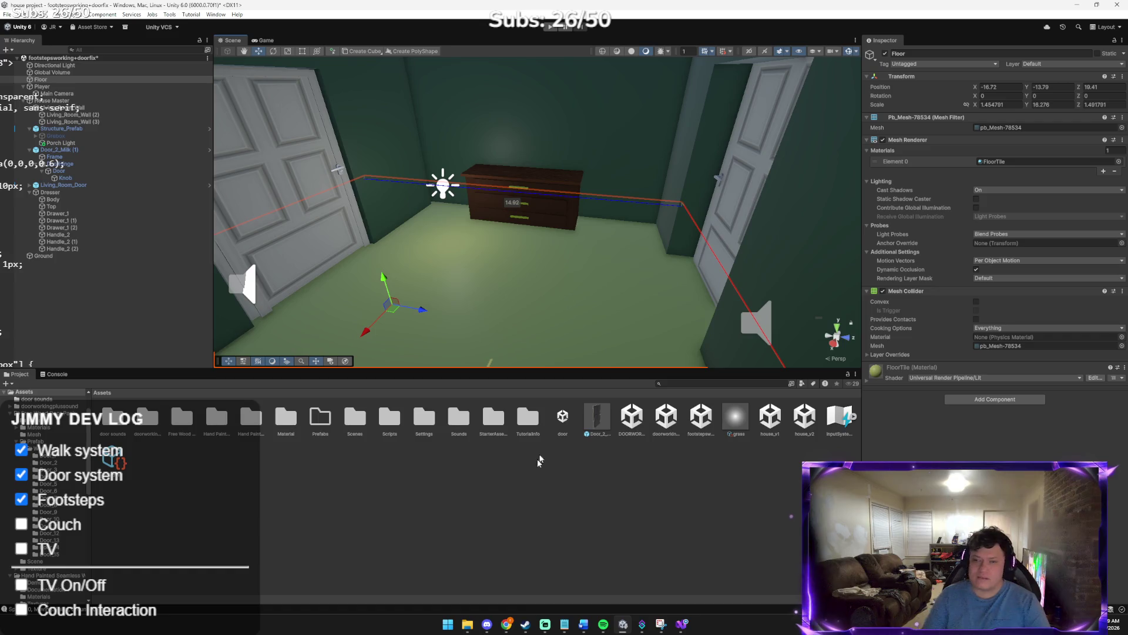
{"action": "mouse_move", "coordinate": [541, 624]}
{"action": "left_click", "coordinate": [529, 573]}
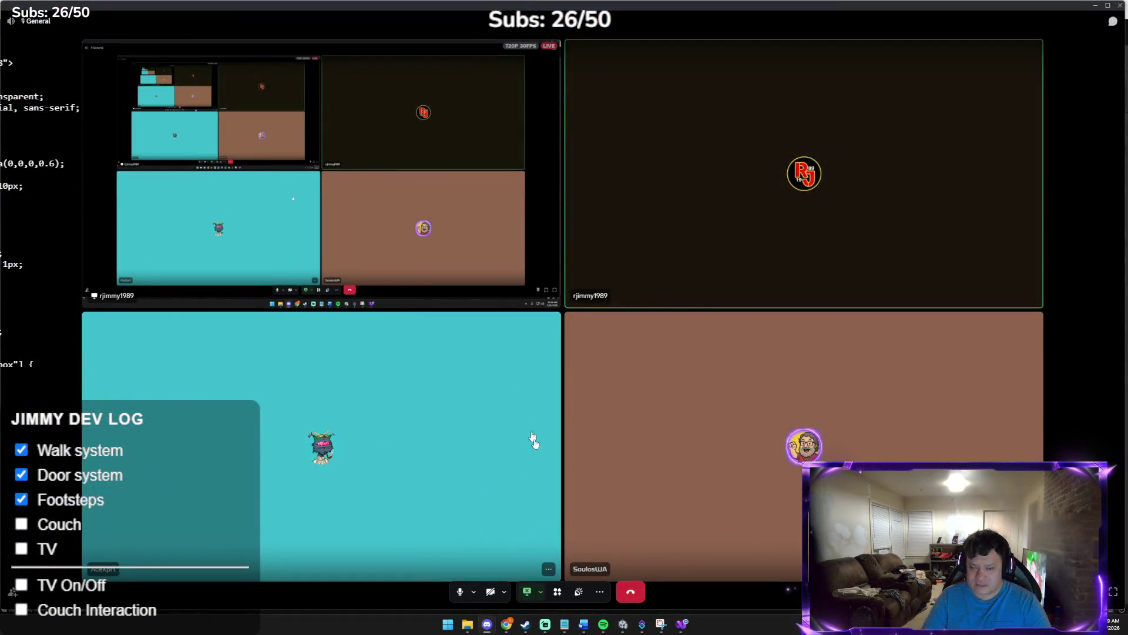
Restart the Discord stream sharing Entire Screen 1, restore the window, and return to Unity
{"action": "left_click", "coordinate": [528, 590]}
{"action": "left_click", "coordinate": [531, 591]}
{"action": "left_click", "coordinate": [531, 165]}
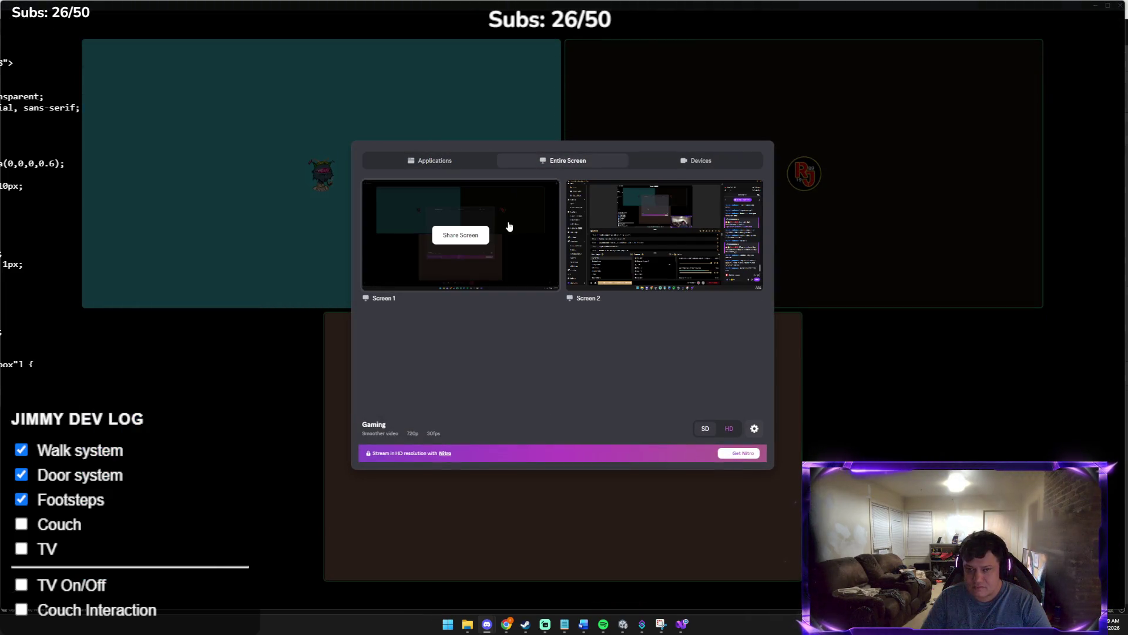
{"action": "left_click", "coordinate": [499, 238]}
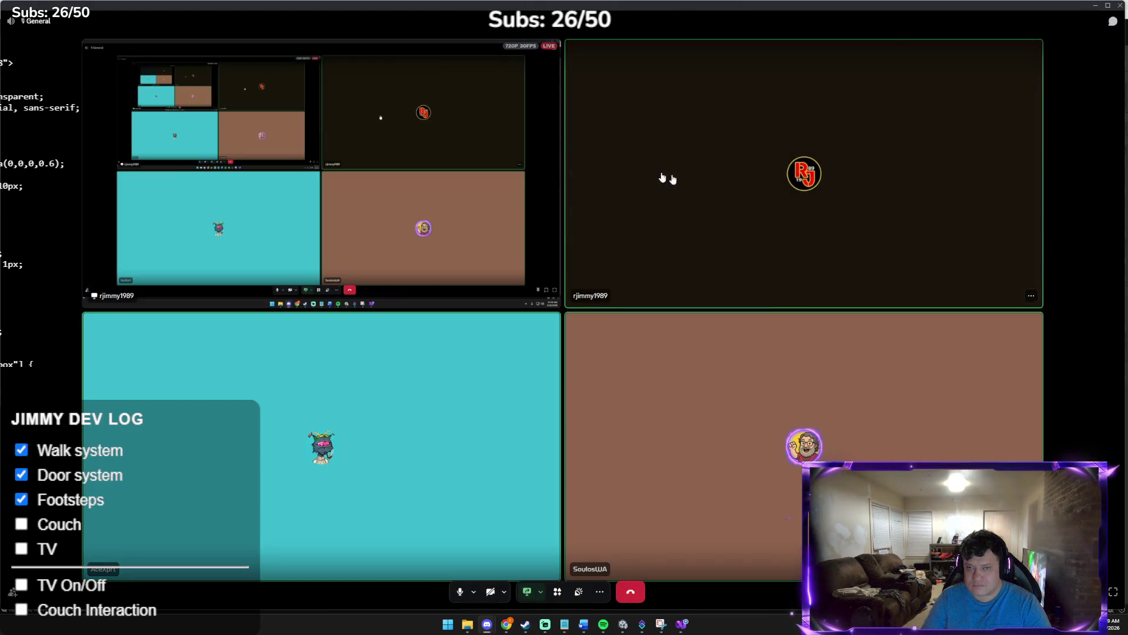
{"action": "left_click", "coordinate": [1108, 5]}
{"action": "key", "text": "alt+Tab"}
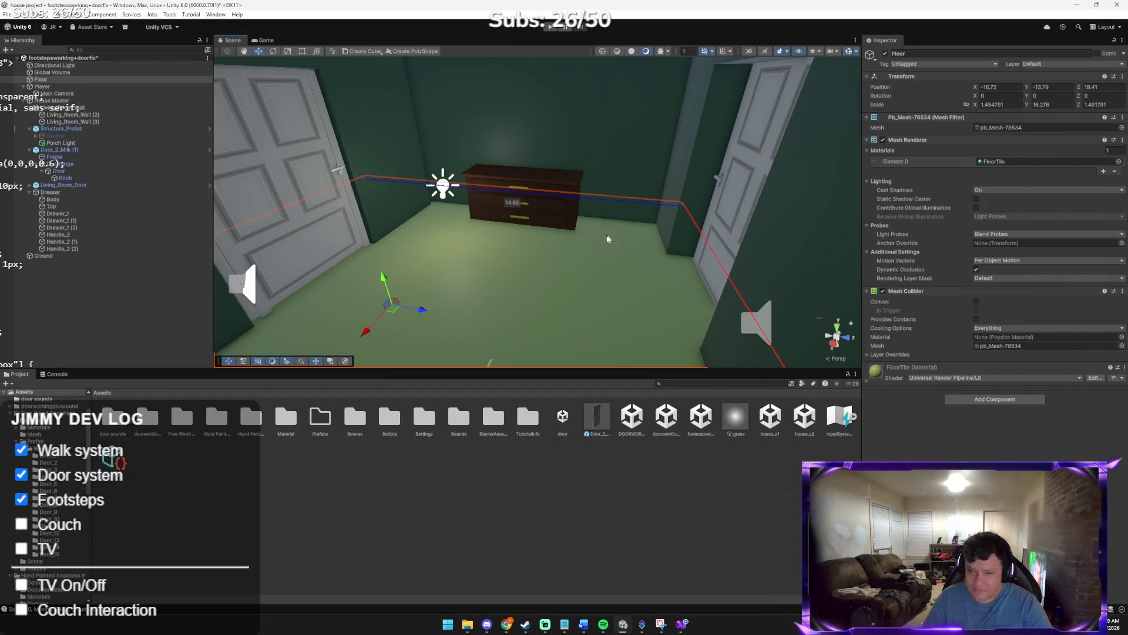
Shrink the floor along Z with the Scale tool and reposition it in the room
{"action": "mouse_move", "coordinate": [589, 211]}
{"action": "left_mouse_down"}
{"action": "mouse_move", "coordinate": [517, 234]}
{"action": "mouse_move", "coordinate": [513, 197]}
{"action": "left_mouse_up"}
{"action": "key", "text": "r"}
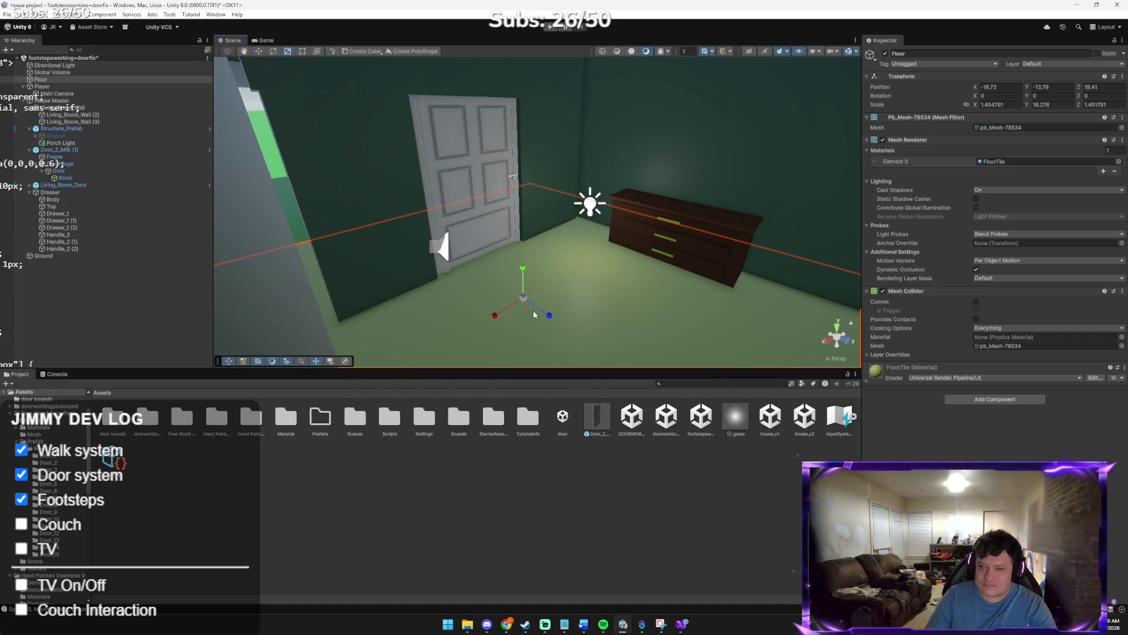
{"action": "left_click_drag", "start_coordinate": [547, 314], "coordinate": [535, 310]}
{"action": "key", "text": "w"}
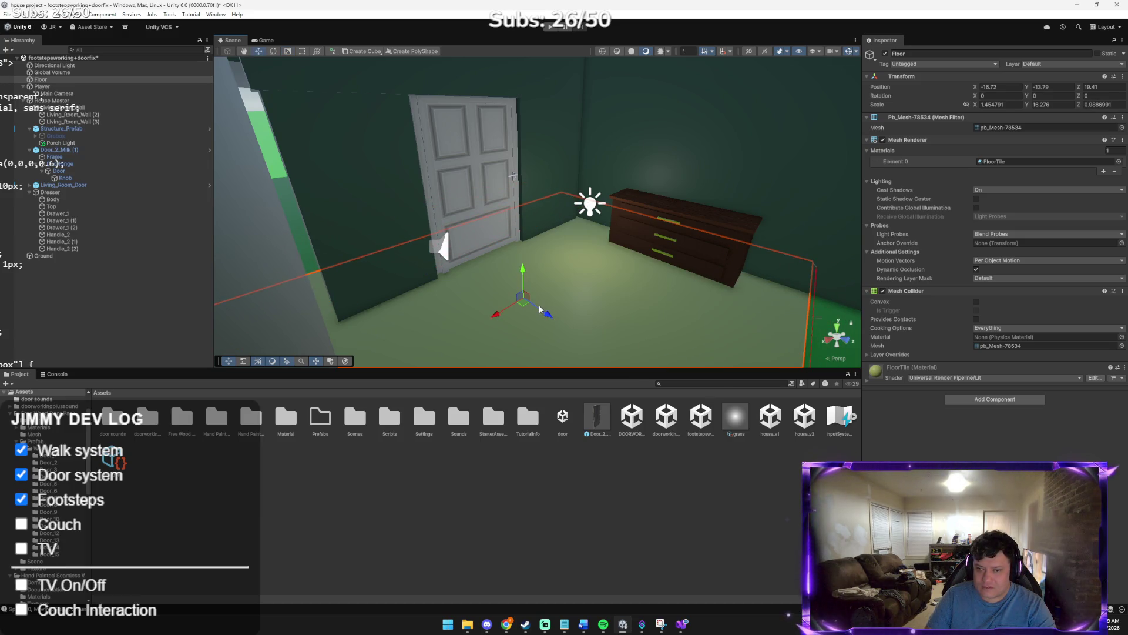
{"action": "left_click", "coordinate": [554, 319]}
{"action": "left_click", "coordinate": [519, 300]}
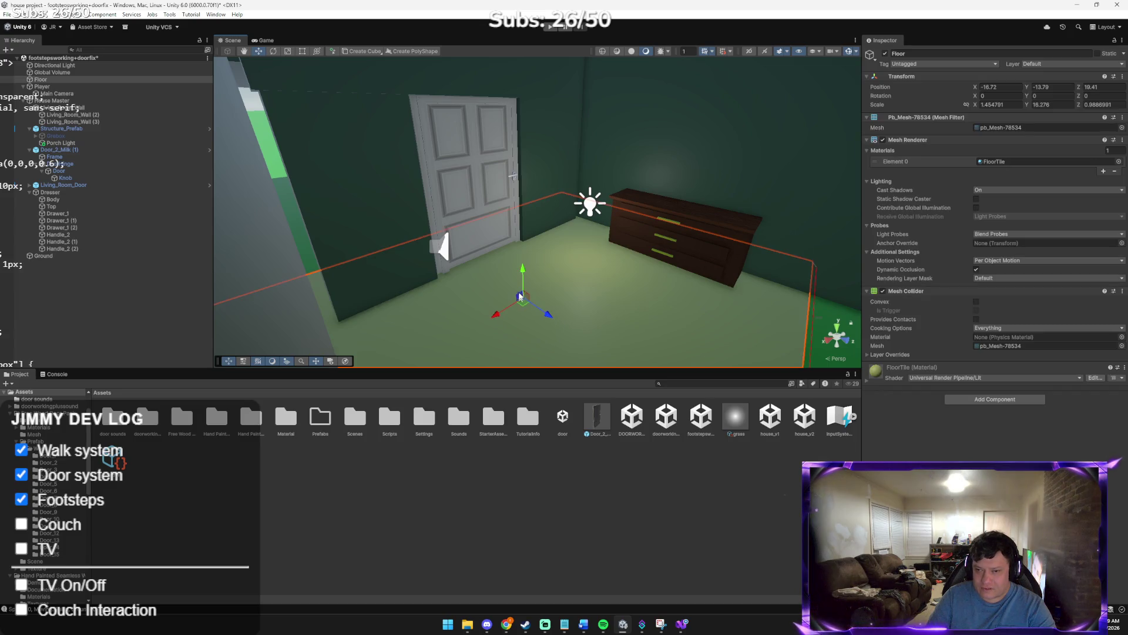
{"action": "mouse_move", "coordinate": [519, 300]}
{"action": "left_mouse_down"}
{"action": "mouse_move", "coordinate": [624, 347]}
{"action": "mouse_move", "coordinate": [711, 338]}
{"action": "mouse_move", "coordinate": [740, 270]}
{"action": "left_mouse_up"}
Shrink the floor further to Z scale 0.9370813, check Discord, and orbit toward the door
{"action": "key", "text": "r"}
{"action": "mouse_move", "coordinate": [627, 342]}
{"action": "left_mouse_down"}
{"action": "mouse_move", "coordinate": [597, 345]}
{"action": "mouse_move", "coordinate": [610, 345]}
{"action": "left_mouse_up"}
{"action": "key", "text": "w"}
{"action": "key", "text": "r"}
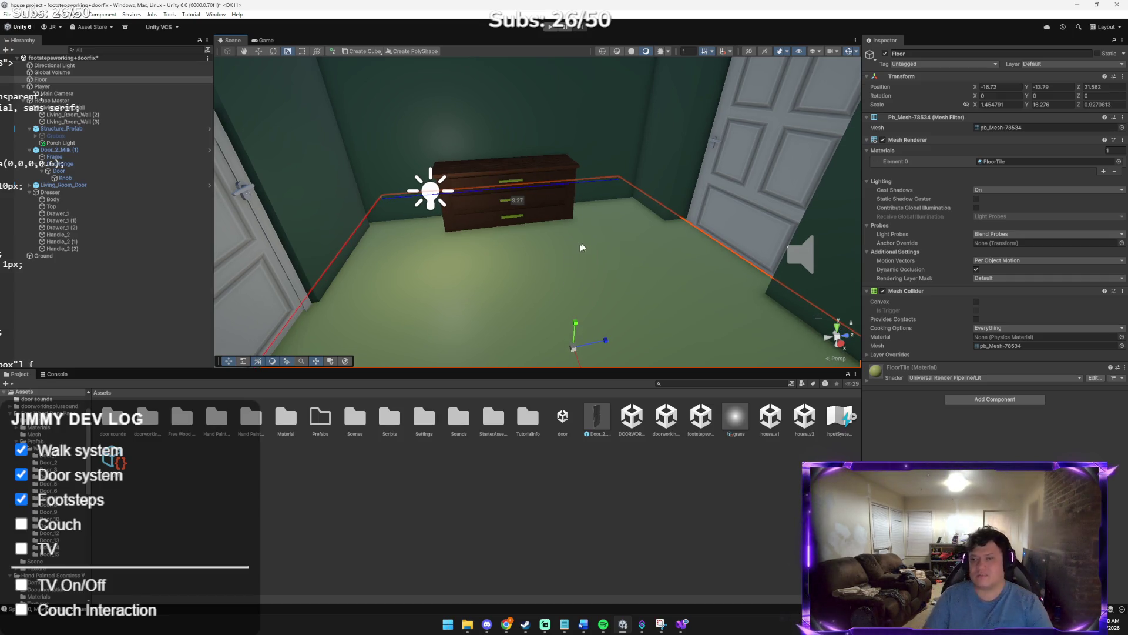
{"action": "mouse_move", "coordinate": [493, 627]}
{"action": "left_click", "coordinate": [535, 573]}
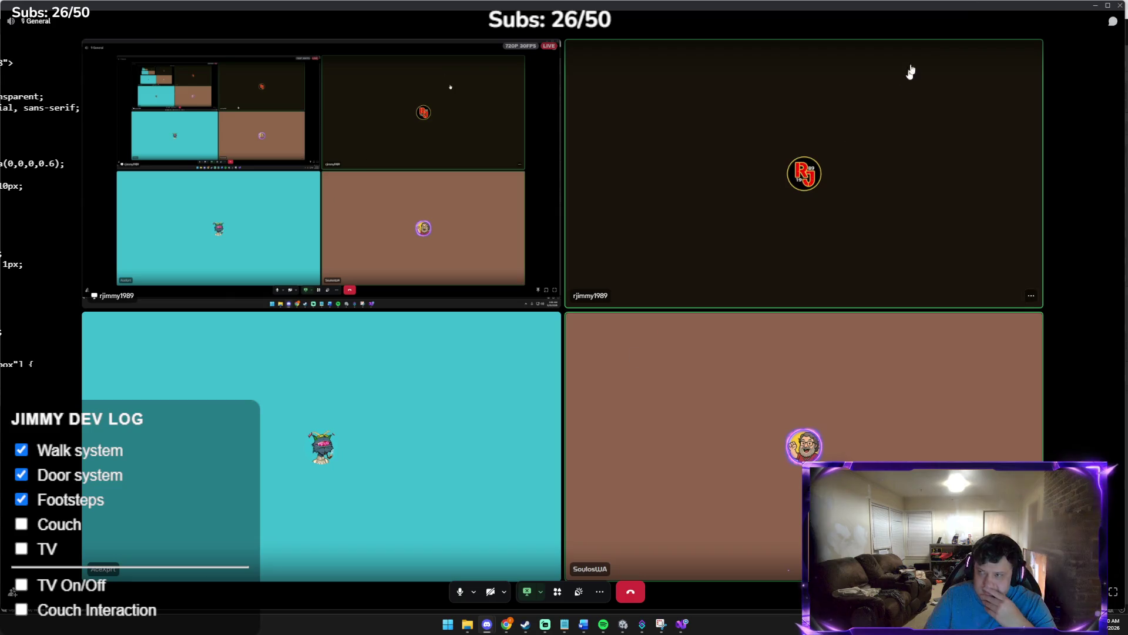
{"action": "key", "text": "alt+Tab"}
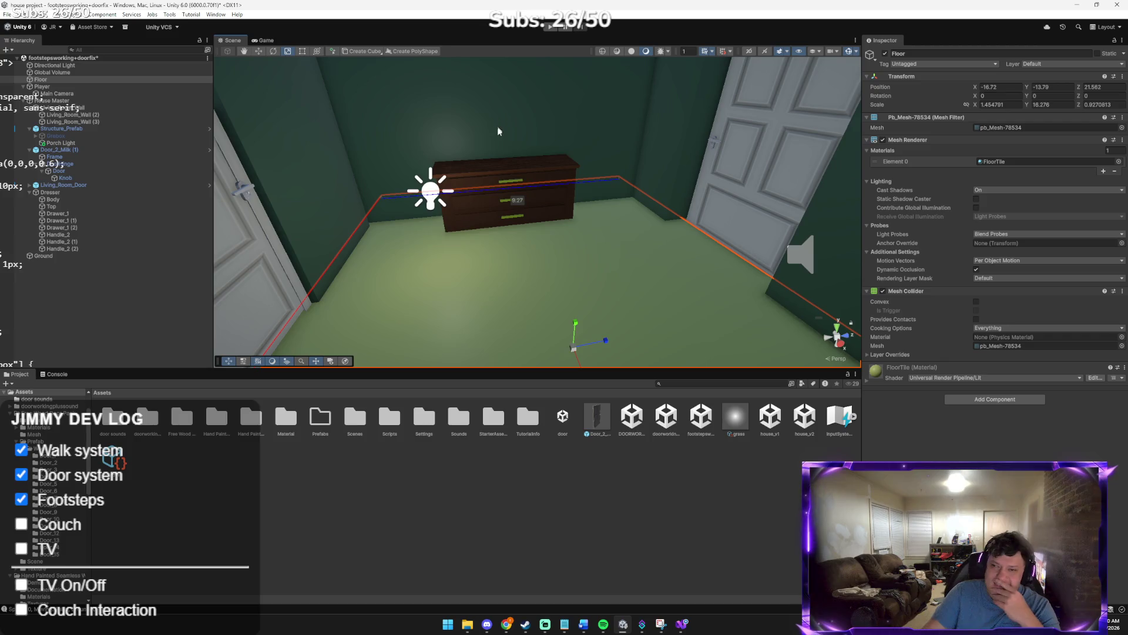
{"action": "mouse_move", "coordinate": [385, 182]}
{"action": "left_mouse_down"}
{"action": "mouse_move", "coordinate": [532, 270]}
{"action": "mouse_move", "coordinate": [418, 151]}
{"action": "mouse_move", "coordinate": [397, 221]}
{"action": "left_mouse_up"}
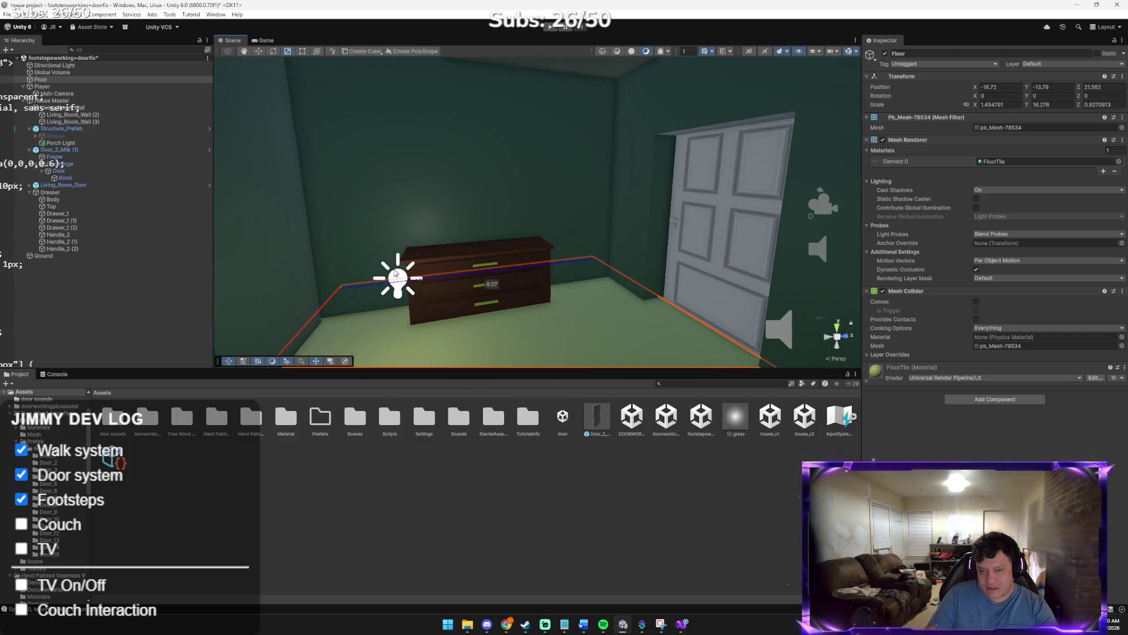
Raise the Porch Light and move it along Z to Y 2.574, Z 3.706
{"action": "left_click", "coordinate": [396, 274]}
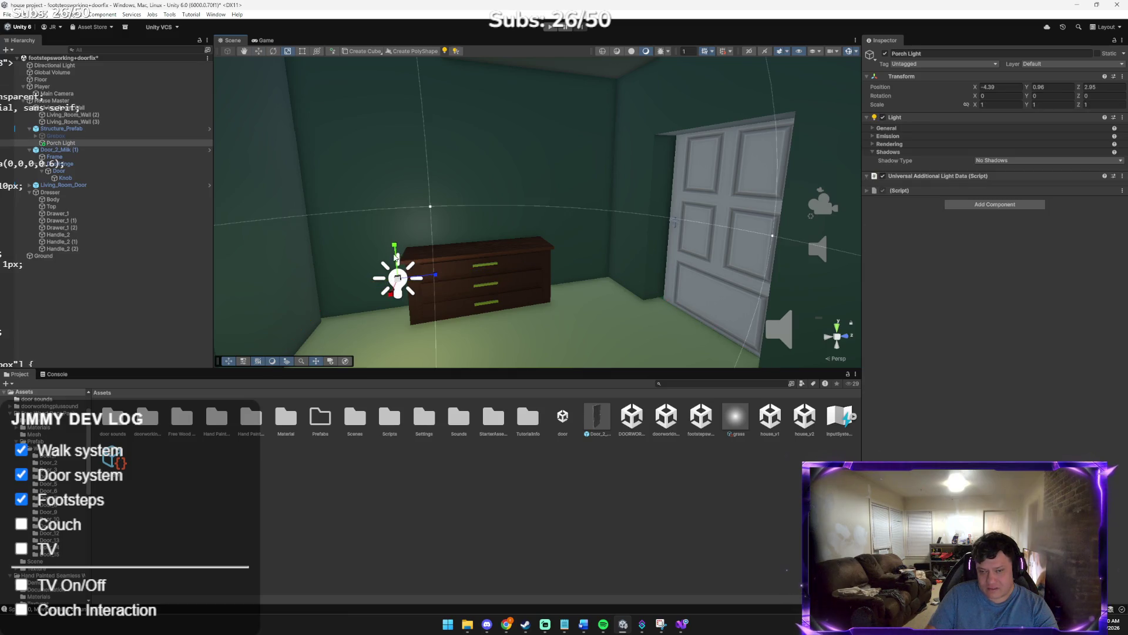
{"action": "left_click_drag", "start_coordinate": [396, 252], "coordinate": [384, 119]}
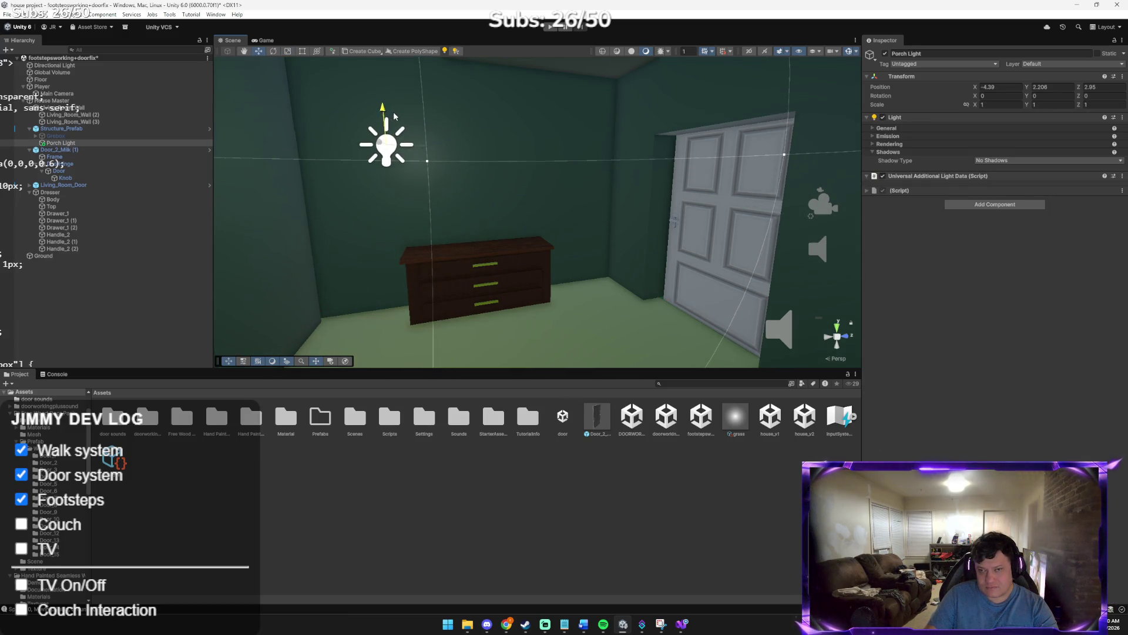
{"action": "left_click_drag", "start_coordinate": [423, 157], "coordinate": [554, 160]}
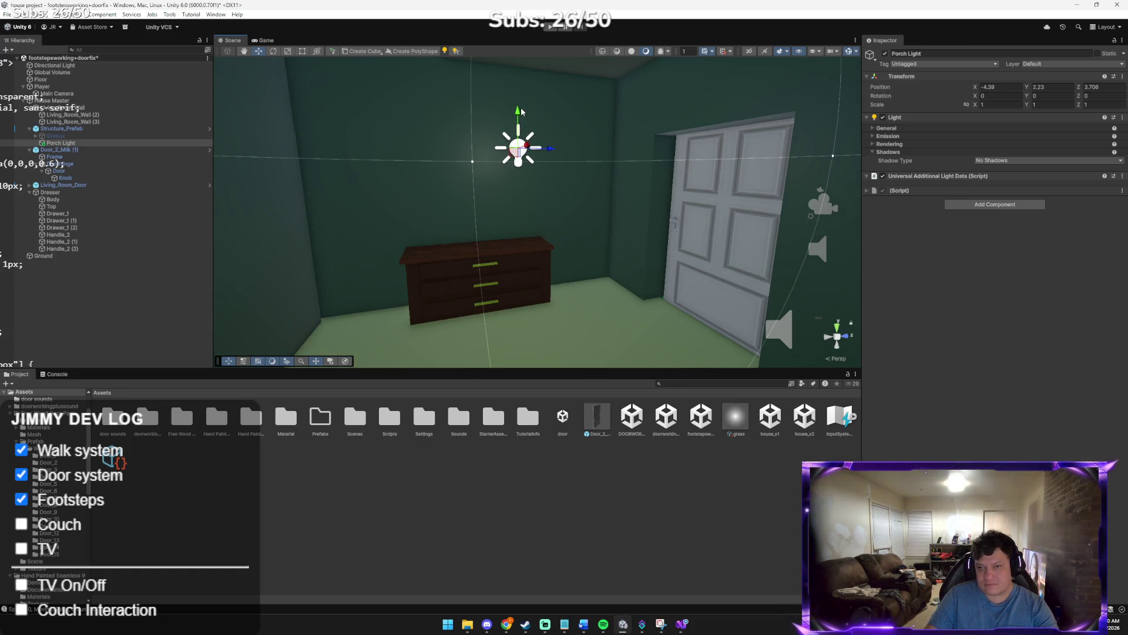
{"action": "left_click_drag", "start_coordinate": [522, 111], "coordinate": [518, 77]}
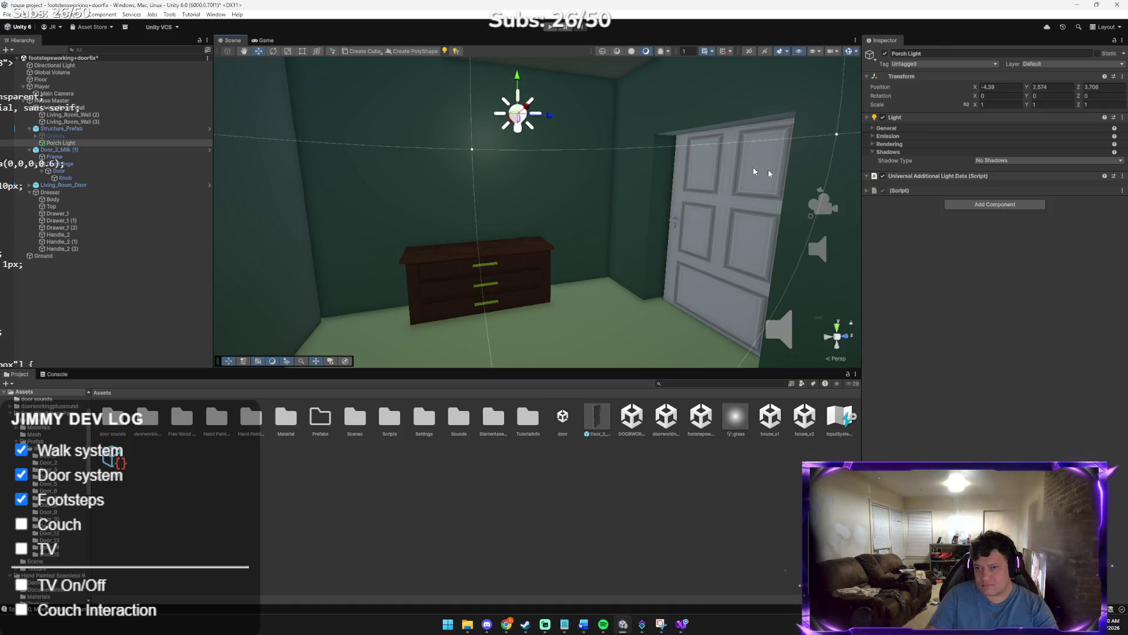
Collapse Universal Additional Light Data, inspect the missing script component, and open the Scripts folder
{"action": "left_click", "coordinate": [941, 178]}
{"action": "left_click", "coordinate": [939, 187]}
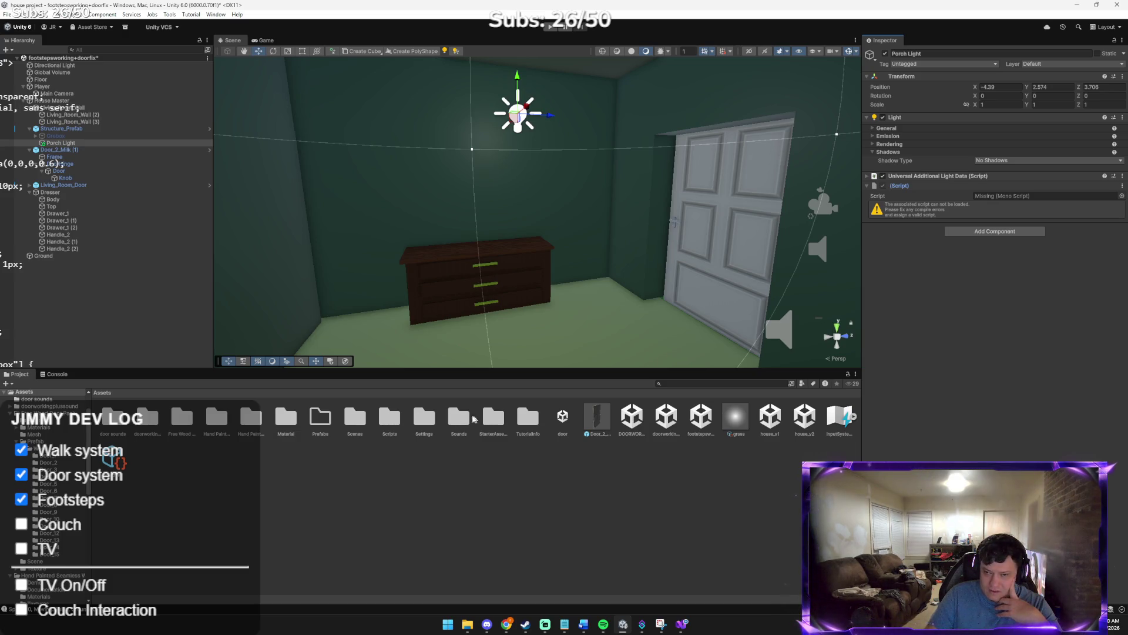
{"action": "double_click", "coordinate": [390, 418]}
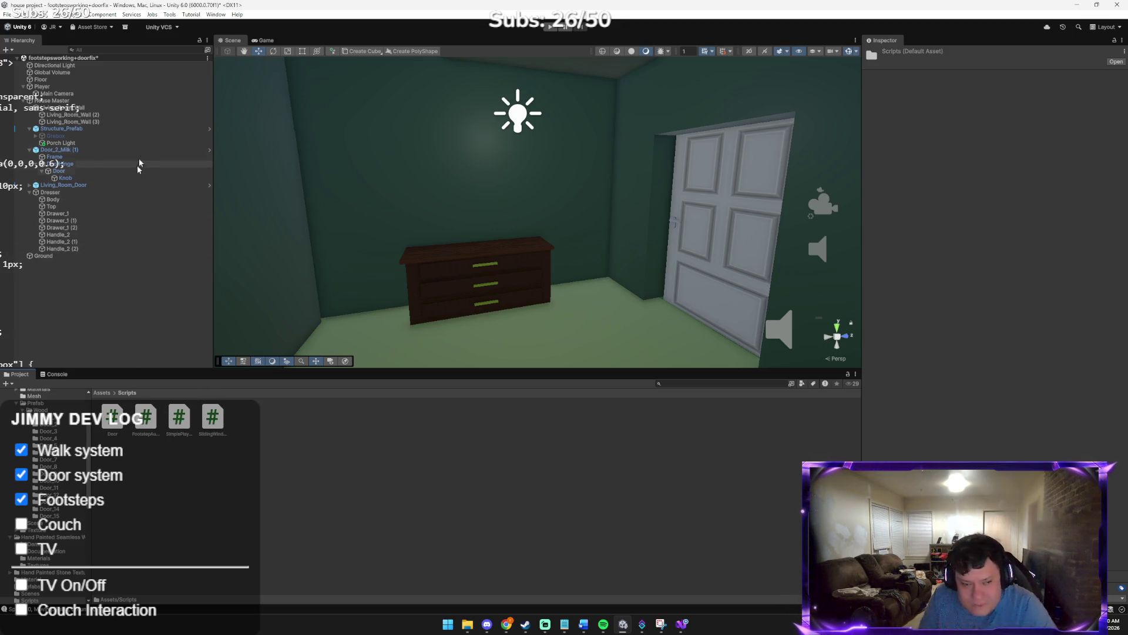
Tilt the Dresser with the Rotate tool to about -0.5, 89.7, -1.0
{"action": "mouse_move", "coordinate": [290, 197]}
{"action": "left_mouse_down"}
{"action": "mouse_move", "coordinate": [354, 223]}
{"action": "mouse_move", "coordinate": [289, 228]}
{"action": "left_mouse_up"}
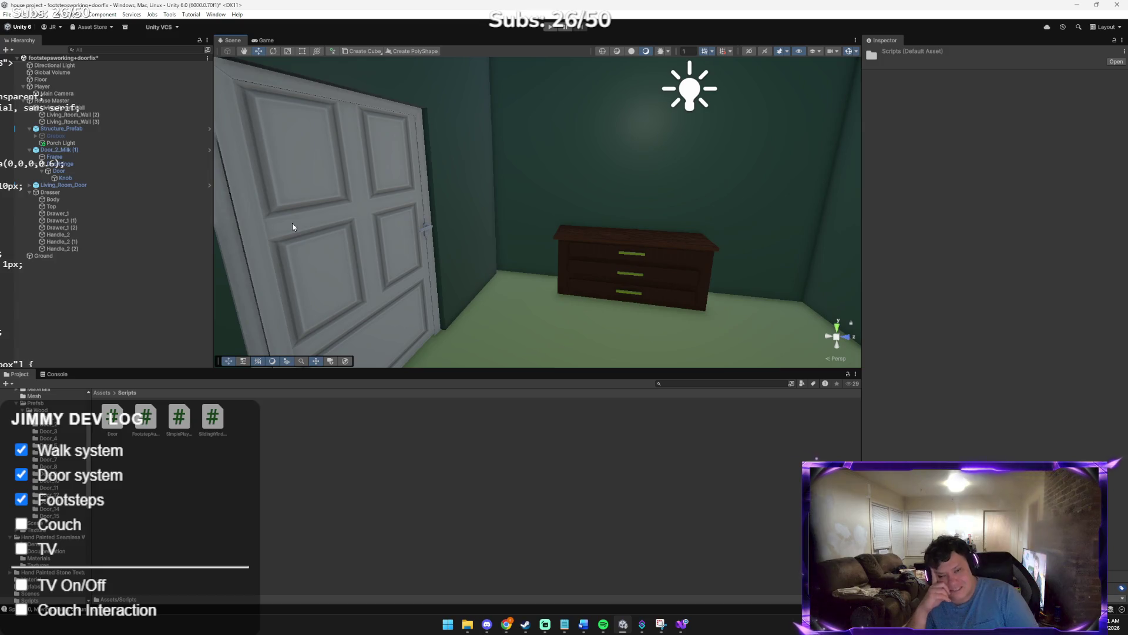
{"action": "mouse_move", "coordinate": [442, 210]}
{"action": "left_mouse_down"}
{"action": "mouse_move", "coordinate": [574, 193]}
{"action": "mouse_move", "coordinate": [705, 204]}
{"action": "mouse_move", "coordinate": [481, 131]}
{"action": "mouse_move", "coordinate": [655, 214]}
{"action": "mouse_move", "coordinate": [635, 209]}
{"action": "left_mouse_up"}
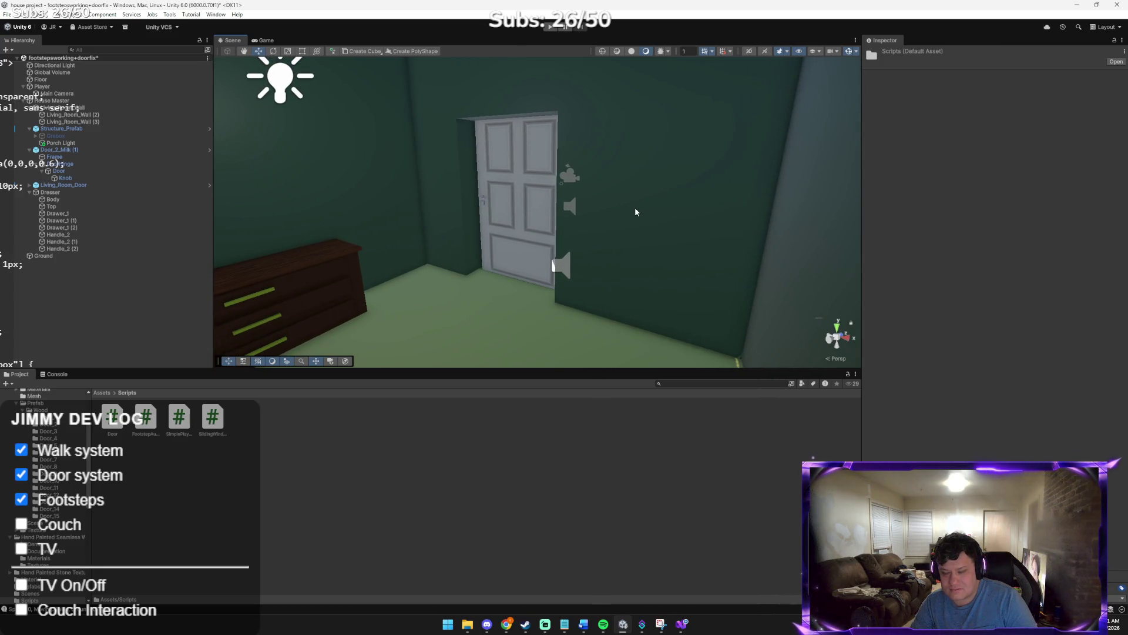
{"action": "left_click_drag", "start_coordinate": [469, 196], "coordinate": [378, 198]}
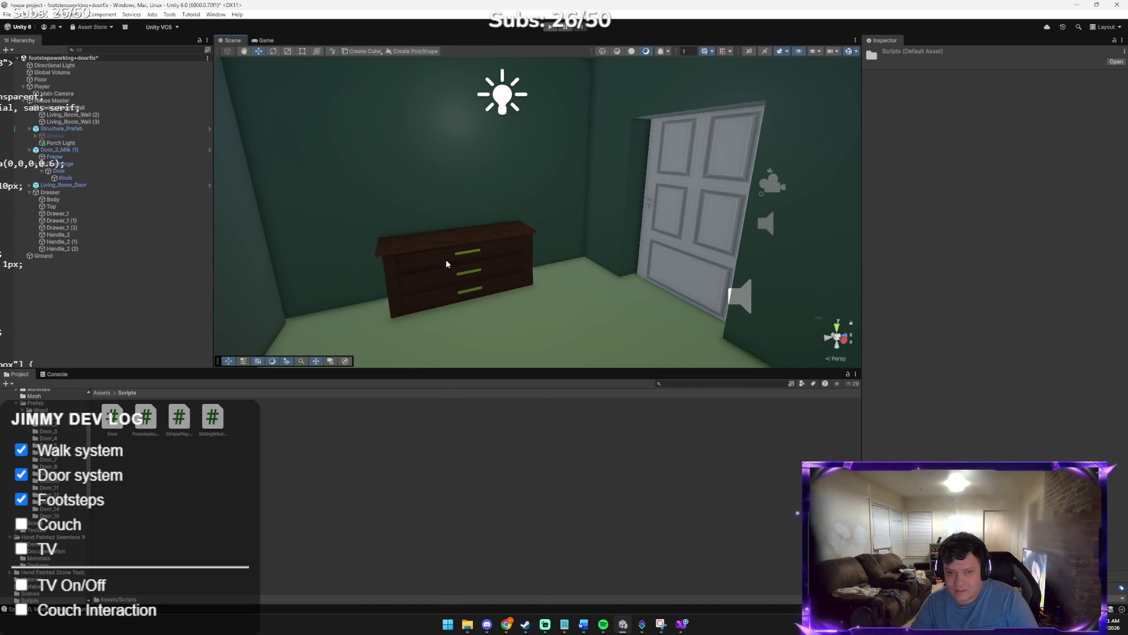
{"action": "left_click", "coordinate": [126, 191]}
{"action": "key", "text": "e"}
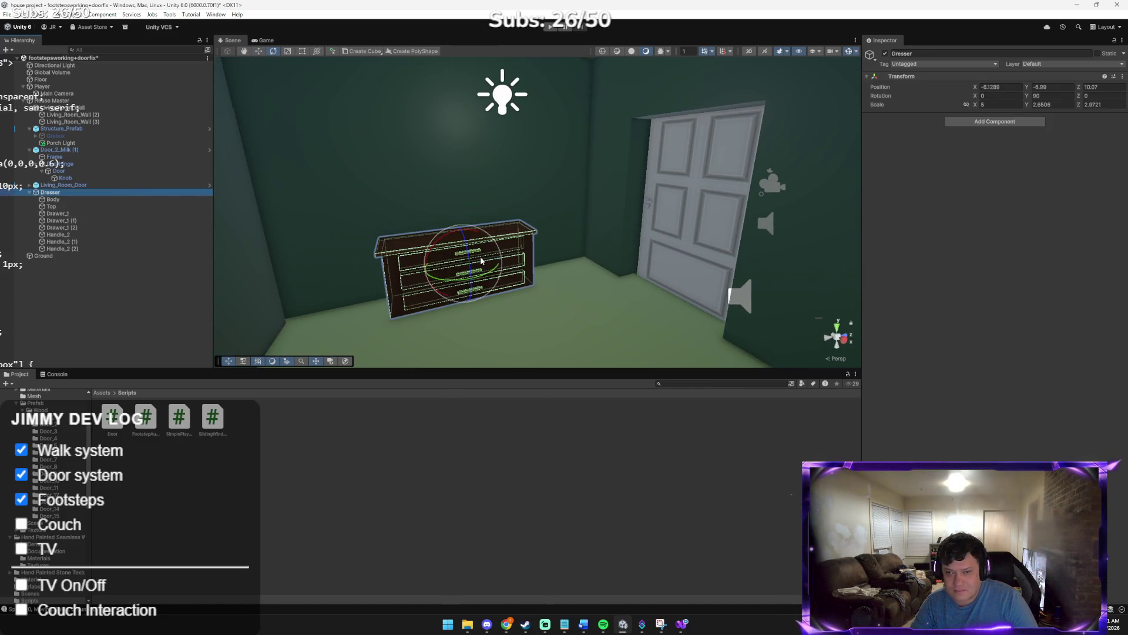
{"action": "left_click_drag", "start_coordinate": [481, 261], "coordinate": [491, 247]}
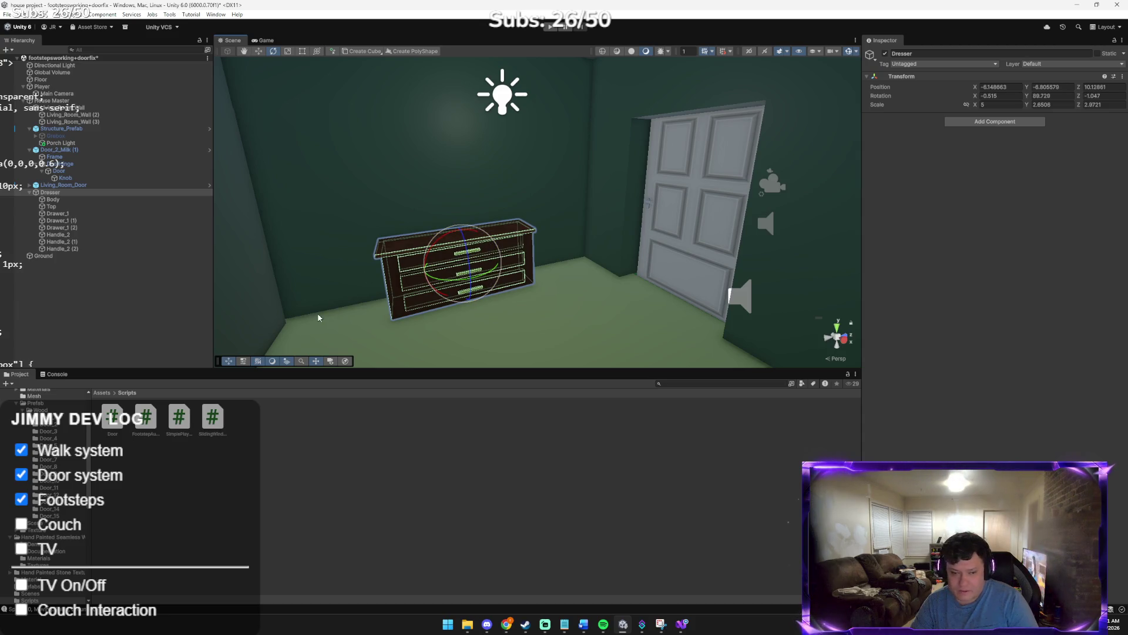
{"action": "left_click", "coordinate": [291, 275]}
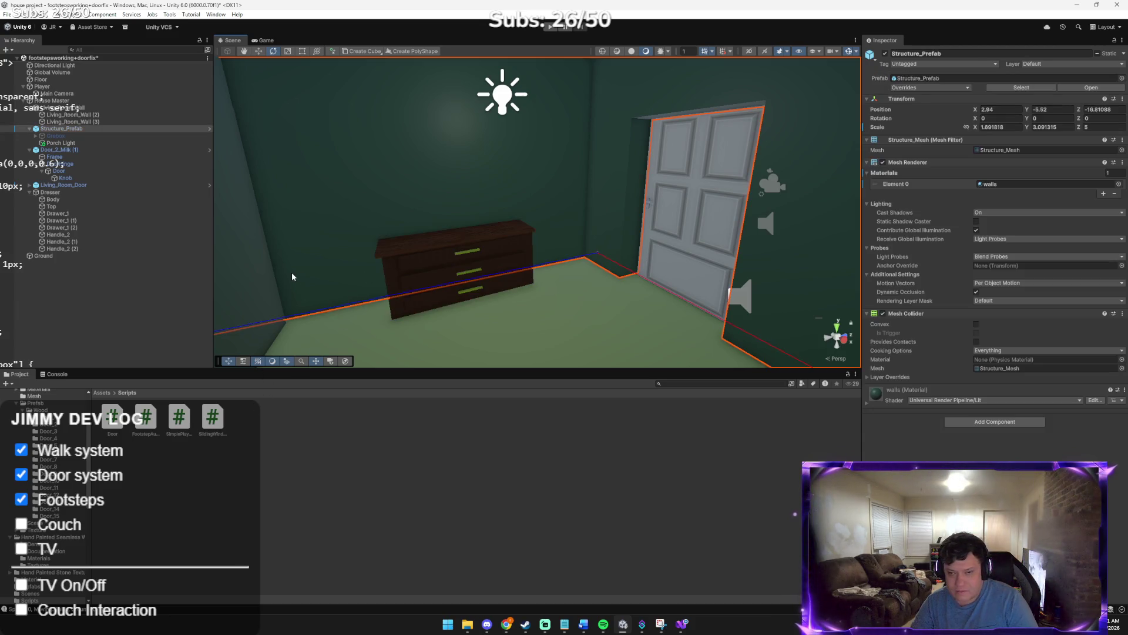
{"action": "left_click_drag", "start_coordinate": [336, 283], "coordinate": [353, 290]}
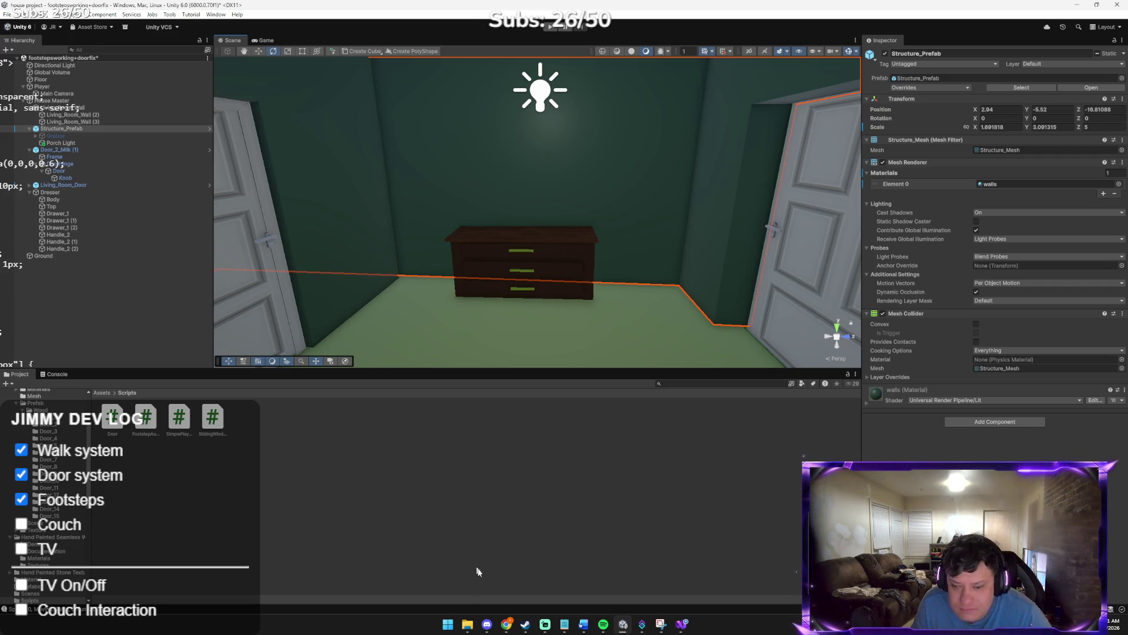
{"action": "left_click_drag", "start_coordinate": [488, 329], "coordinate": [646, 80]}
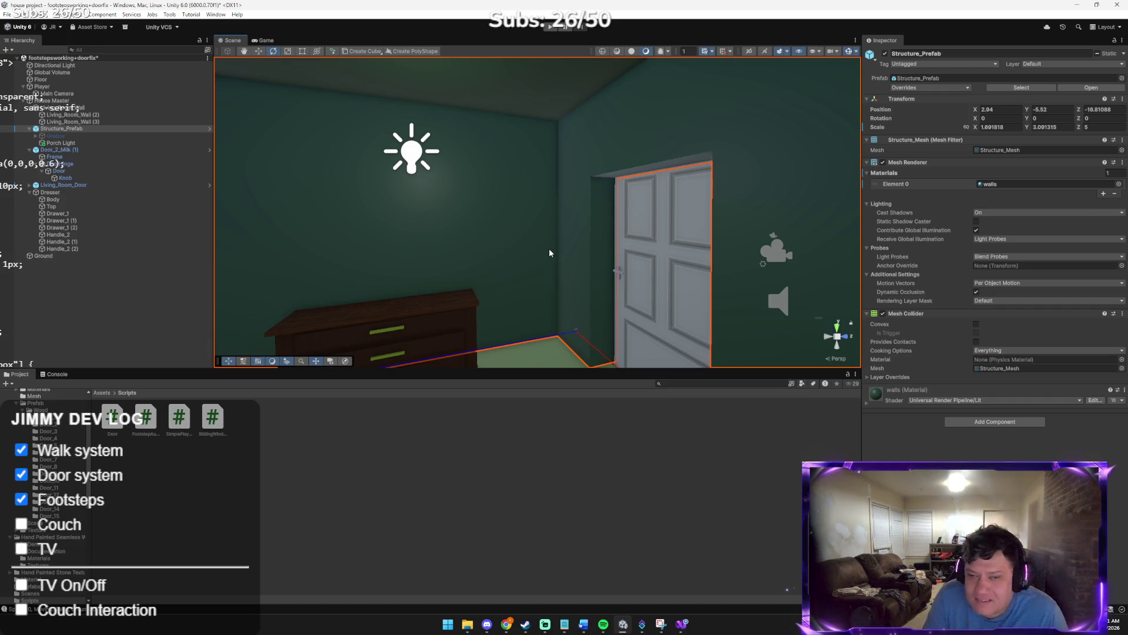
{"action": "mouse_move", "coordinate": [548, 254]}
{"action": "left_mouse_down"}
{"action": "mouse_move", "coordinate": [623, 284]}
{"action": "mouse_move", "coordinate": [652, 282]}
{"action": "mouse_move", "coordinate": [621, 263]}
{"action": "left_mouse_up"}
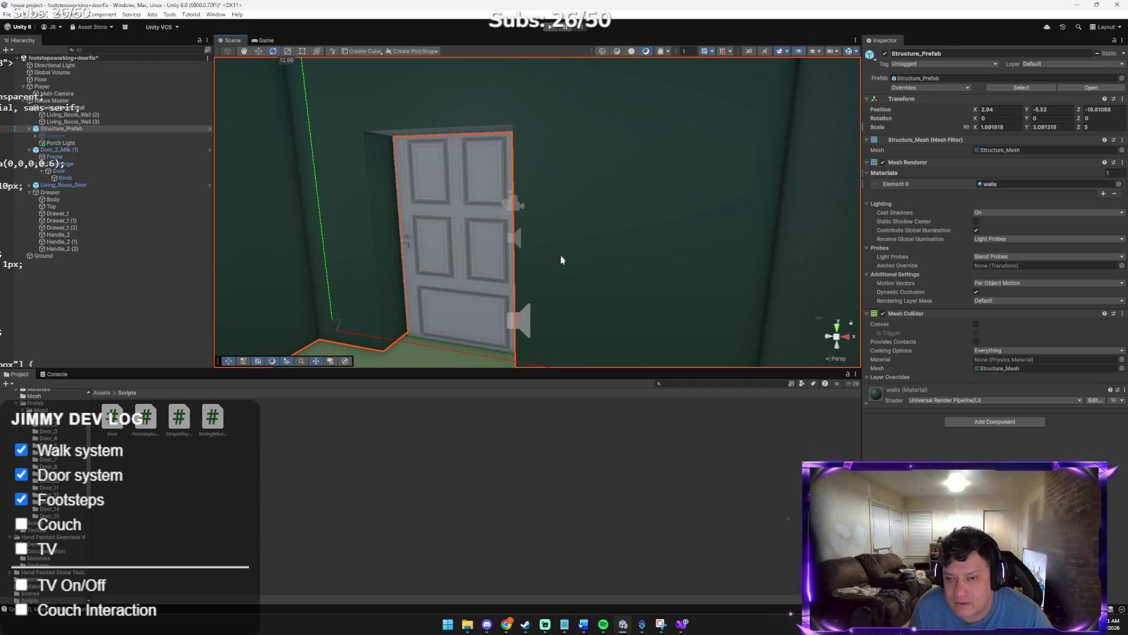
{"action": "left_click_drag", "start_coordinate": [422, 191], "coordinate": [323, 143]}
{"action": "left_click_drag", "start_coordinate": [414, 198], "coordinate": [449, 229]}
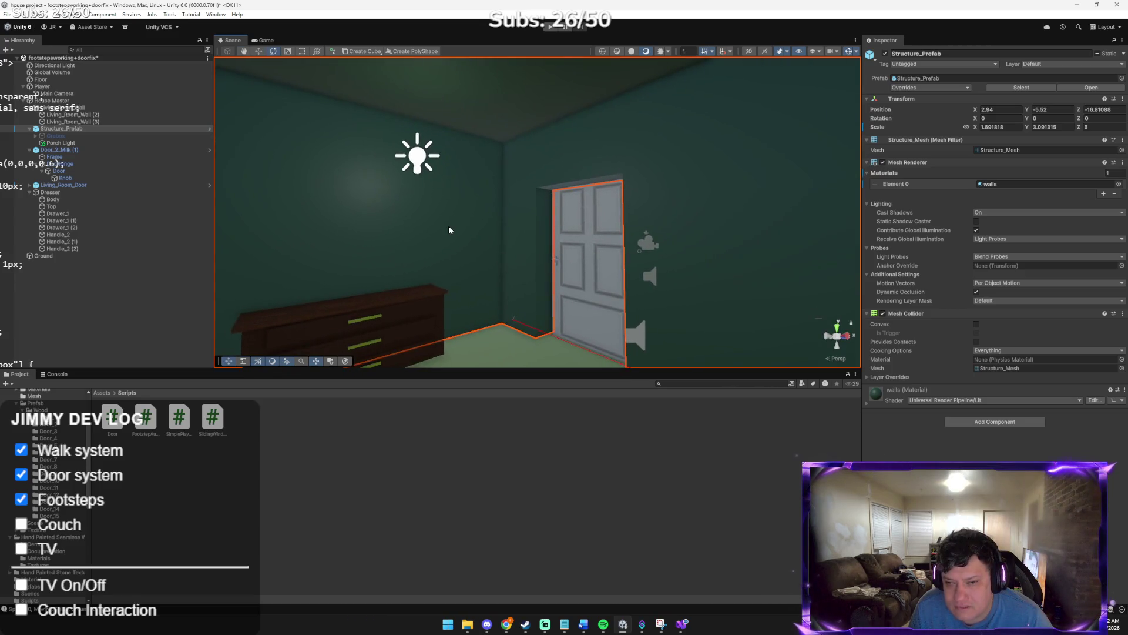
{"action": "key", "text": "alt+Tab"}
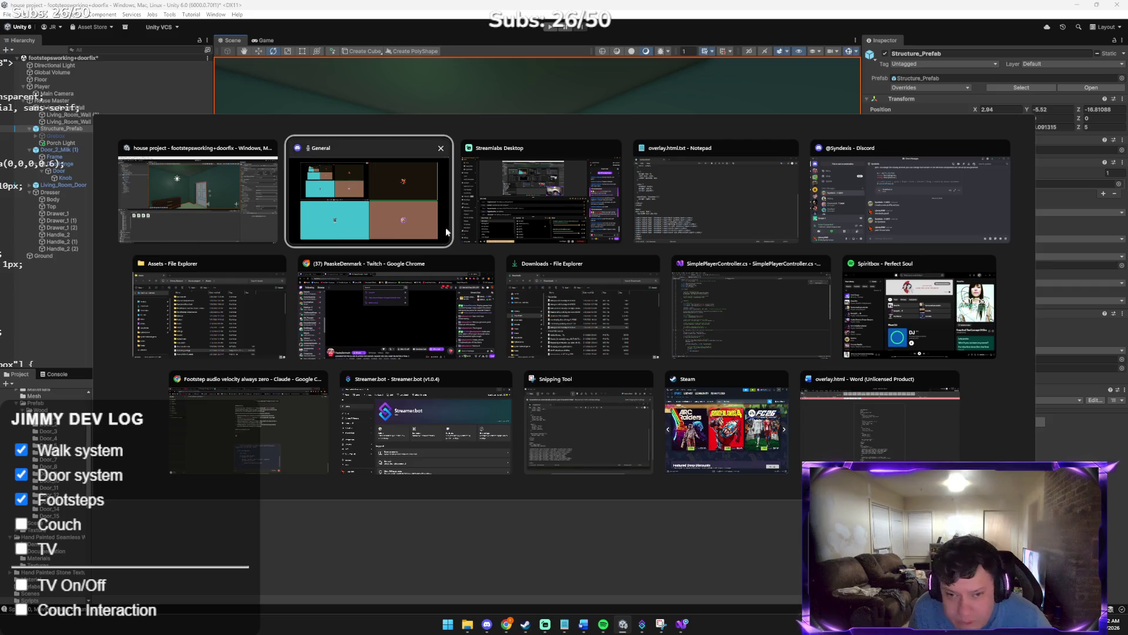
Bring the Claude chat forward and clear the old code from its message box
{"action": "key", "text": "Tab"}
{"action": "key", "text": "Tab"}
{"action": "key", "text": "Tab"}
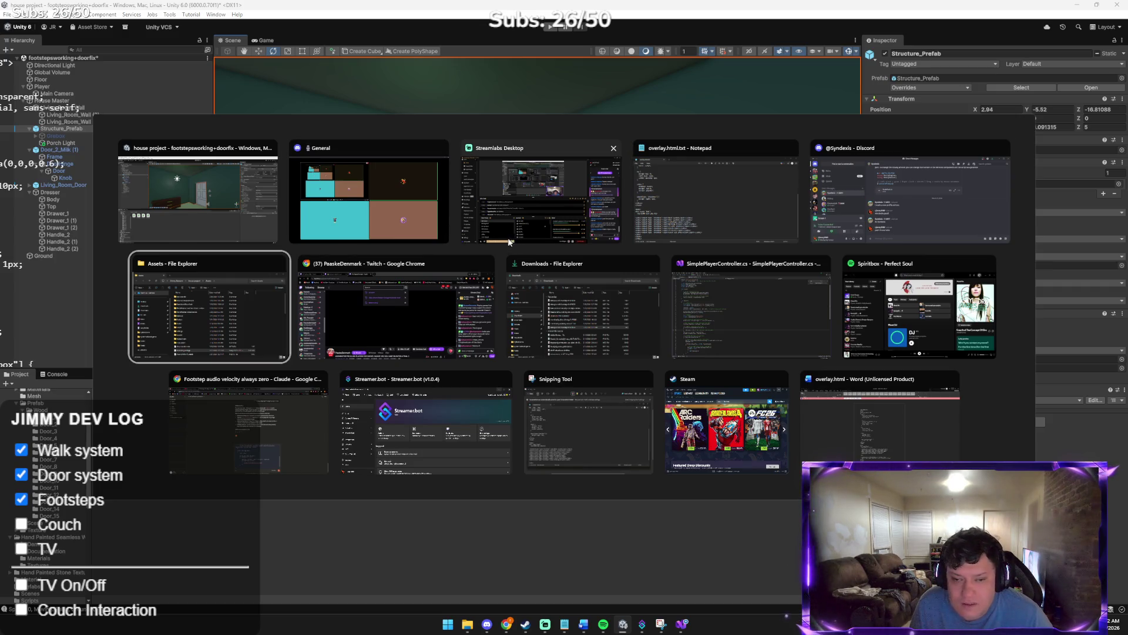
{"action": "key", "text": "Escape"}
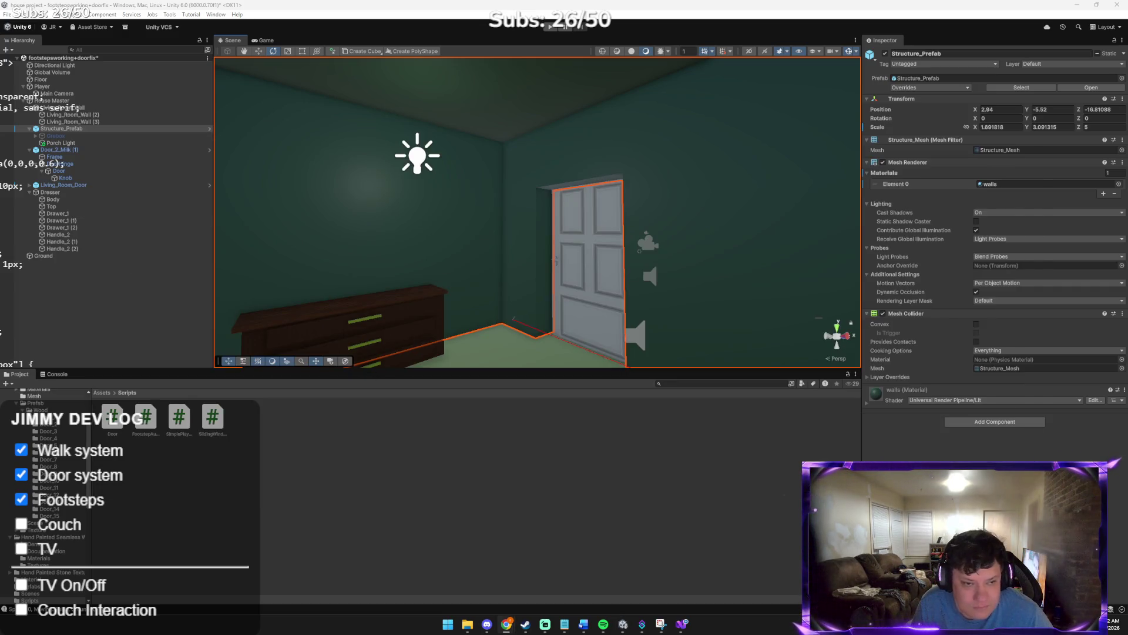
{"action": "mouse_move", "coordinate": [507, 630]}
{"action": "left_click", "coordinate": [490, 559]}
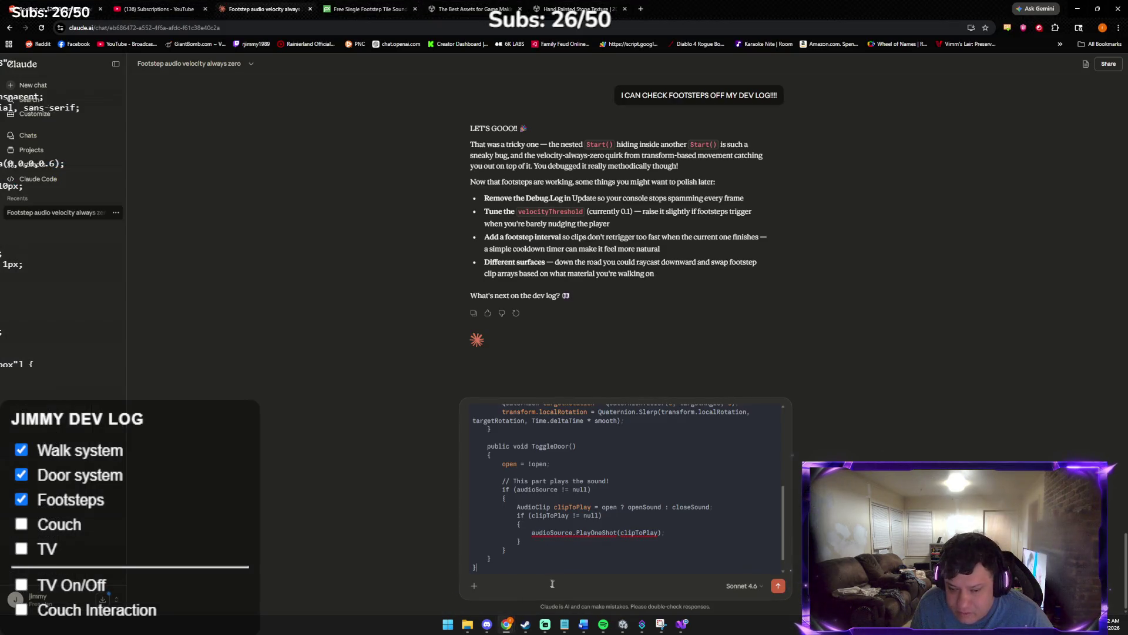
{"action": "key", "text": "ctrl+a"}
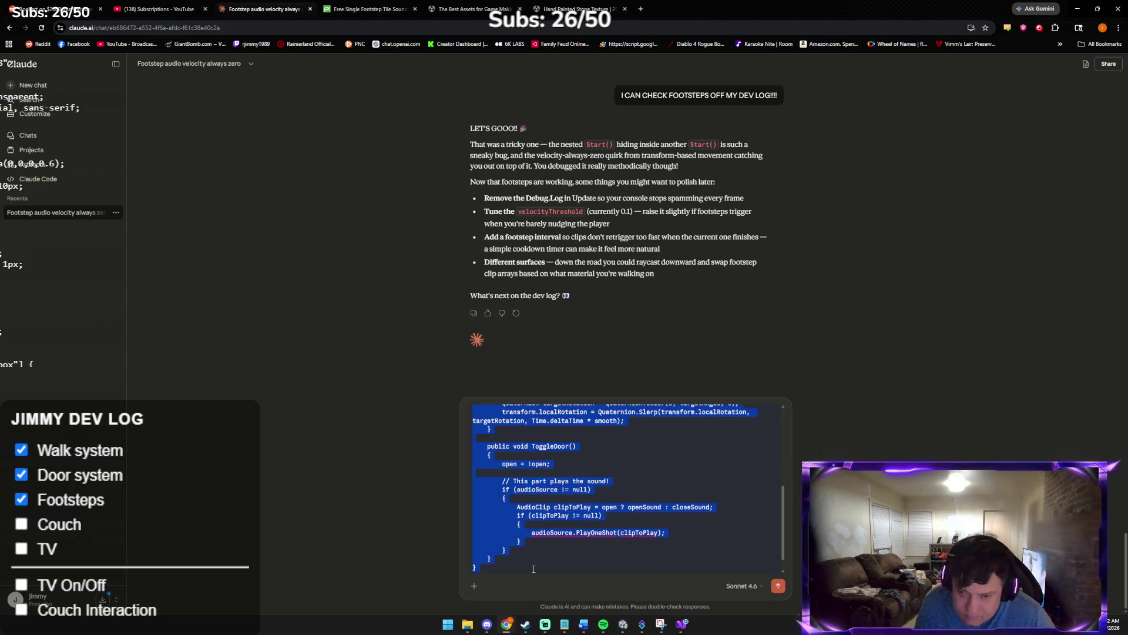
{"action": "key", "text": "BackSpace"}
Send the scene screenshot asking whether to add a light switch or do the TV first
{"action": "key", "text": "ctrl+v"}
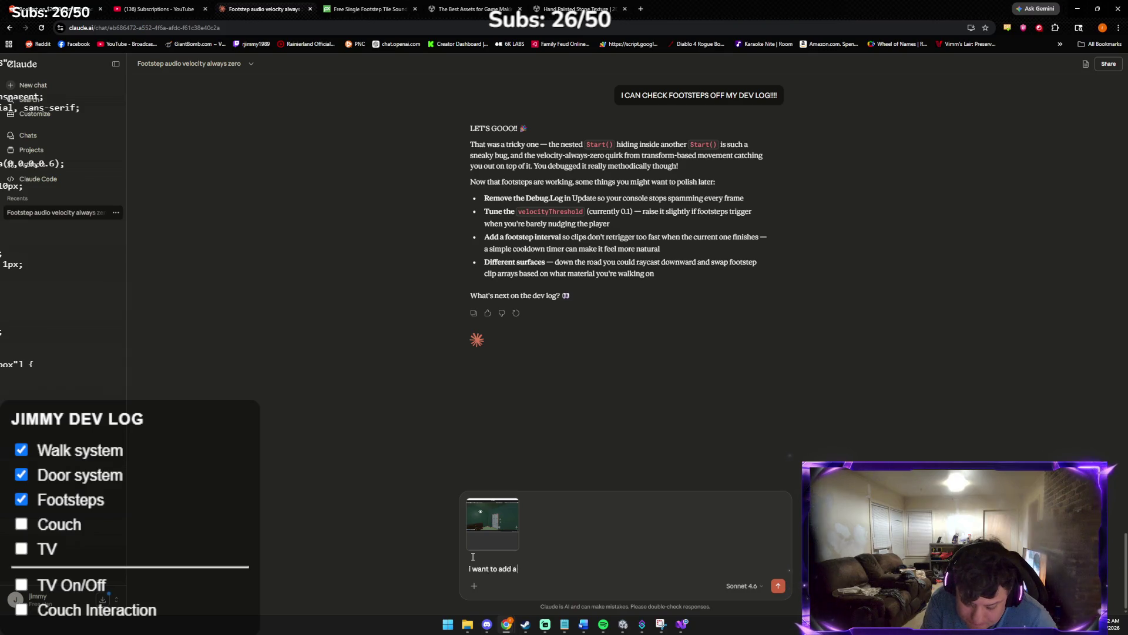
{"action": "type", "text": " light switch and the light swi"}
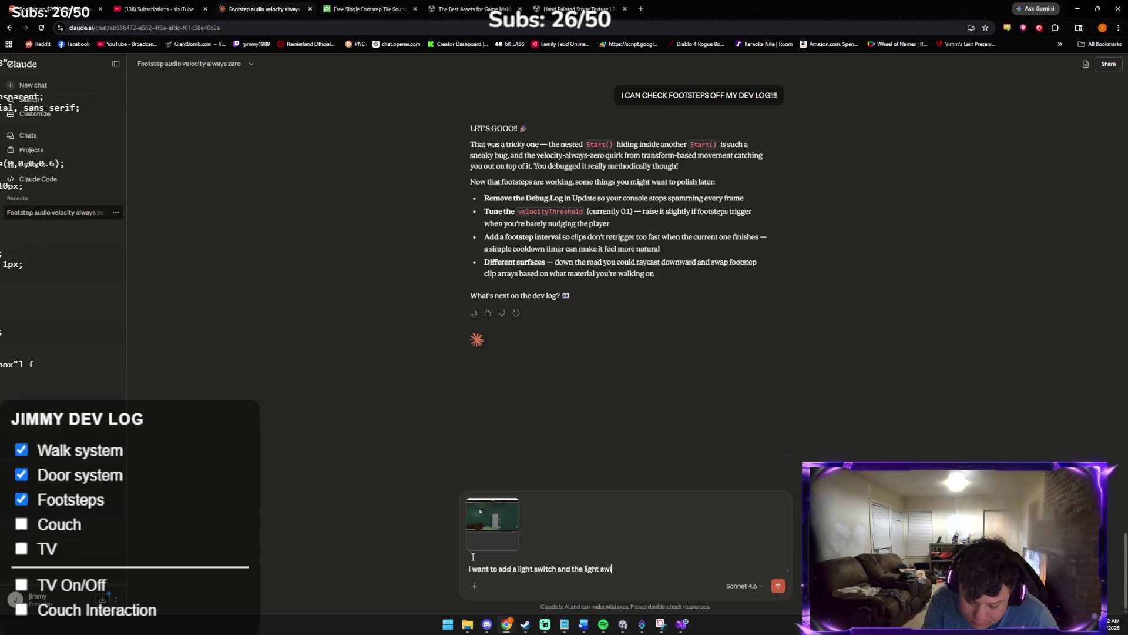
{"action": "type", "text": "s con"}
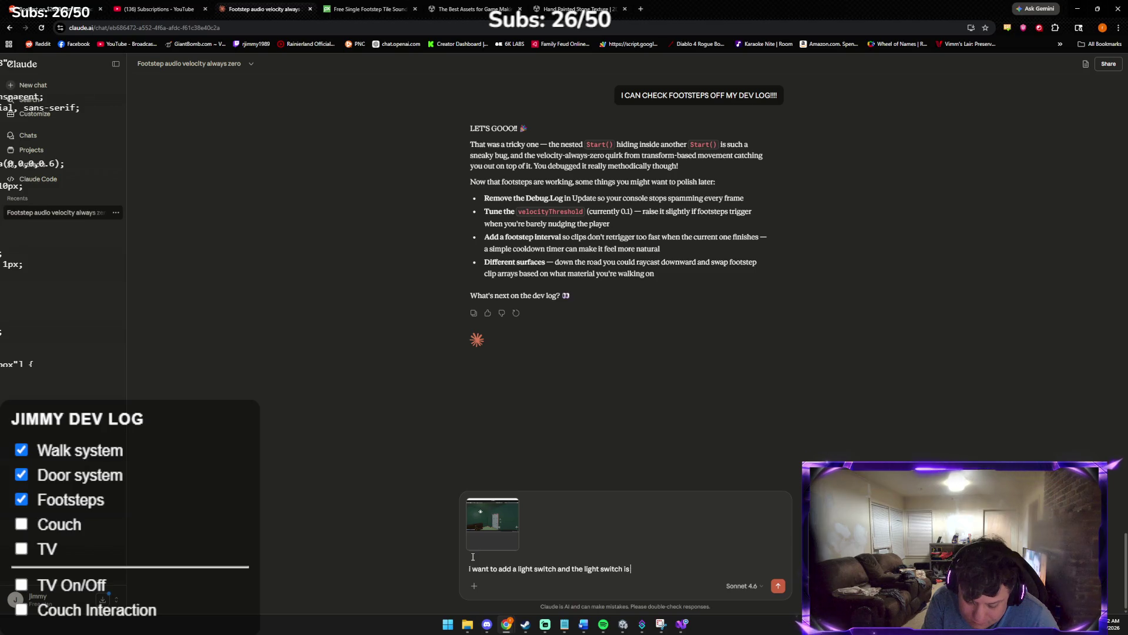
{"action": "type", "text": "ntected to the light or shoul"}
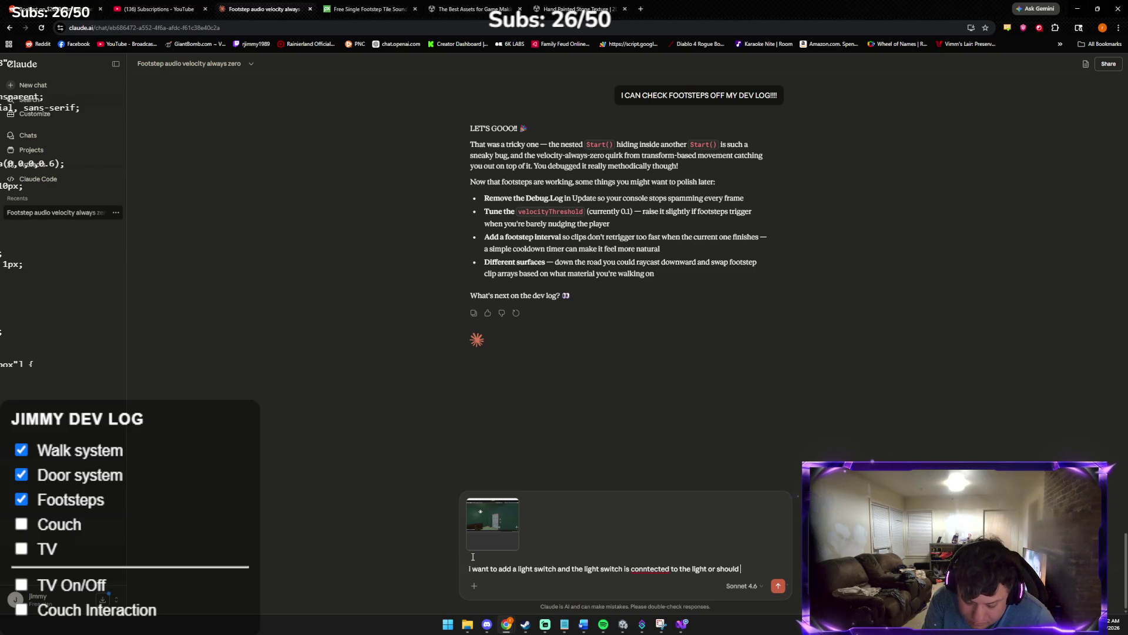
{"action": "type", "text": " do t"}
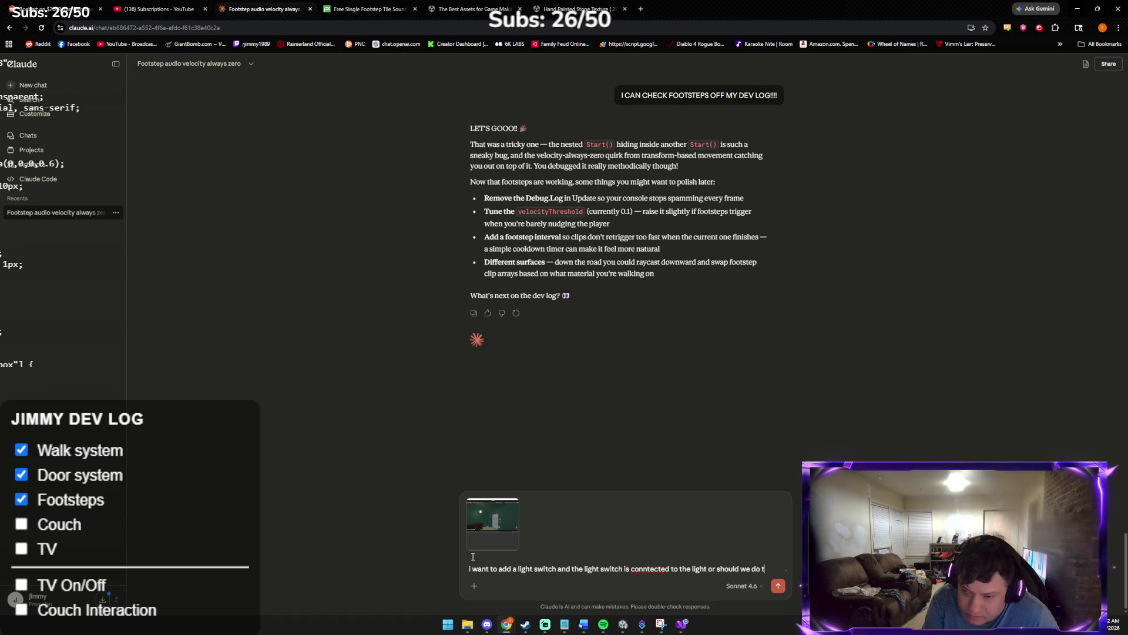
{"action": "key", "text": "Return"}
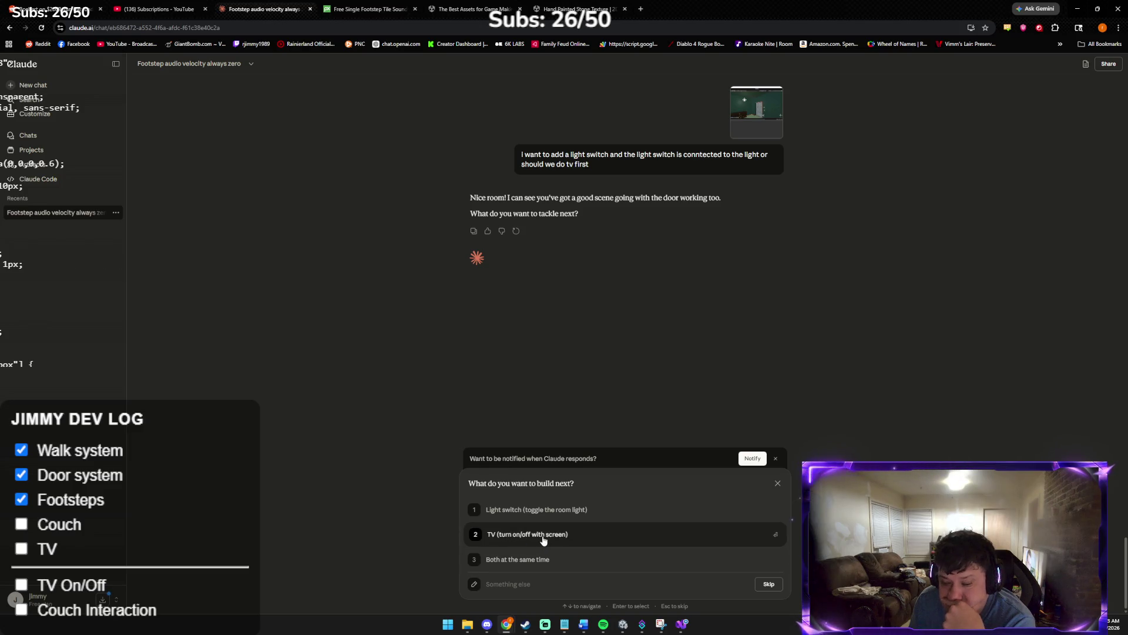
Pick 'TV (turn on/off with screen)' and type that a coffee table remote controls it
{"action": "left_click", "coordinate": [542, 537]}
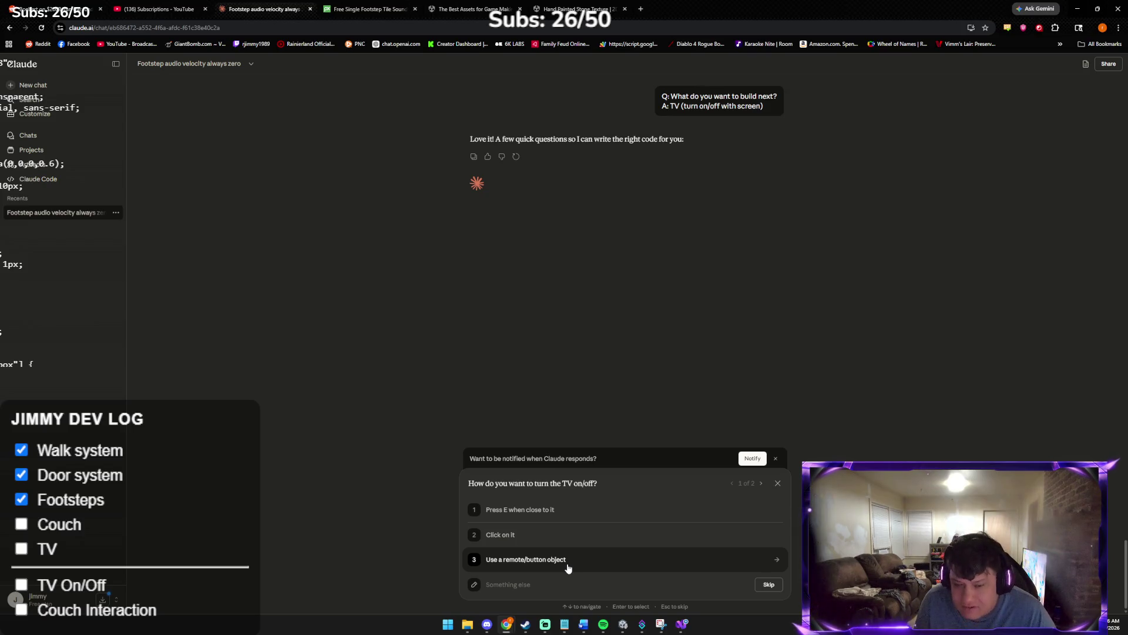
{"action": "type", "text": "I"}
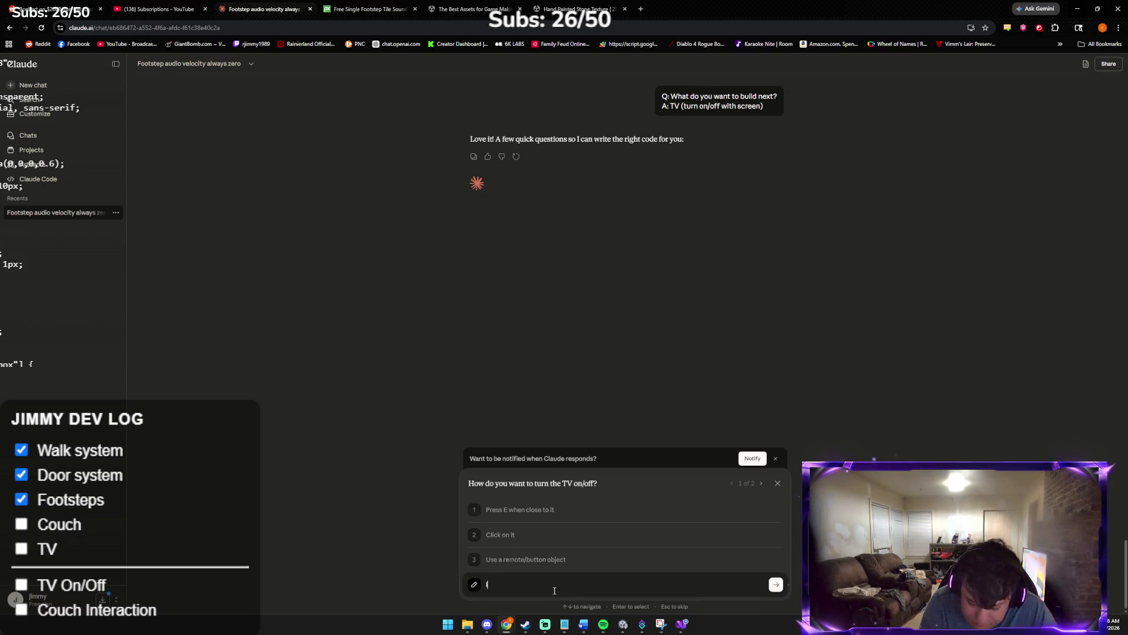
{"action": "type", "text": " wto buil"}
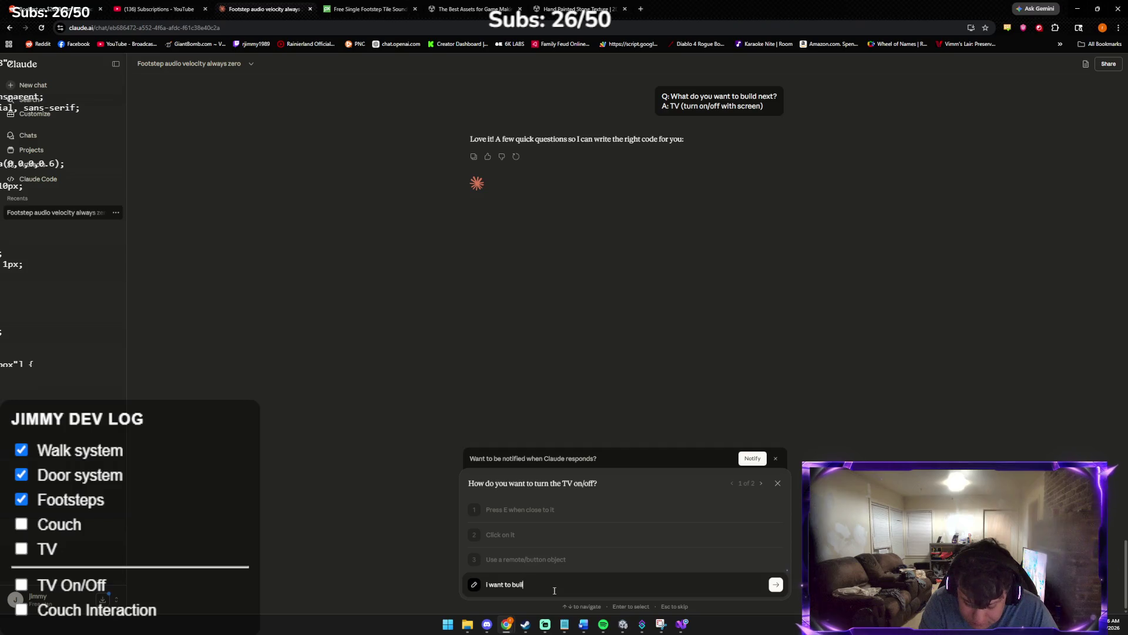
{"action": "type", "text": "d a coffee"}
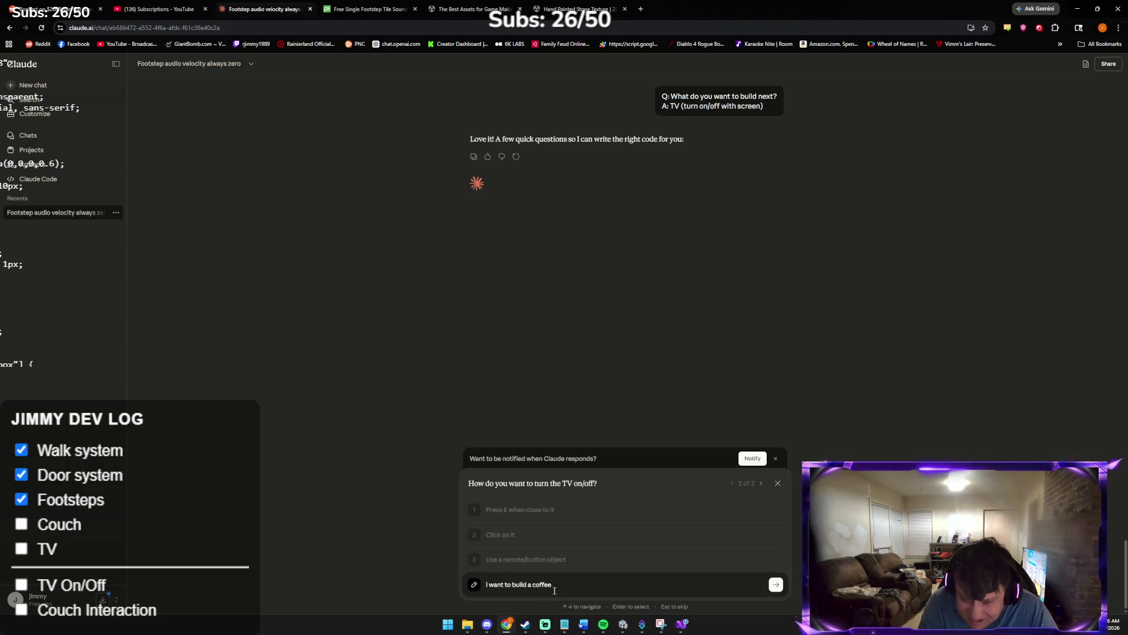
{"action": "type", "text": " table and then"}
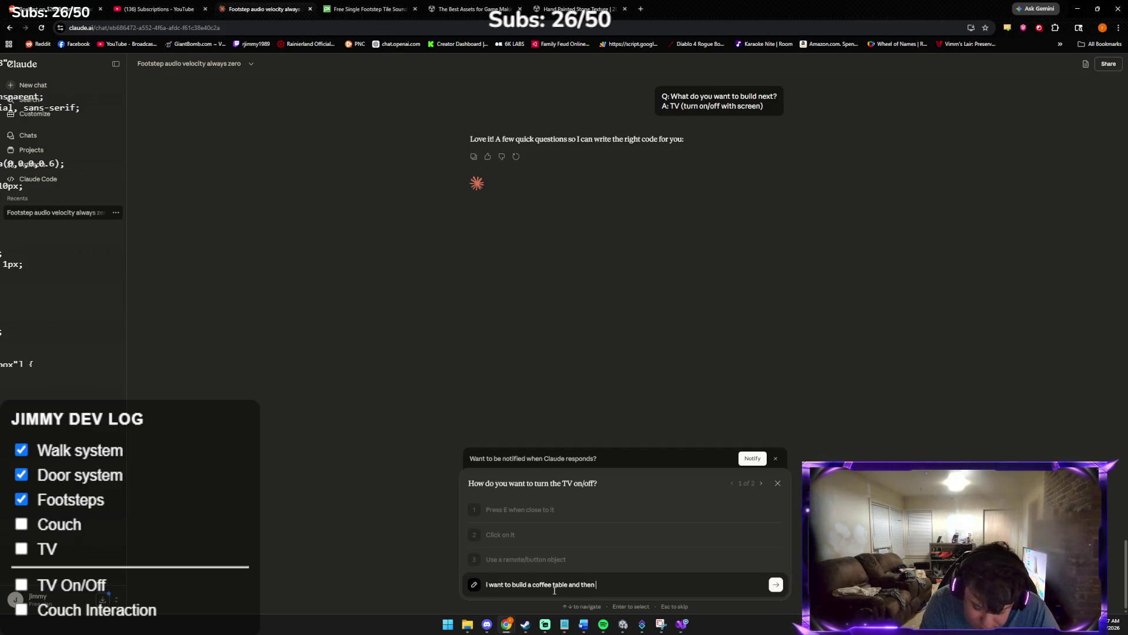
{"action": "type", "text": "emote on that"}
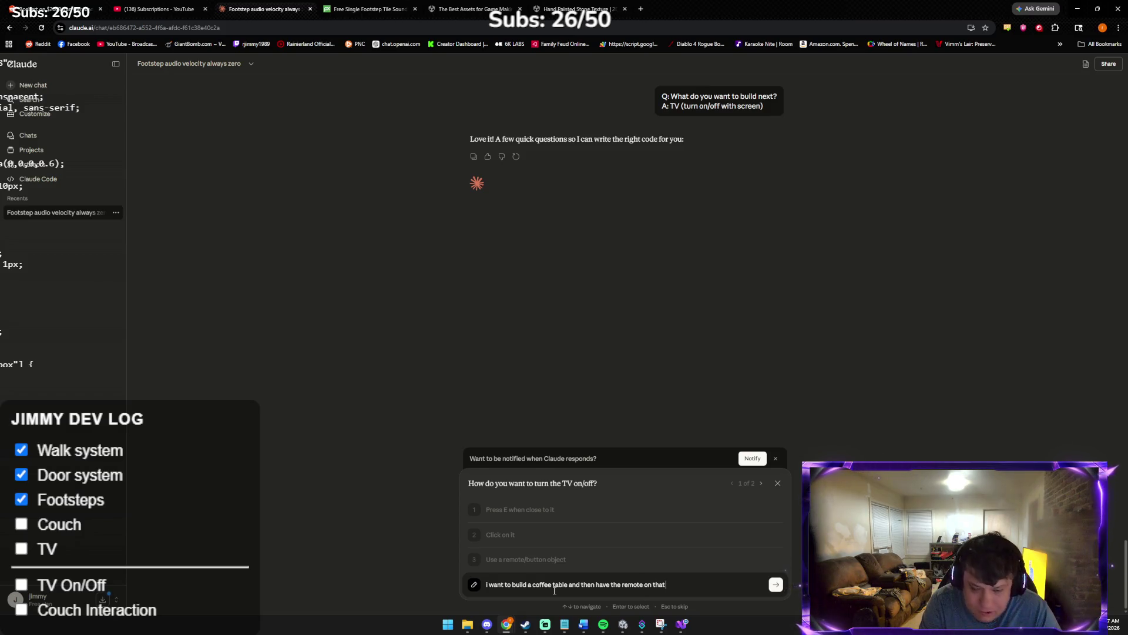
Submit the coffee-table-with-remote answer to Claude's first question
{"action": "key", "text": "Return"}
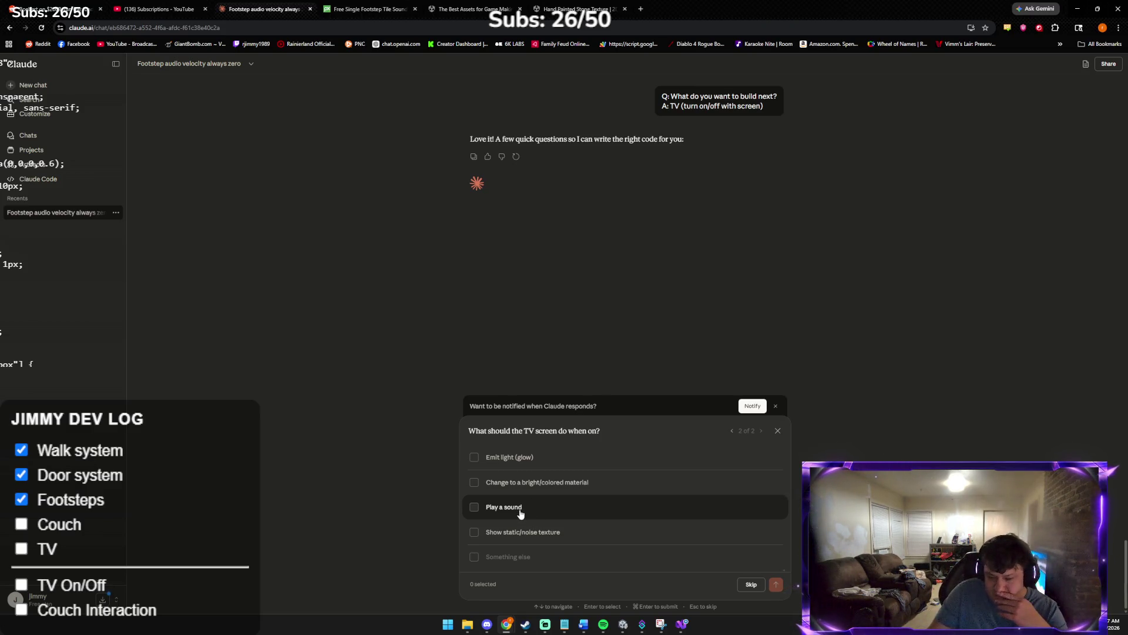
Answer that the TV screen plays a sound, shows static/noise texture and emits light
{"action": "left_click", "coordinate": [473, 508]}
{"action": "left_click", "coordinate": [478, 532]}
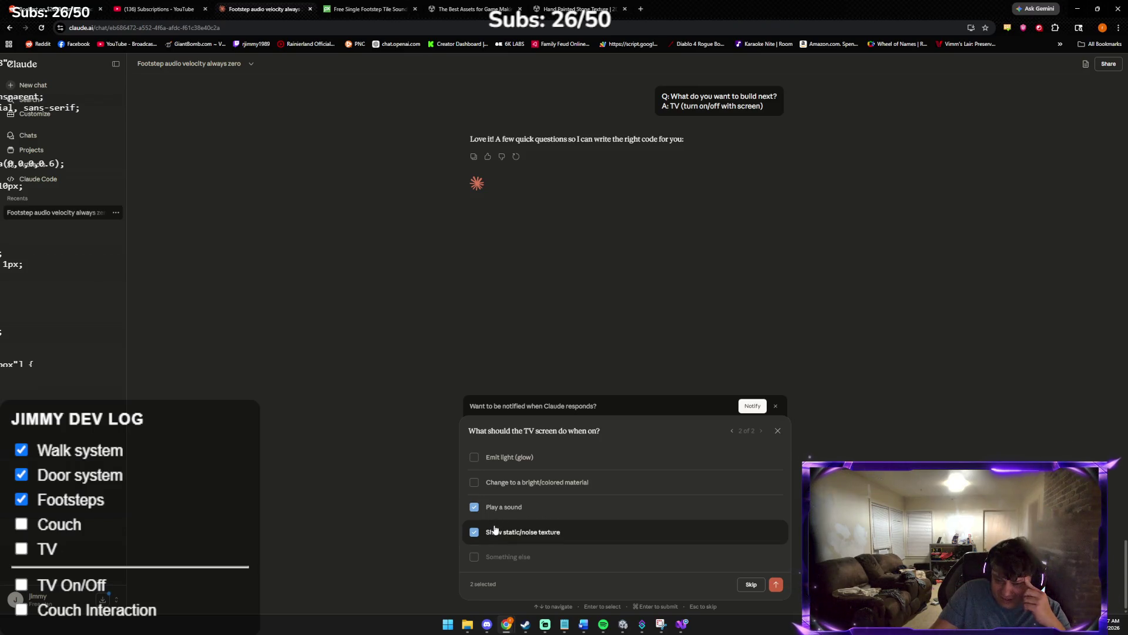
{"action": "left_click", "coordinate": [489, 536]}
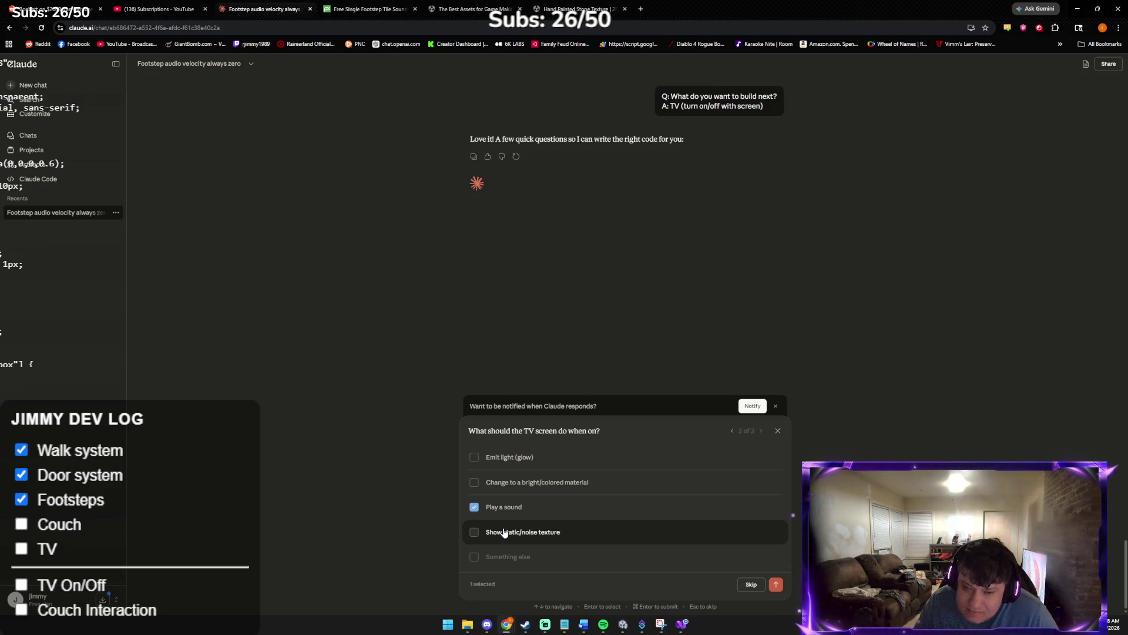
{"action": "scroll", "coordinate": [504, 532], "scroll_direction": "up", "scroll_amount": 1}
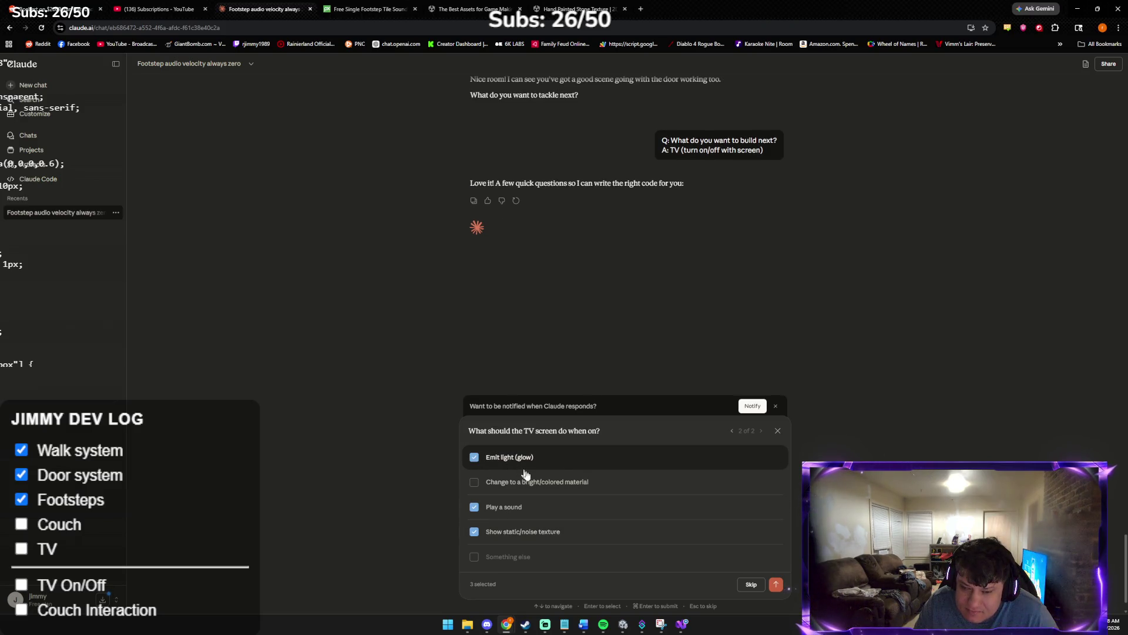
{"action": "left_click", "coordinate": [775, 584]}
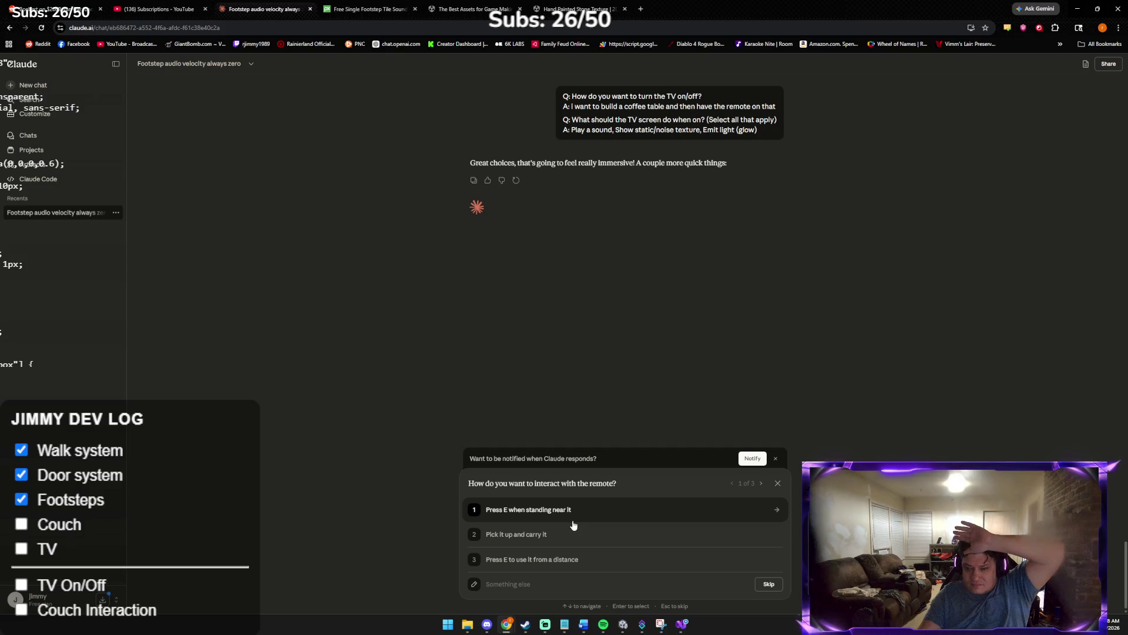
Answer: press E near the remote, TV needs a placeholder, sound clip still needed
{"action": "left_click", "coordinate": [573, 523]}
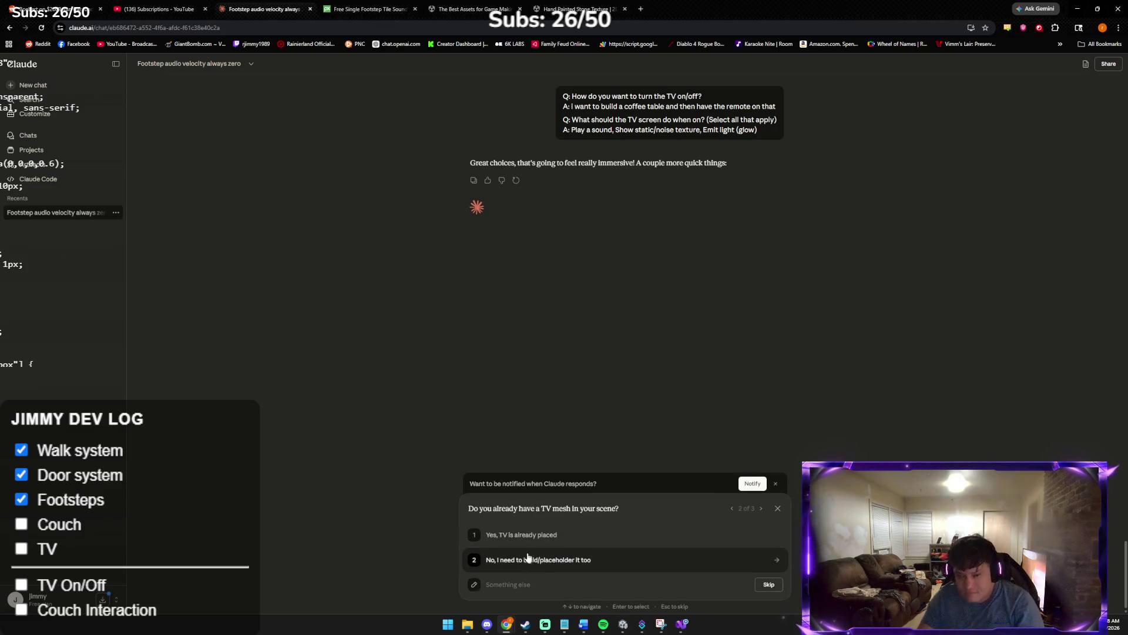
{"action": "left_click", "coordinate": [528, 562]}
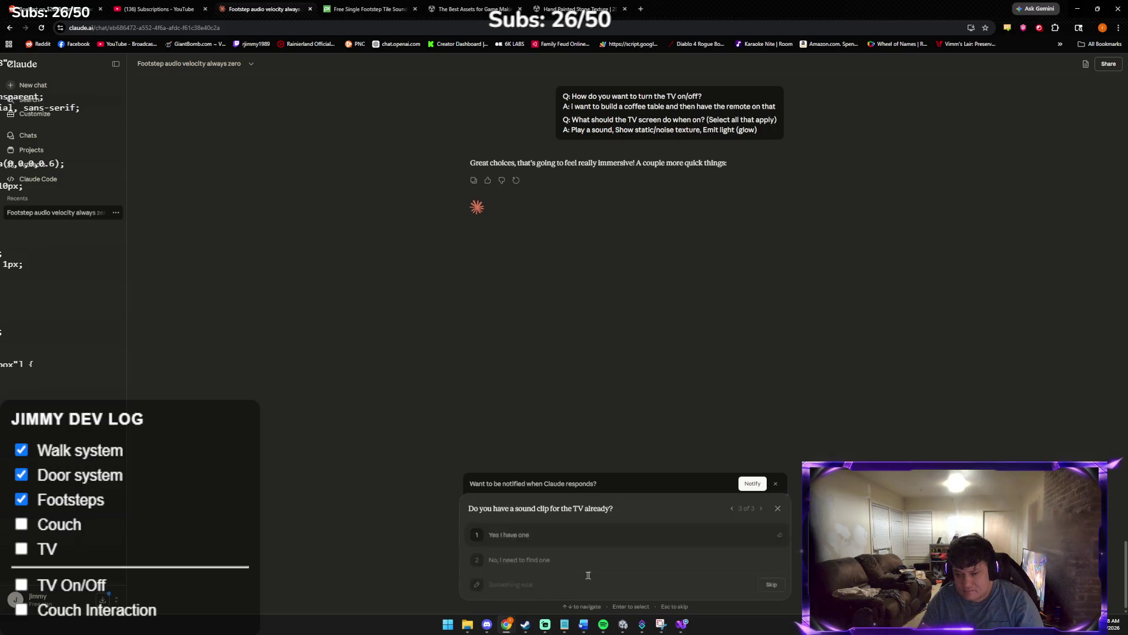
{"action": "left_click", "coordinate": [552, 558]}
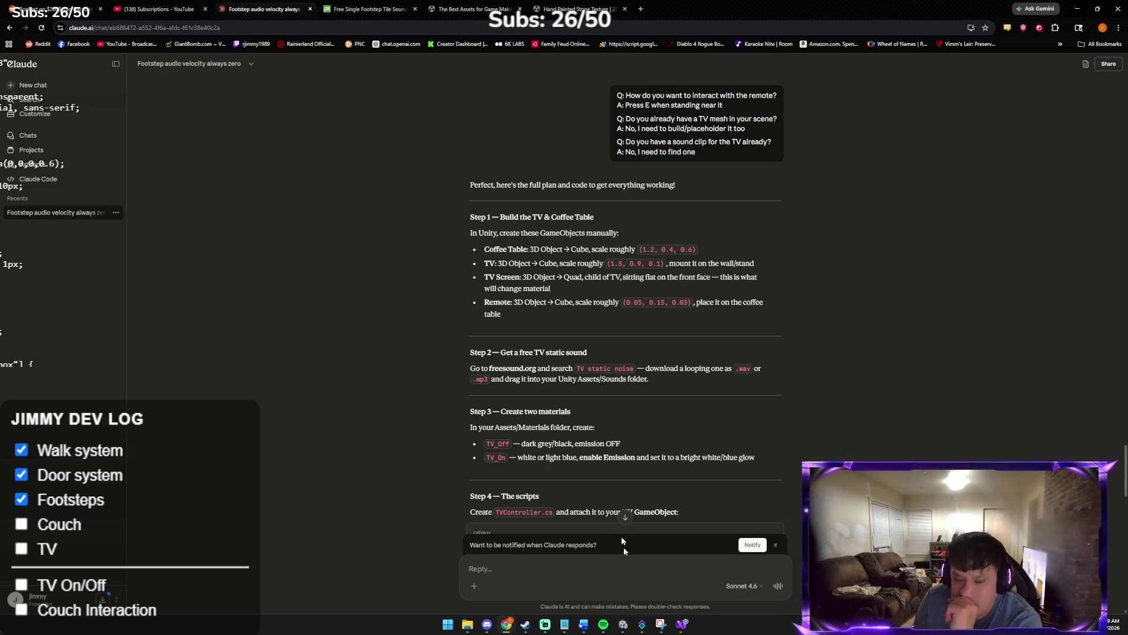
{"action": "mouse_move", "coordinate": [628, 629]}
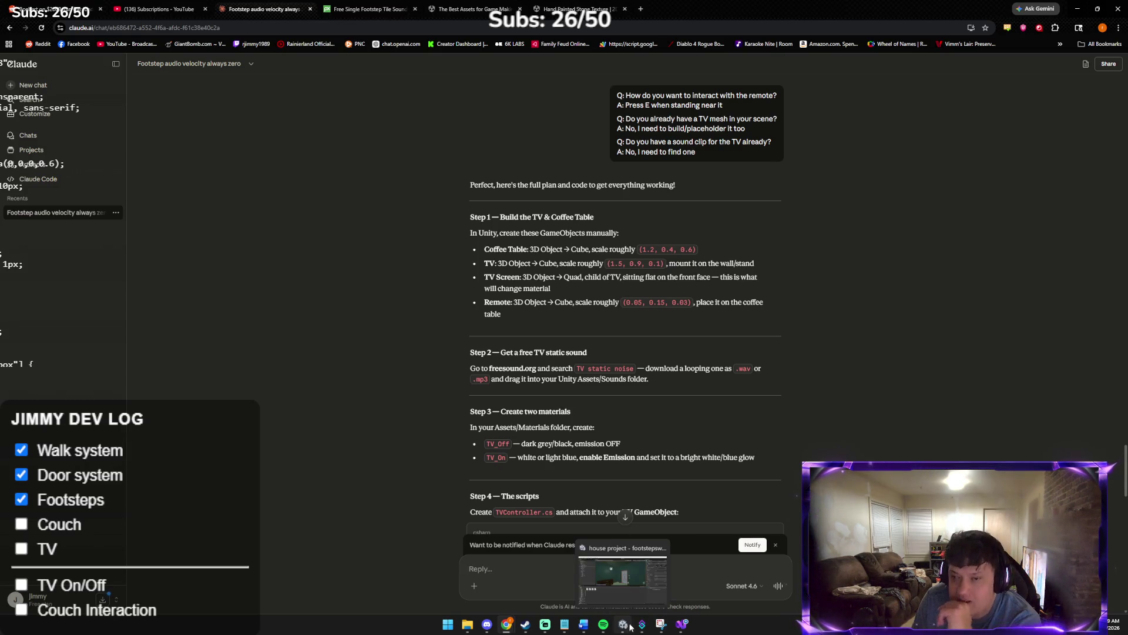
{"action": "left_click", "coordinate": [623, 604]}
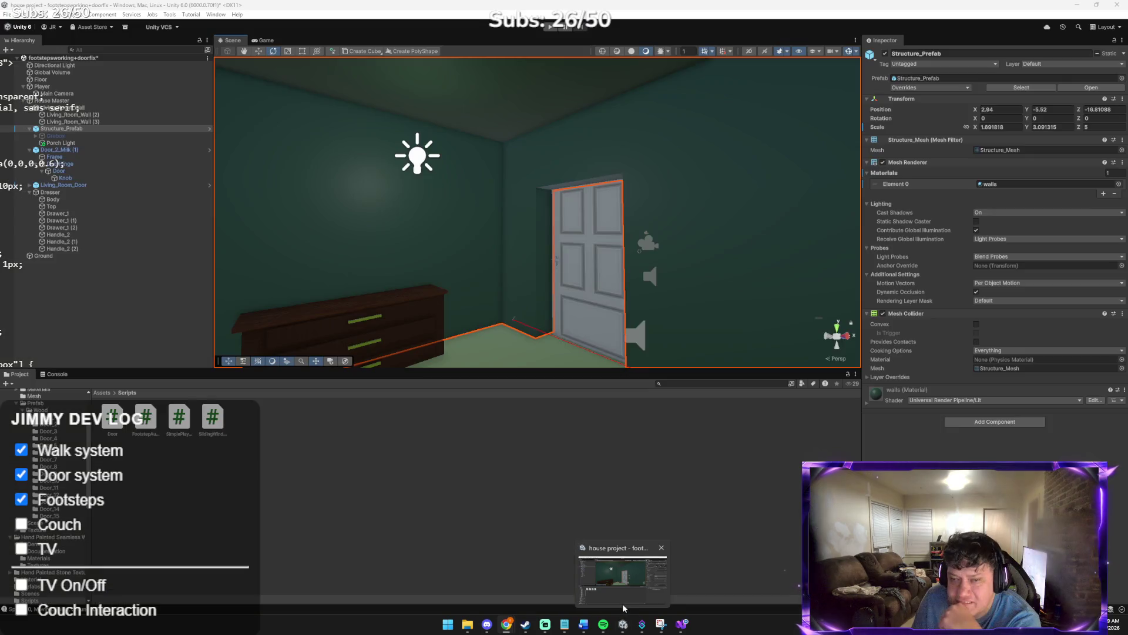
Add a 3D cube to the scene and name it 'Coffee Table'
{"action": "left_click", "coordinate": [101, 393]}
{"action": "left_click", "coordinate": [58, 101]}
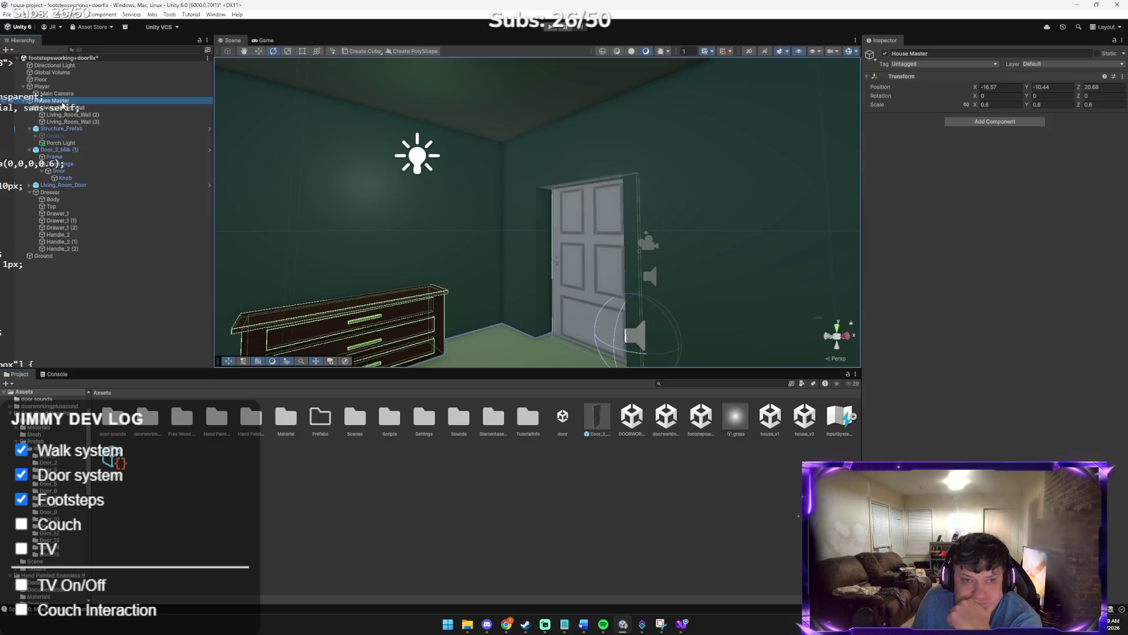
{"action": "right_click", "coordinate": [67, 103]}
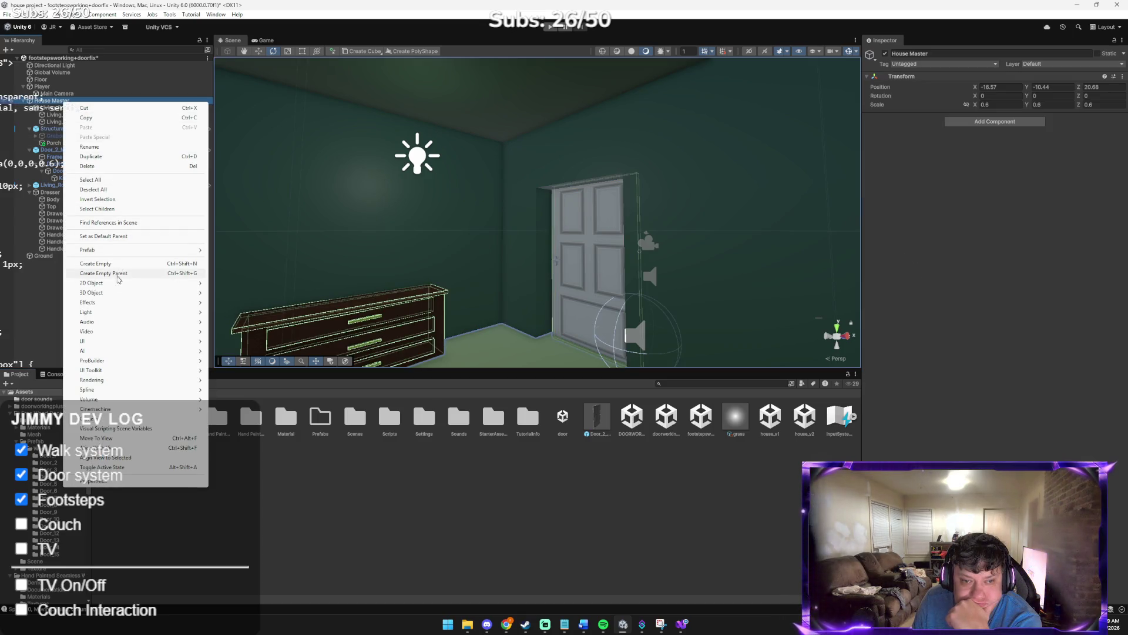
{"action": "mouse_move", "coordinate": [118, 292]}
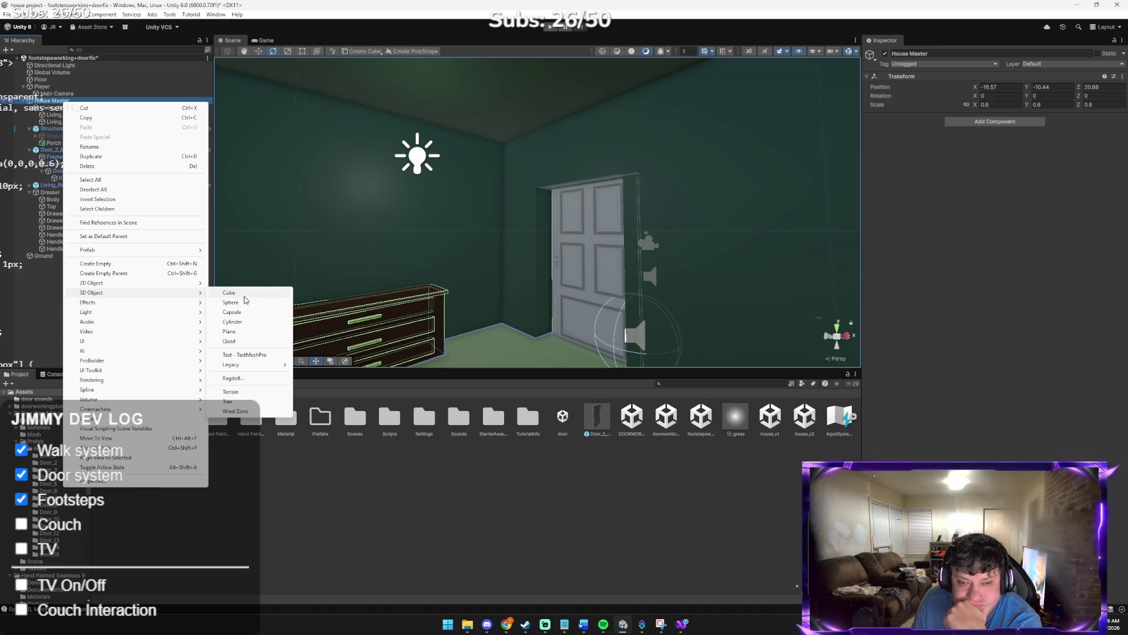
{"action": "left_click", "coordinate": [243, 293]}
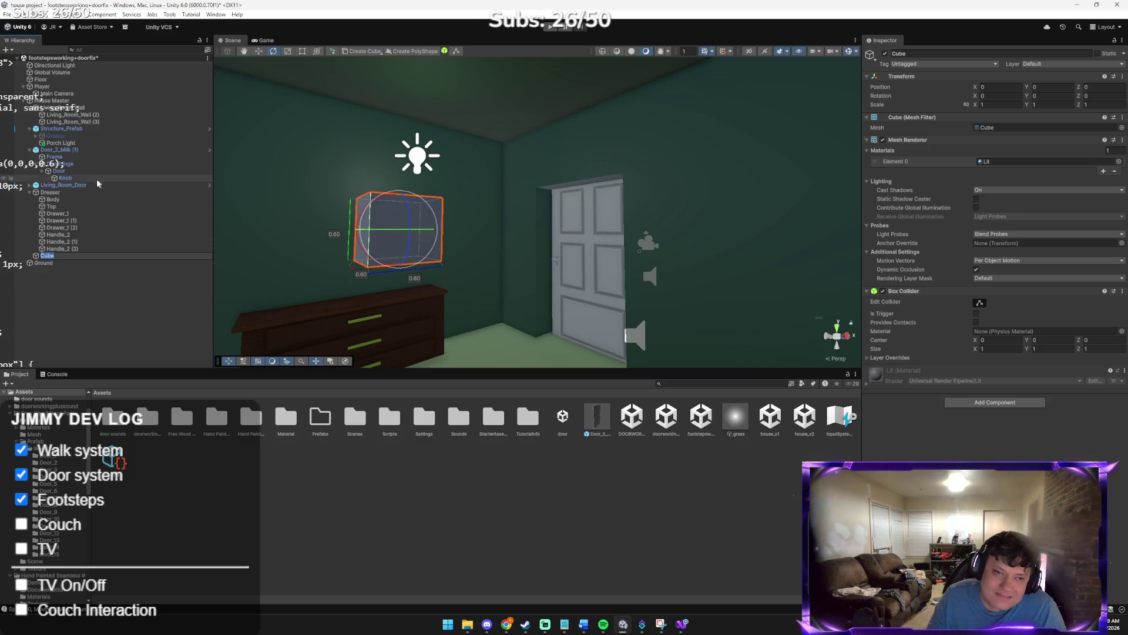
{"action": "type", "text": "Coff"}
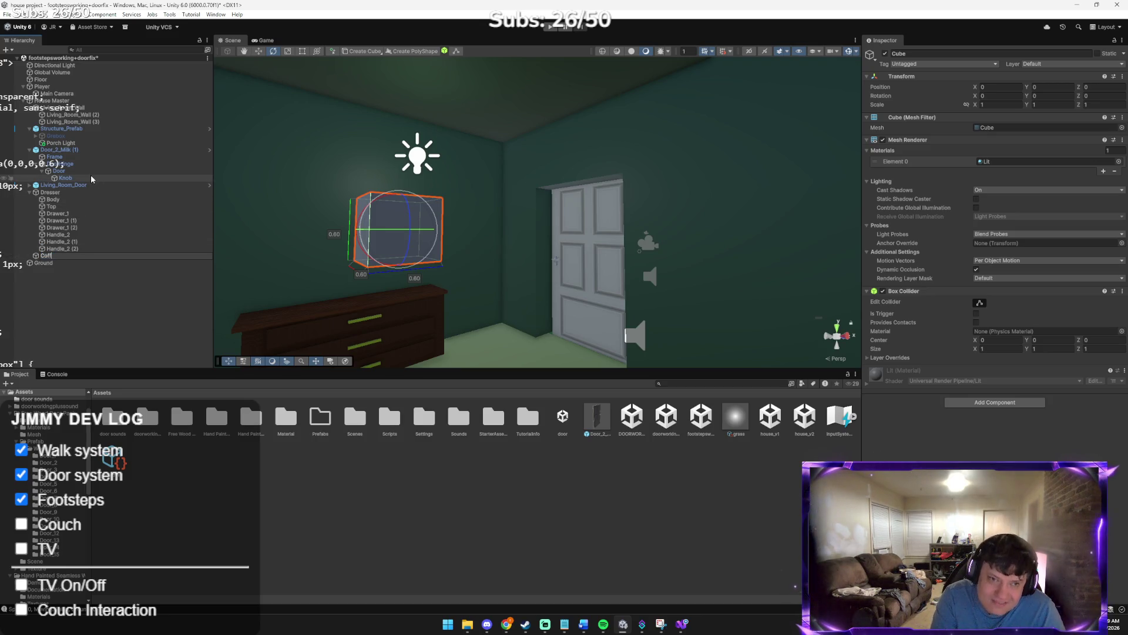
{"action": "type", "text": "ee Table"}
{"action": "key", "text": "Return"}
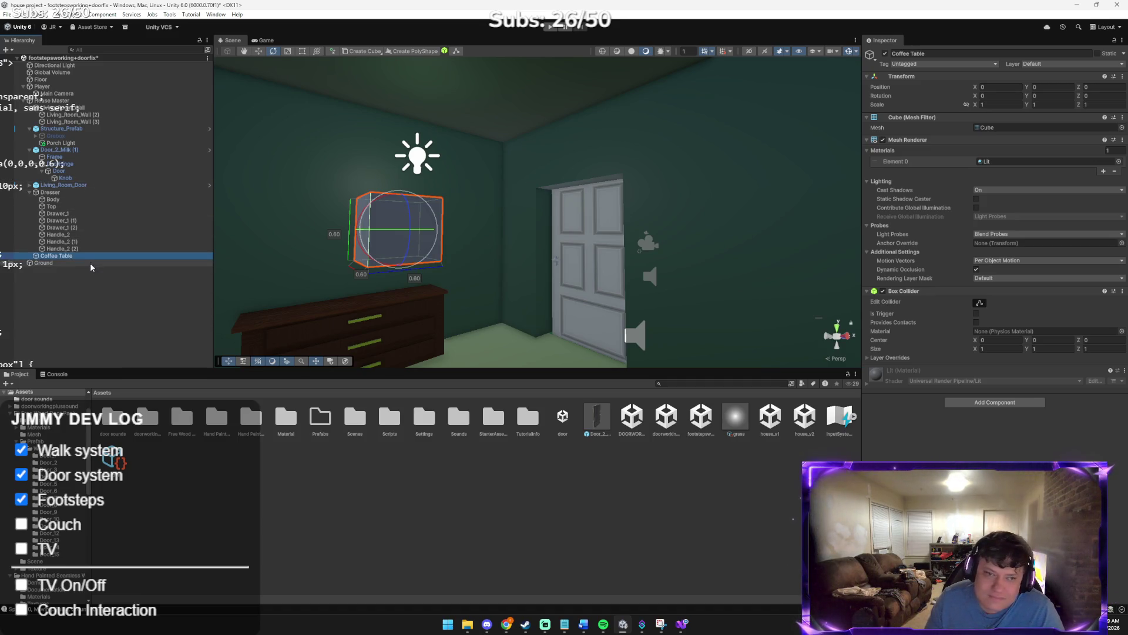
{"action": "key", "text": "alt+Tab"}
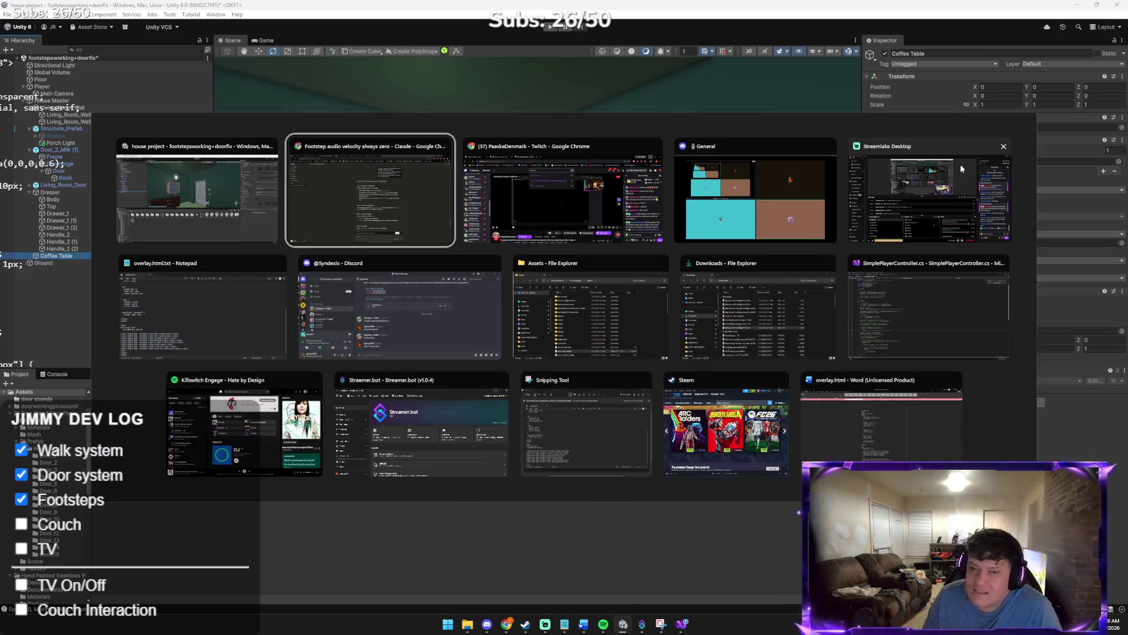
Scale the Coffee Table cube to 1.2 × 0.4 × 0.6 using Claude's suggested sizes
{"action": "key", "text": "alt+Tab"}
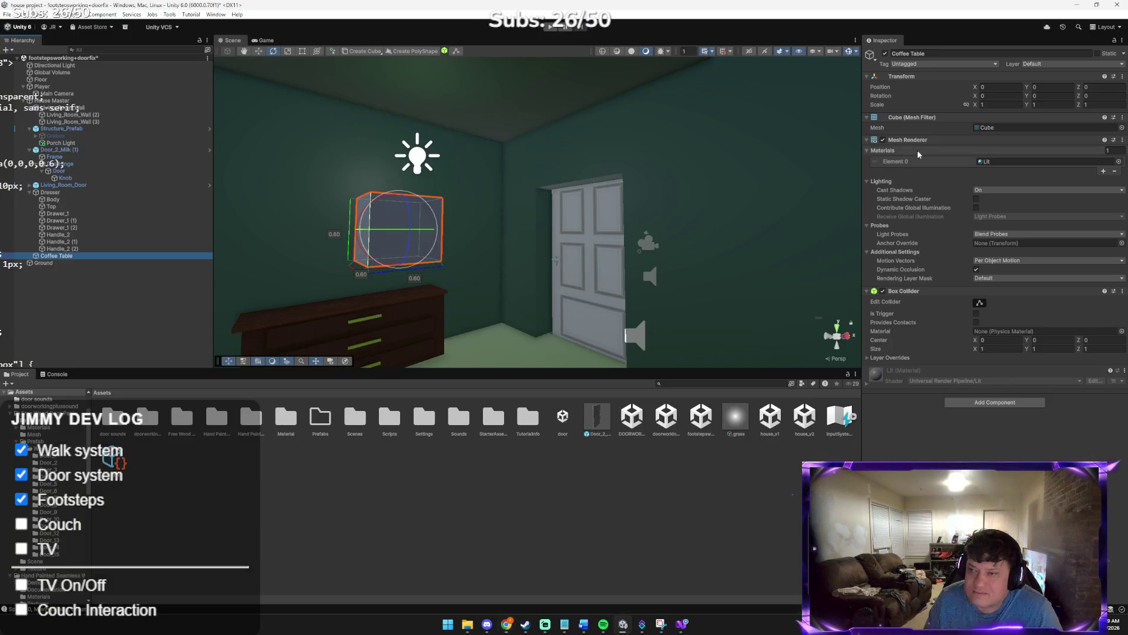
{"action": "left_click", "coordinate": [998, 104]}
{"action": "type", "text": "1.2"}
{"action": "key", "text": "Tab"}
{"action": "key", "text": "alt+Tab"}
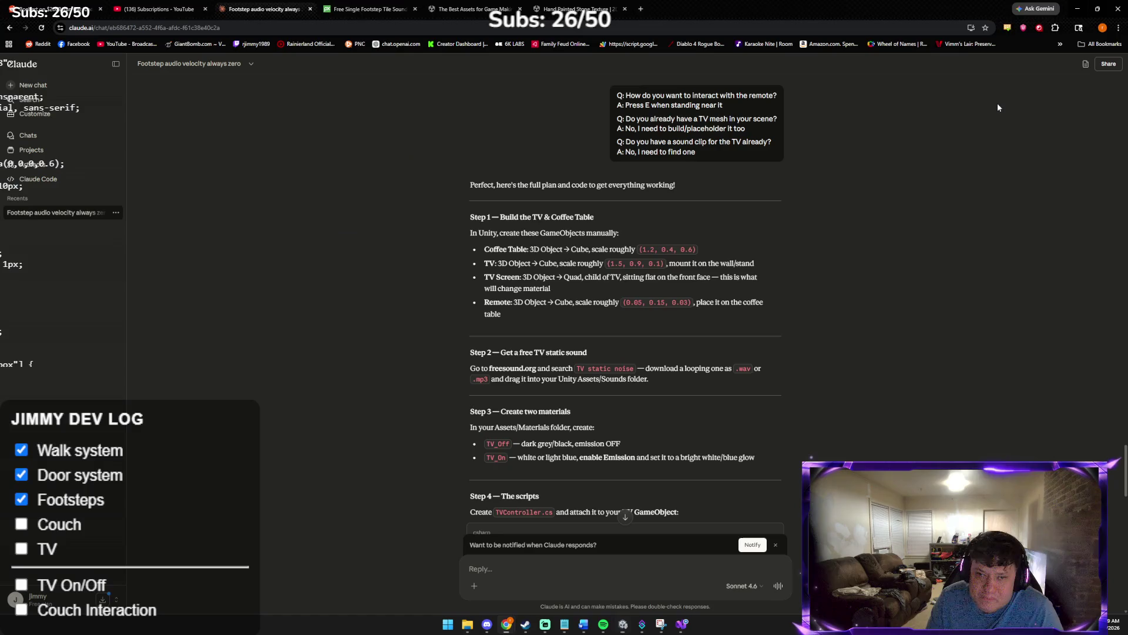
{"action": "key", "text": "alt+Tab"}
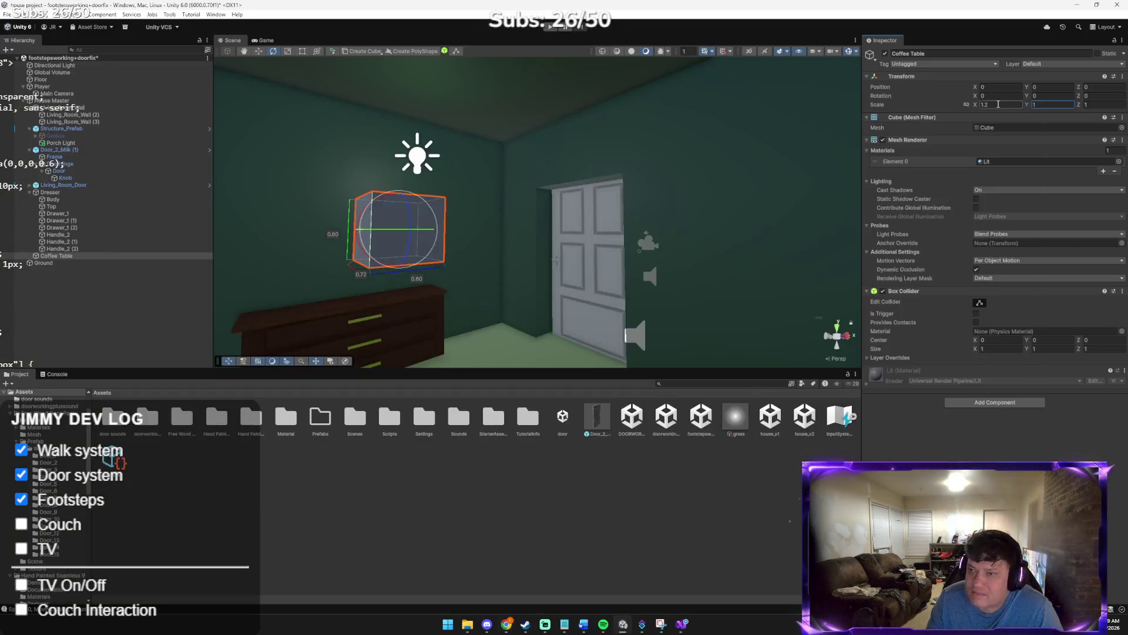
{"action": "left_click", "coordinate": [1045, 104]}
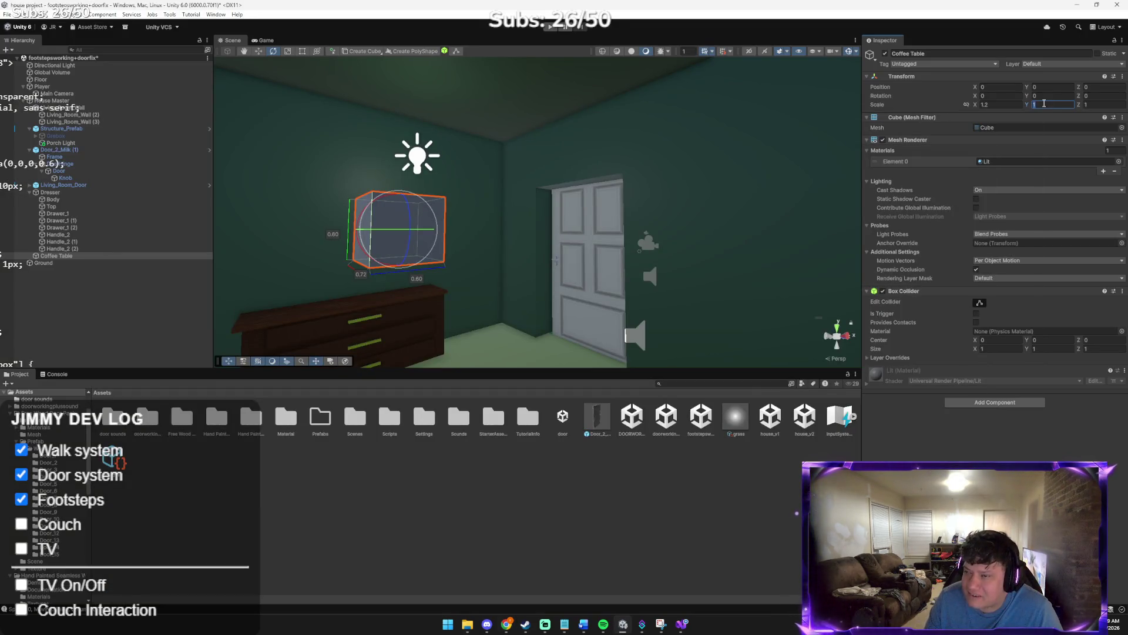
{"action": "type", "text": "0.4"}
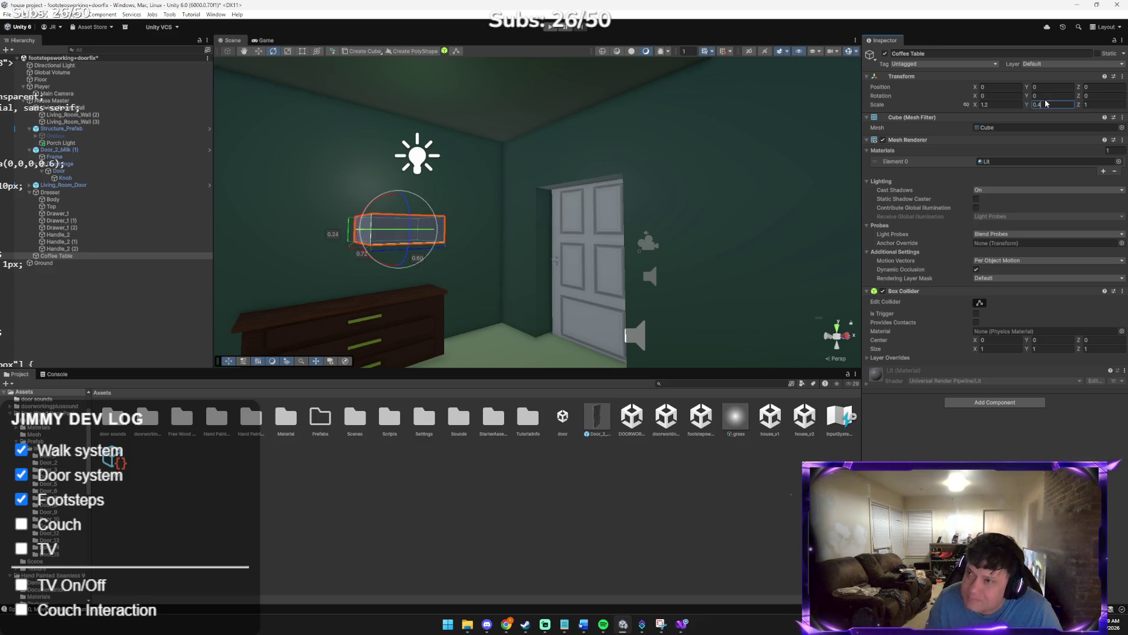
{"action": "key", "text": "alt+Tab"}
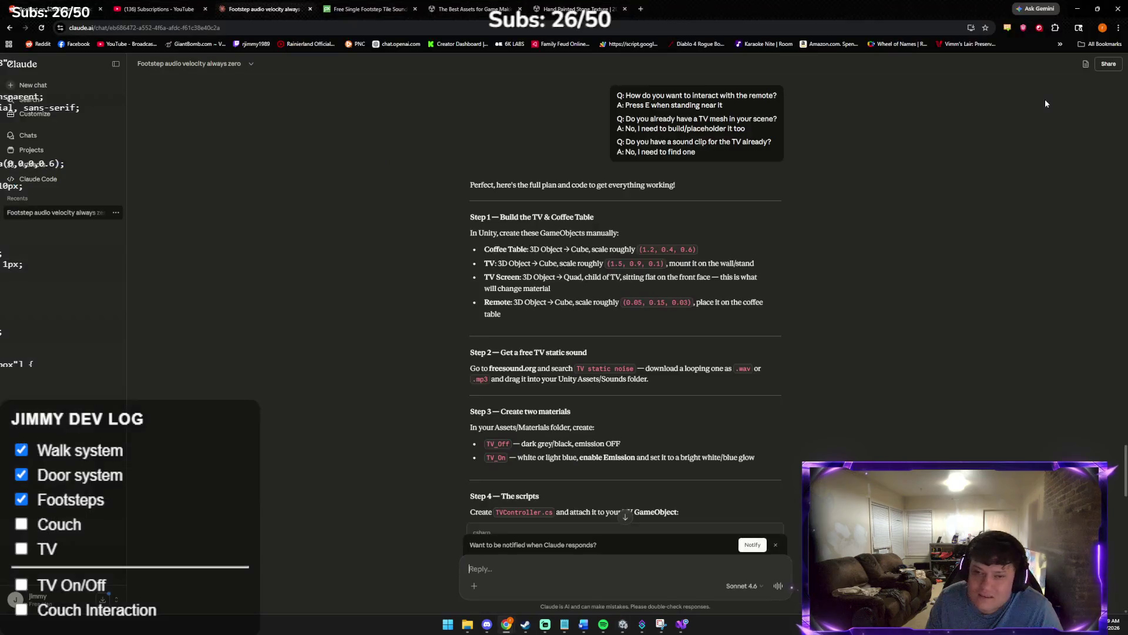
{"action": "key", "text": "alt+Tab"}
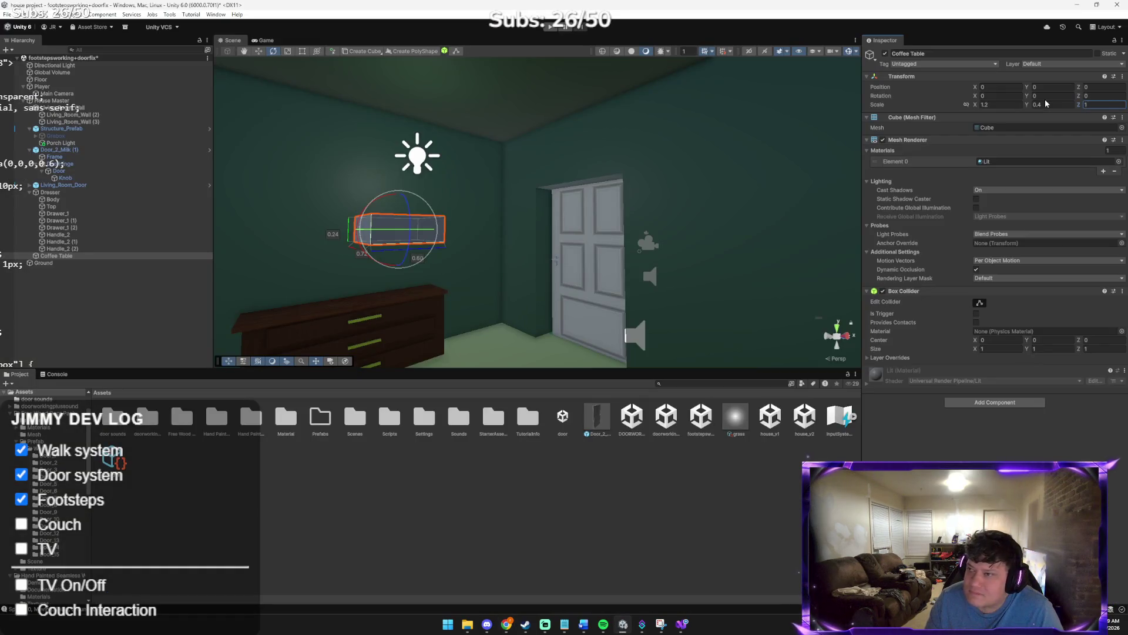
{"action": "type", "text": "0"}
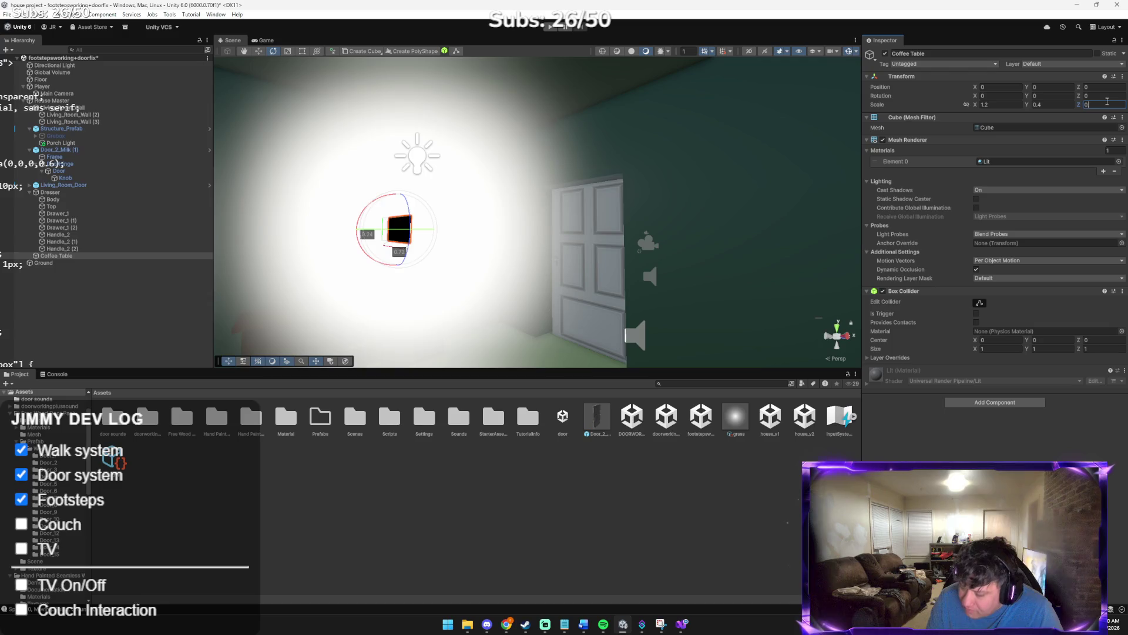
{"action": "type", "text": ".6"}
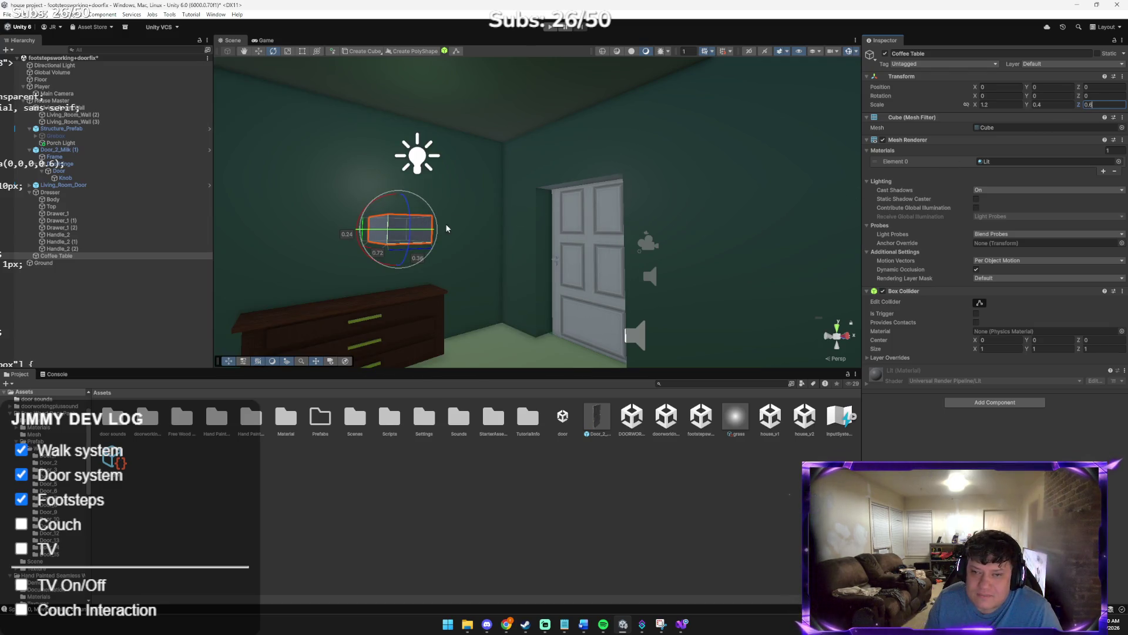
{"action": "left_click", "coordinate": [481, 216]}
Move the coffee table along X in front of the dresser
{"action": "left_click", "coordinate": [408, 224]}
{"action": "key", "text": "w"}
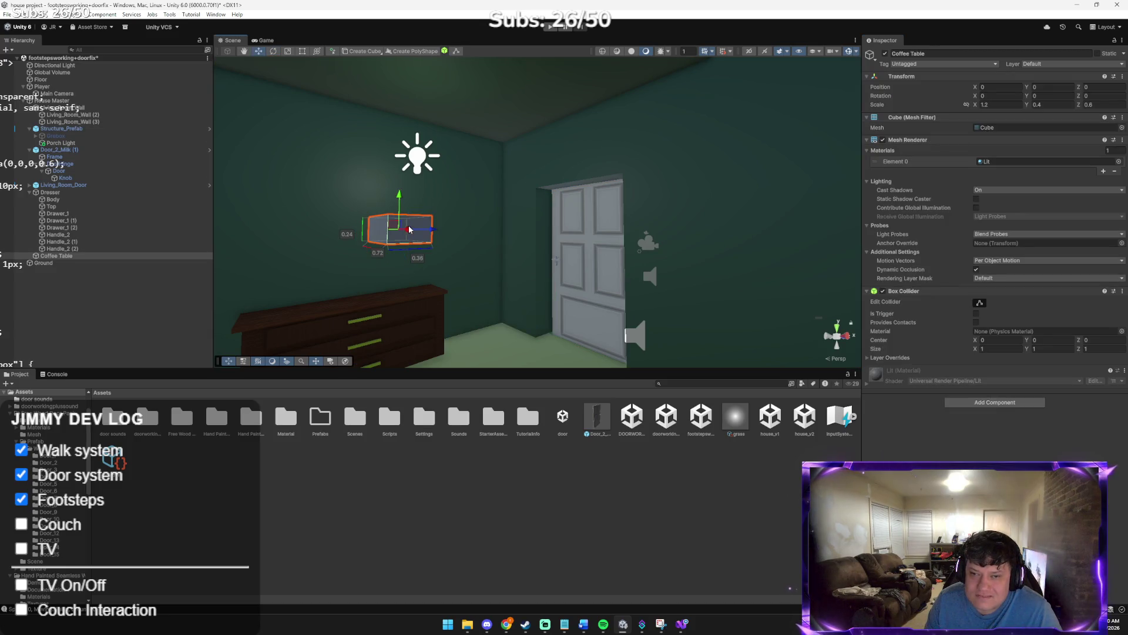
{"action": "left_click_drag", "start_coordinate": [421, 233], "coordinate": [586, 284]}
Nudge the coffee table back along X and review Claude's plan
{"action": "mouse_move", "coordinate": [575, 233]}
{"action": "left_mouse_down"}
{"action": "mouse_move", "coordinate": [554, 241]}
{"action": "mouse_move", "coordinate": [649, 214]}
{"action": "mouse_move", "coordinate": [660, 191]}
{"action": "mouse_move", "coordinate": [436, 328]}
{"action": "mouse_move", "coordinate": [370, 323]}
{"action": "mouse_move", "coordinate": [400, 269]}
{"action": "mouse_move", "coordinate": [439, 235]}
{"action": "mouse_move", "coordinate": [533, 200]}
{"action": "mouse_move", "coordinate": [623, 265]}
{"action": "mouse_move", "coordinate": [638, 247]}
{"action": "left_mouse_up"}
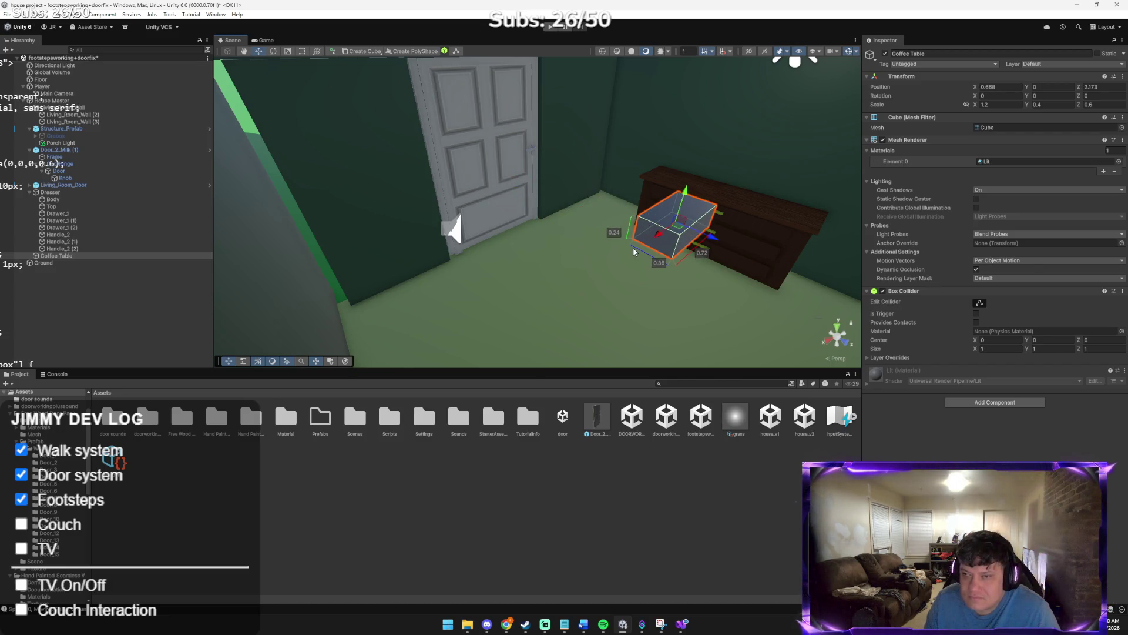
{"action": "key", "text": "alt+Tab"}
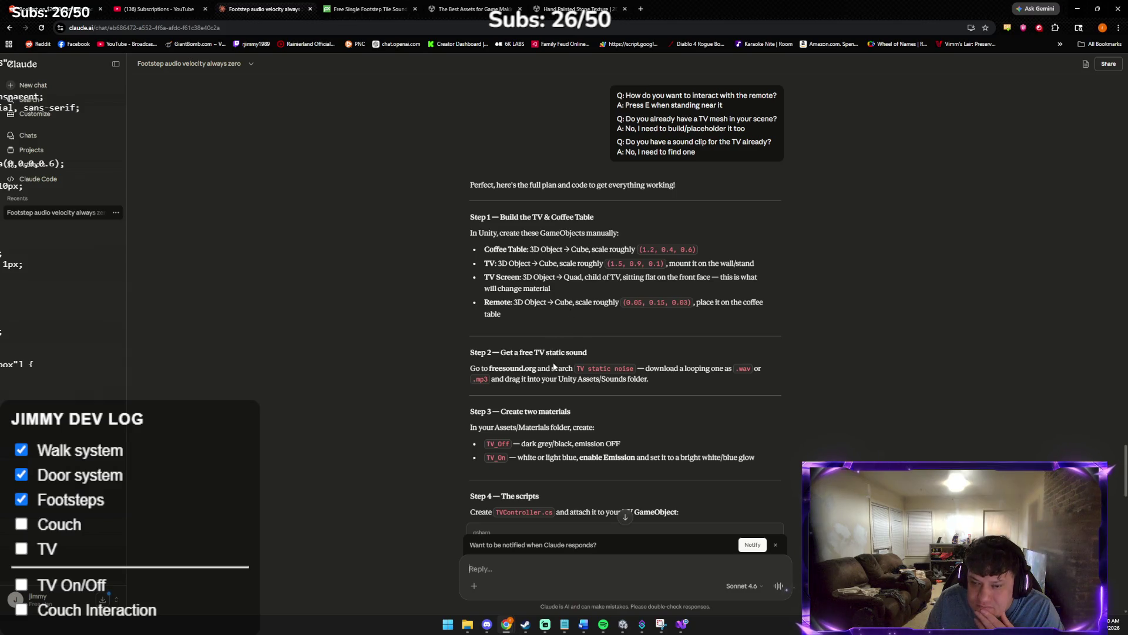
{"action": "scroll", "coordinate": [546, 382], "scroll_direction": "down", "scroll_amount": 1}
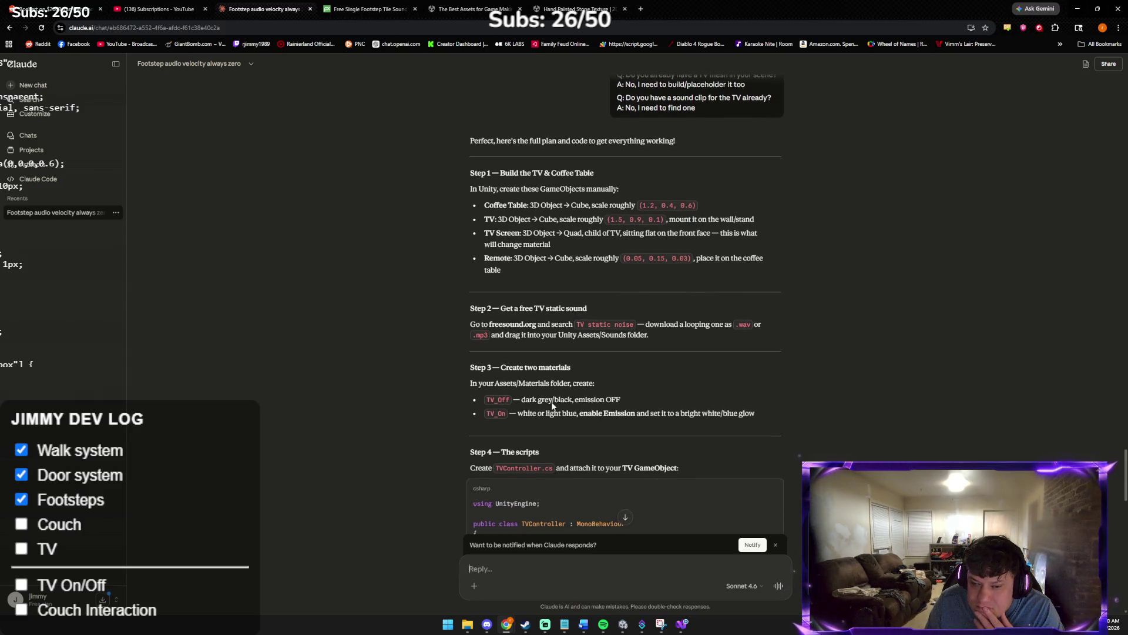
{"action": "scroll", "coordinate": [552, 405], "scroll_direction": "up", "scroll_amount": 3}
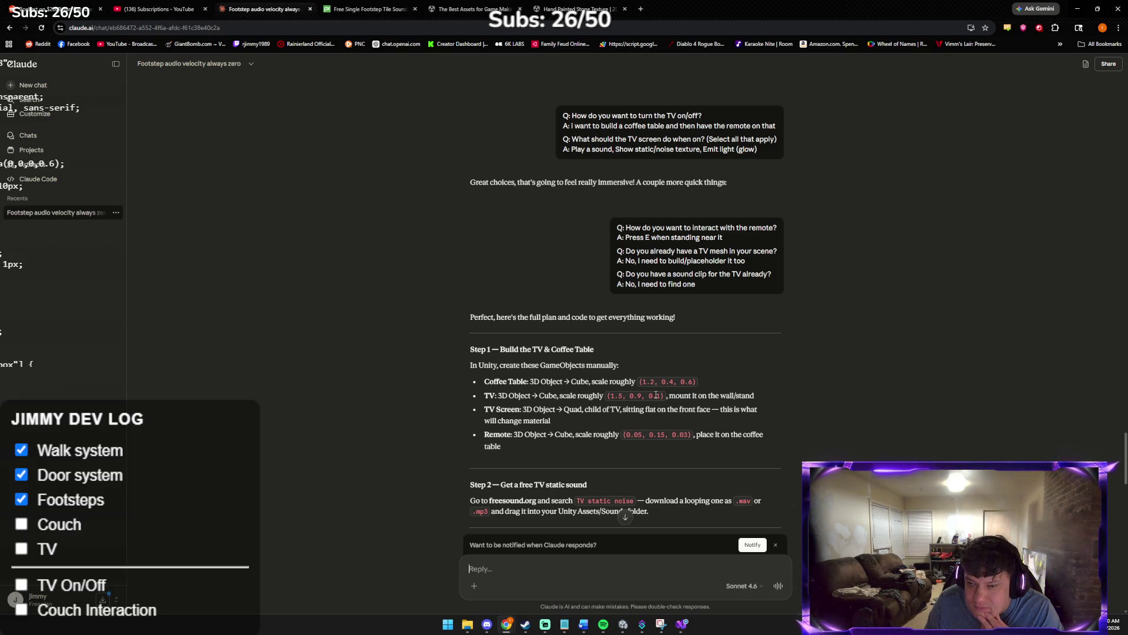
{"action": "type", "text": "`z"}
{"action": "key", "text": "alt+Tab"}
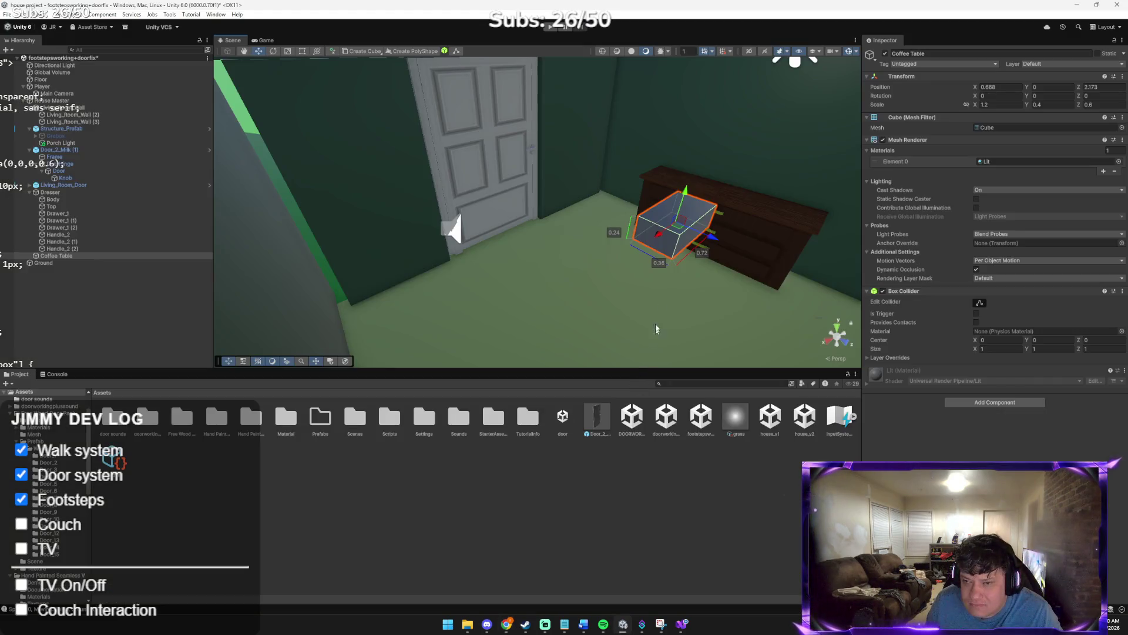
Lower the box coffee table and delete it from the scene
{"action": "left_click", "coordinate": [689, 200]}
{"action": "left_click", "coordinate": [677, 219]}
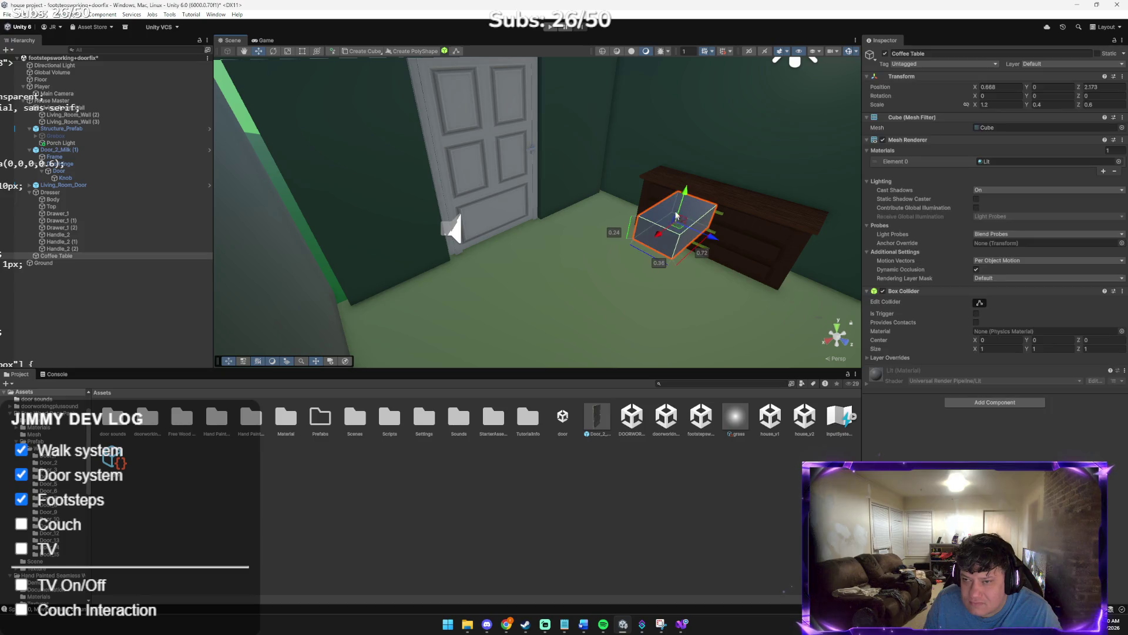
{"action": "mouse_move", "coordinate": [685, 194]}
{"action": "left_mouse_down"}
{"action": "mouse_move", "coordinate": [647, 309]}
{"action": "mouse_move", "coordinate": [647, 349]}
{"action": "mouse_move", "coordinate": [717, 220]}
{"action": "left_mouse_up"}
{"action": "mouse_move", "coordinate": [608, 164]}
{"action": "left_mouse_down"}
{"action": "mouse_move", "coordinate": [632, 287]}
{"action": "mouse_move", "coordinate": [557, 247]}
{"action": "left_mouse_up"}
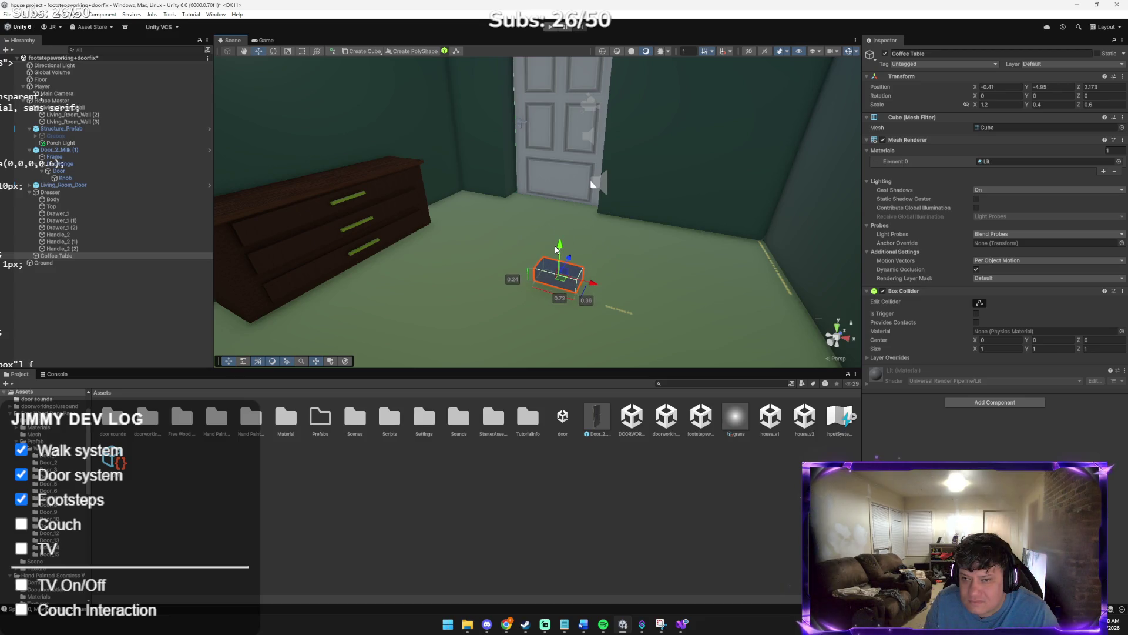
{"action": "key", "text": "Delete"}
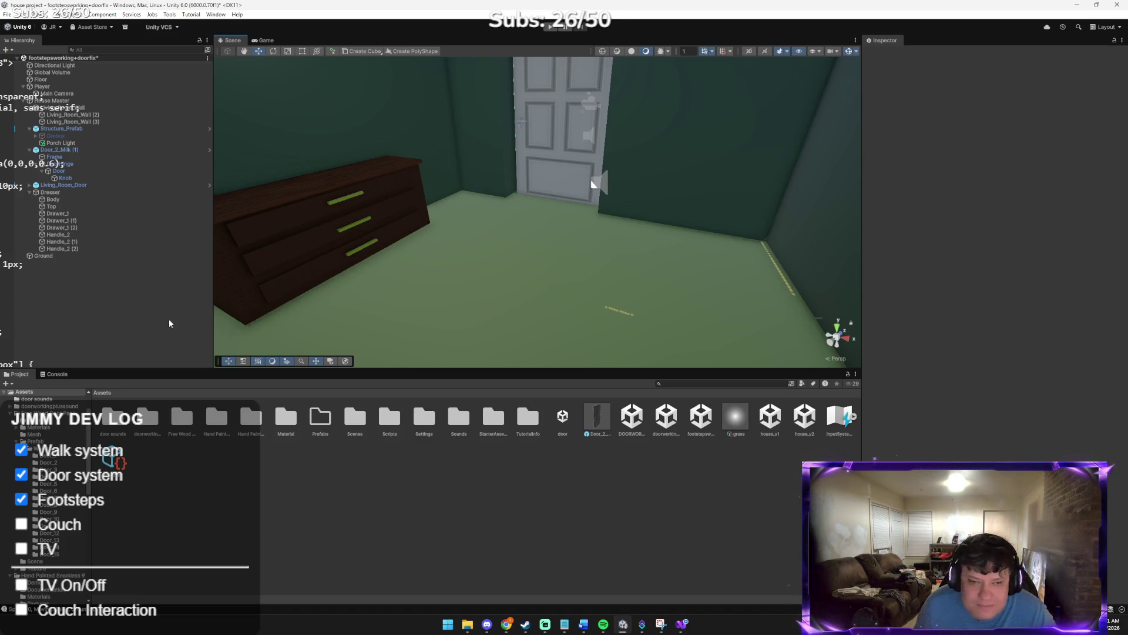
Add a top-level 3D Cylinder object to the hierarchy
{"action": "key", "text": "Down"}
{"action": "key", "text": "Left"}
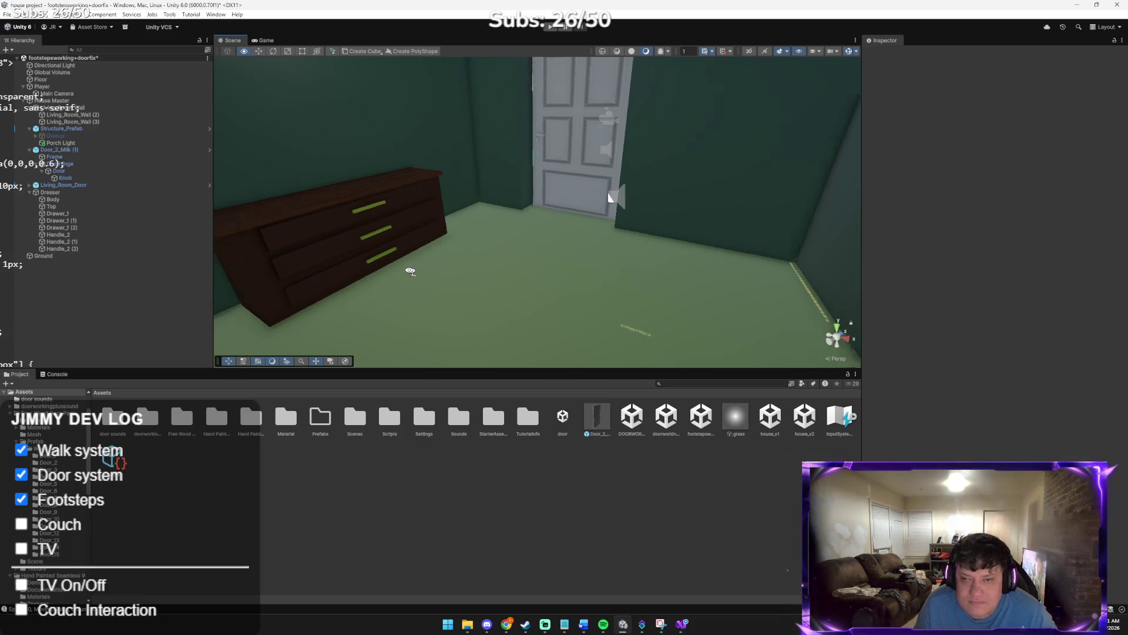
{"action": "right_click", "coordinate": [71, 275]}
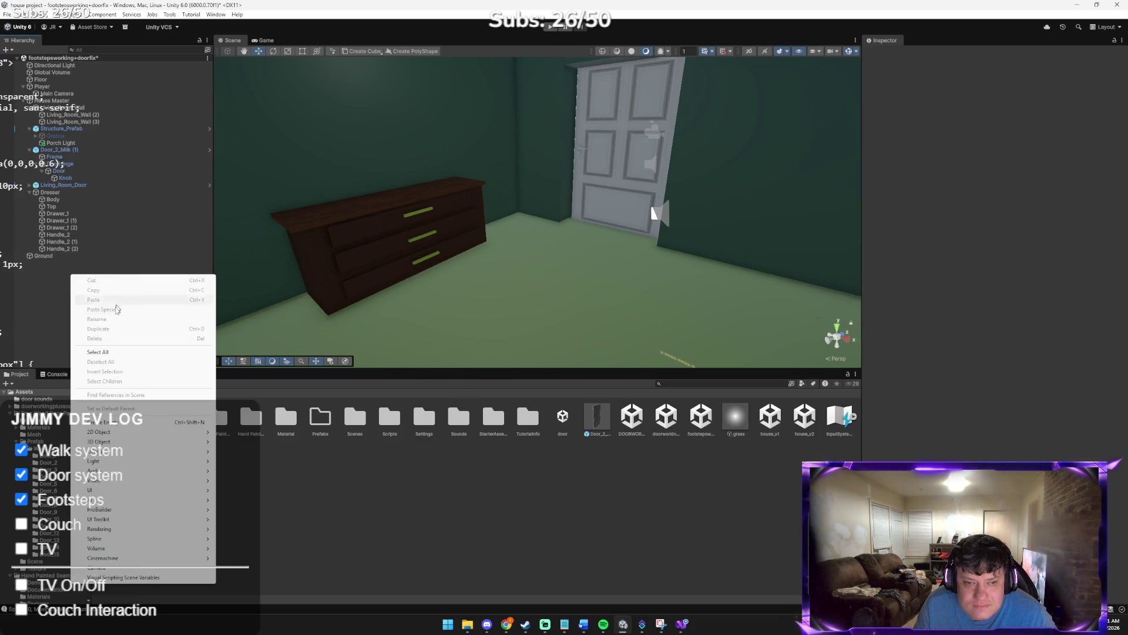
{"action": "right_click", "coordinate": [62, 103]}
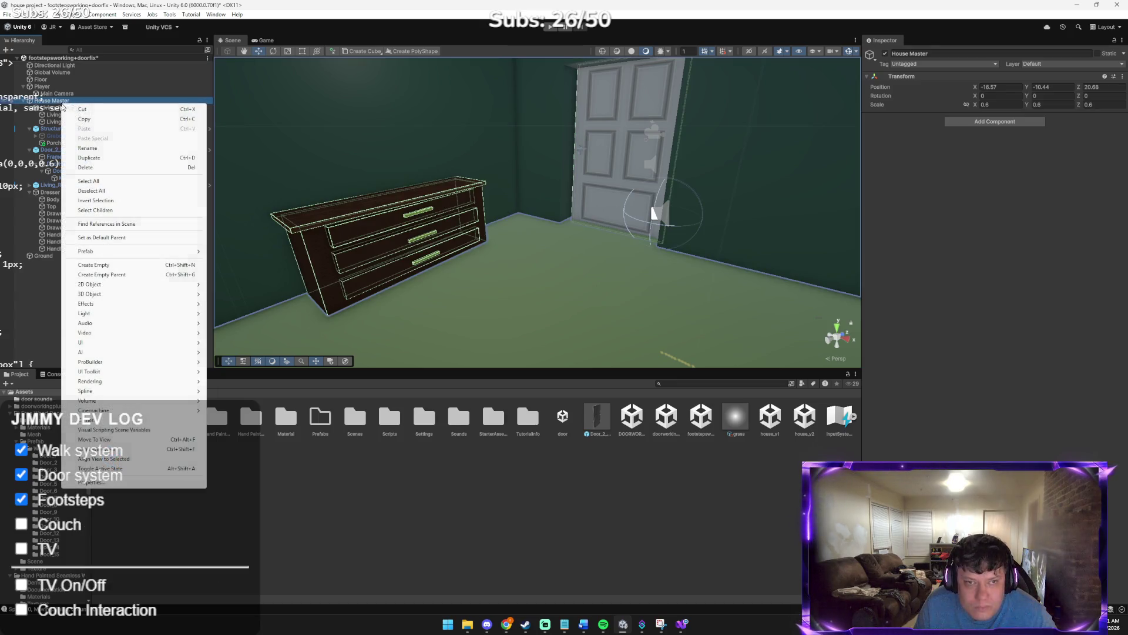
{"action": "left_click", "coordinate": [38, 289]}
{"action": "right_click", "coordinate": [38, 289]}
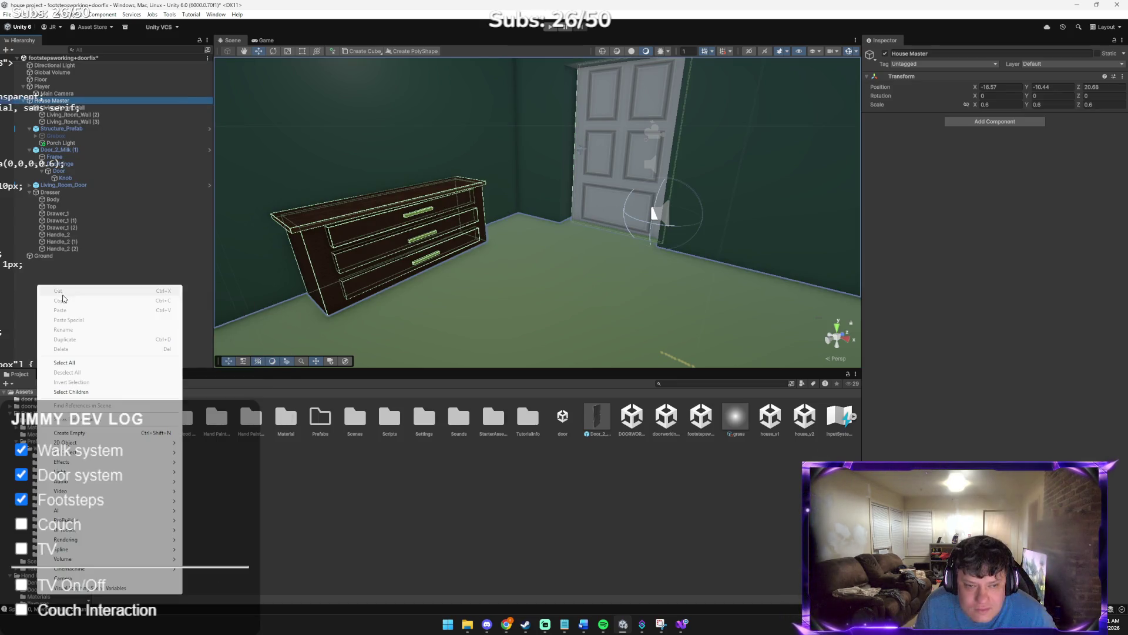
{"action": "left_click", "coordinate": [93, 270]}
{"action": "right_click", "coordinate": [84, 289]}
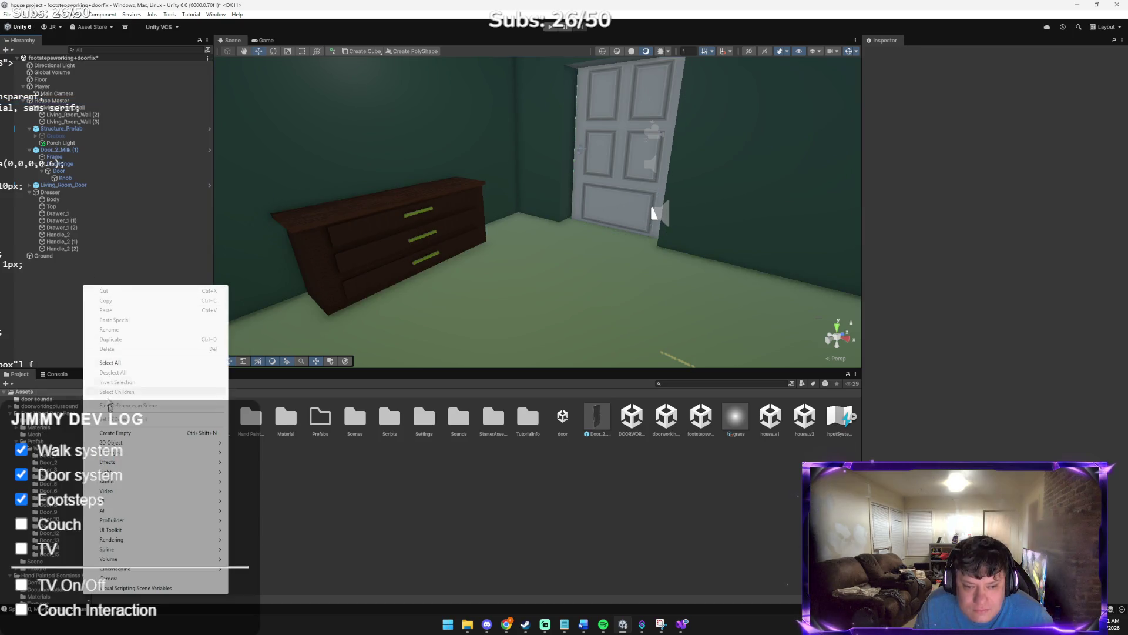
{"action": "mouse_move", "coordinate": [116, 452]}
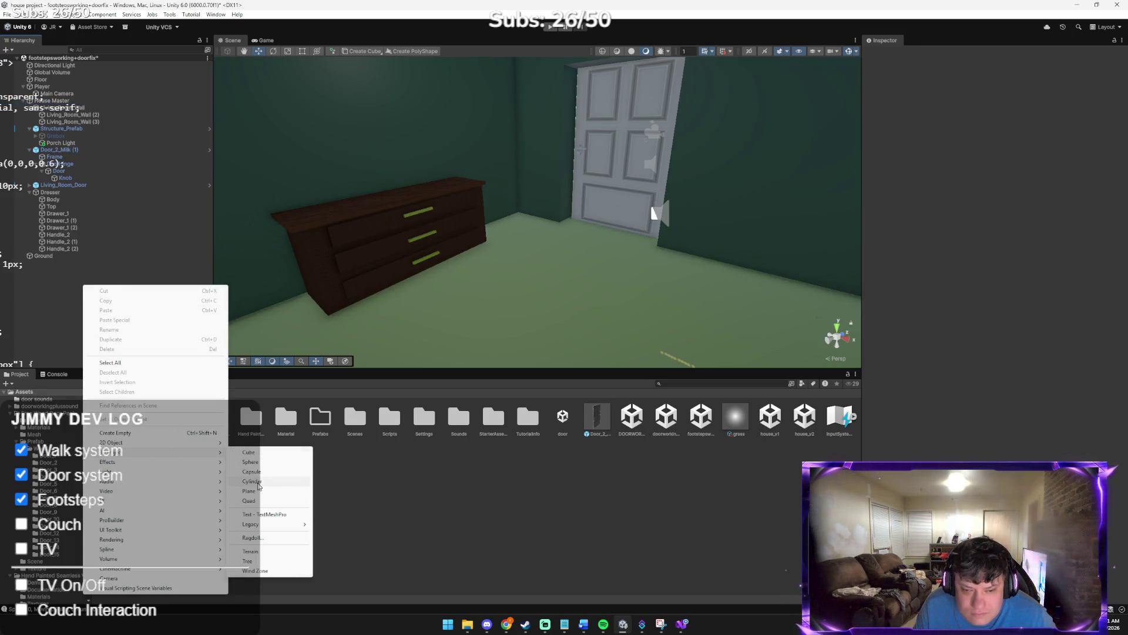
{"action": "left_click", "coordinate": [276, 485]}
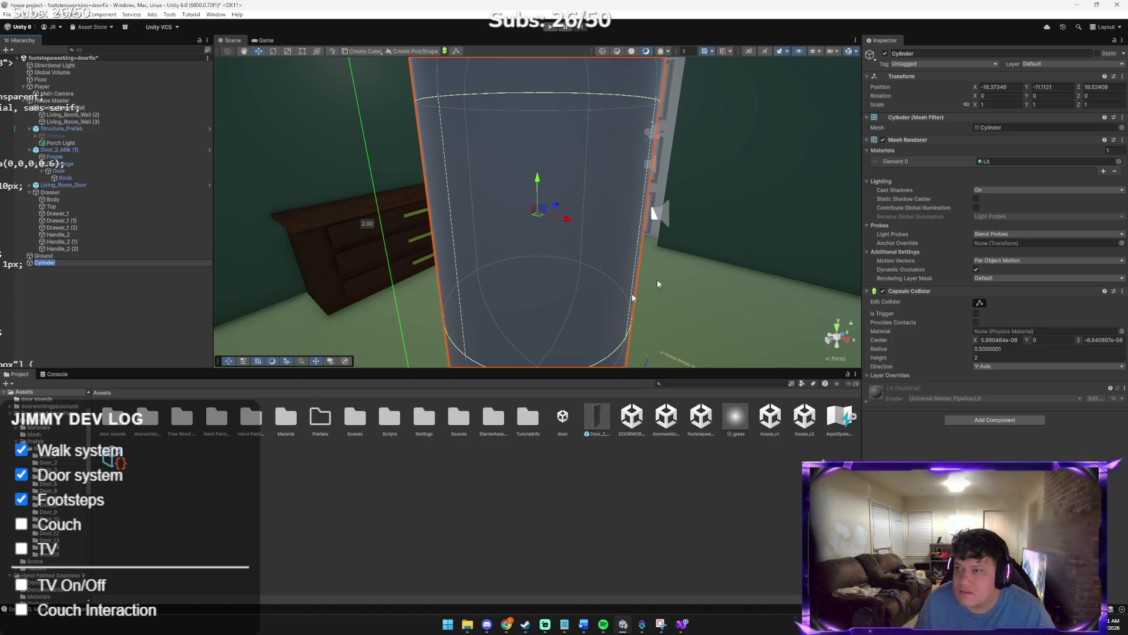
Scale the cylinder to X 0.6, Y 0.01, Z 0.6 in the Inspector
{"action": "left_click", "coordinate": [1000, 105]}
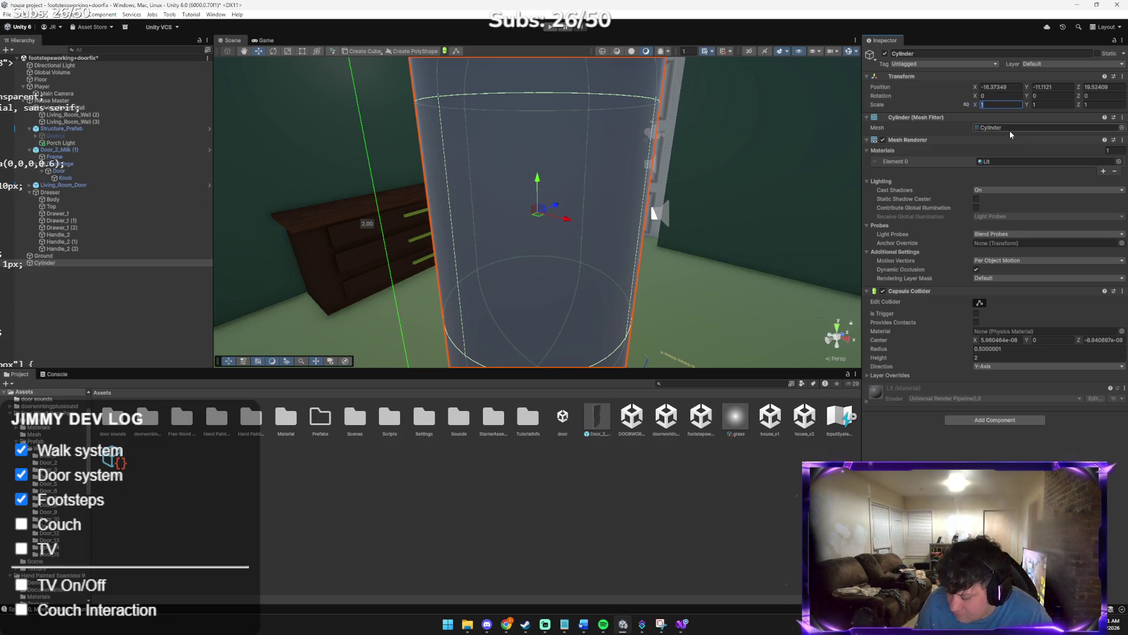
{"action": "type", "text": "0.6"}
{"action": "mouse_move", "coordinate": [670, 117]}
{"action": "left_mouse_down"}
{"action": "mouse_move", "coordinate": [673, 108]}
{"action": "mouse_move", "coordinate": [672, 117]}
{"action": "left_mouse_up"}
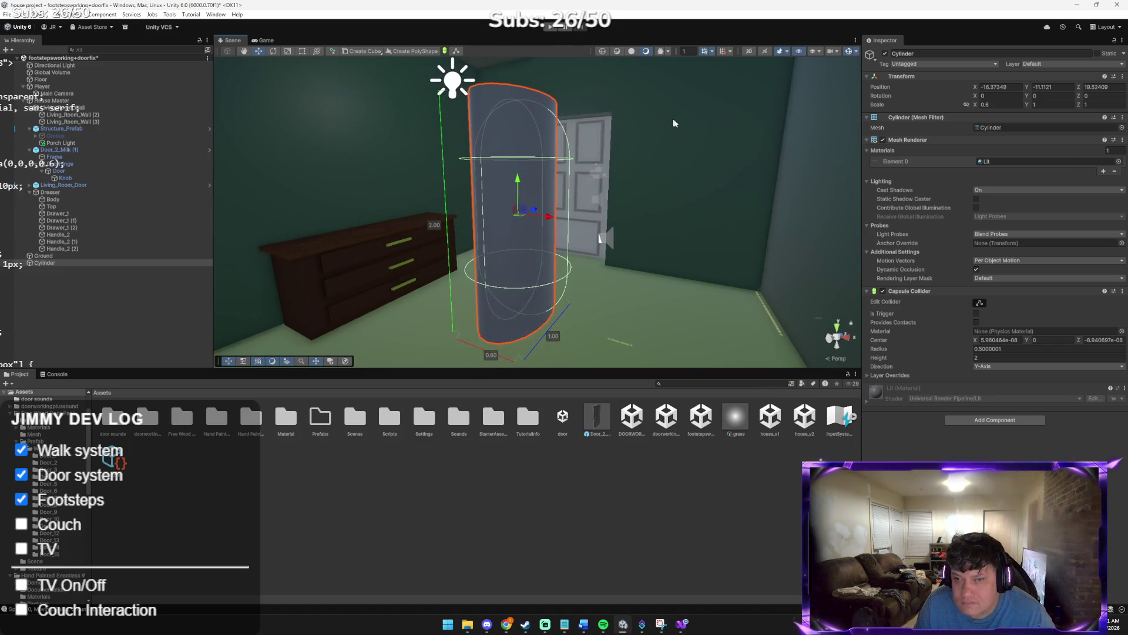
{"action": "left_click", "coordinate": [1050, 106]}
{"action": "type", "text": "0.1"}
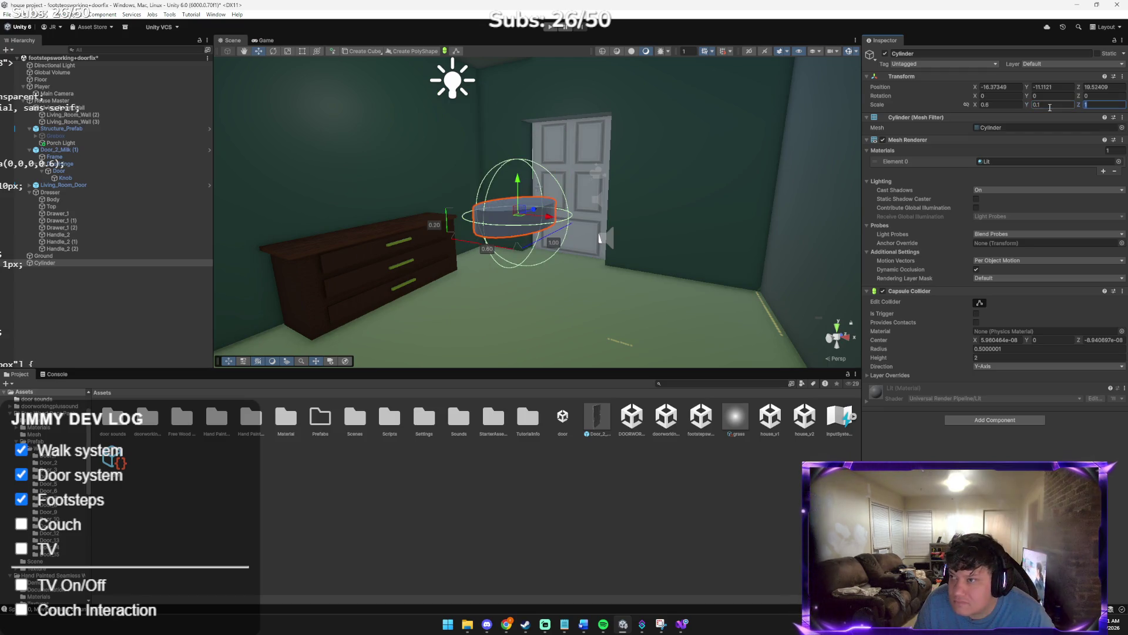
{"action": "type", "text": "0.6"}
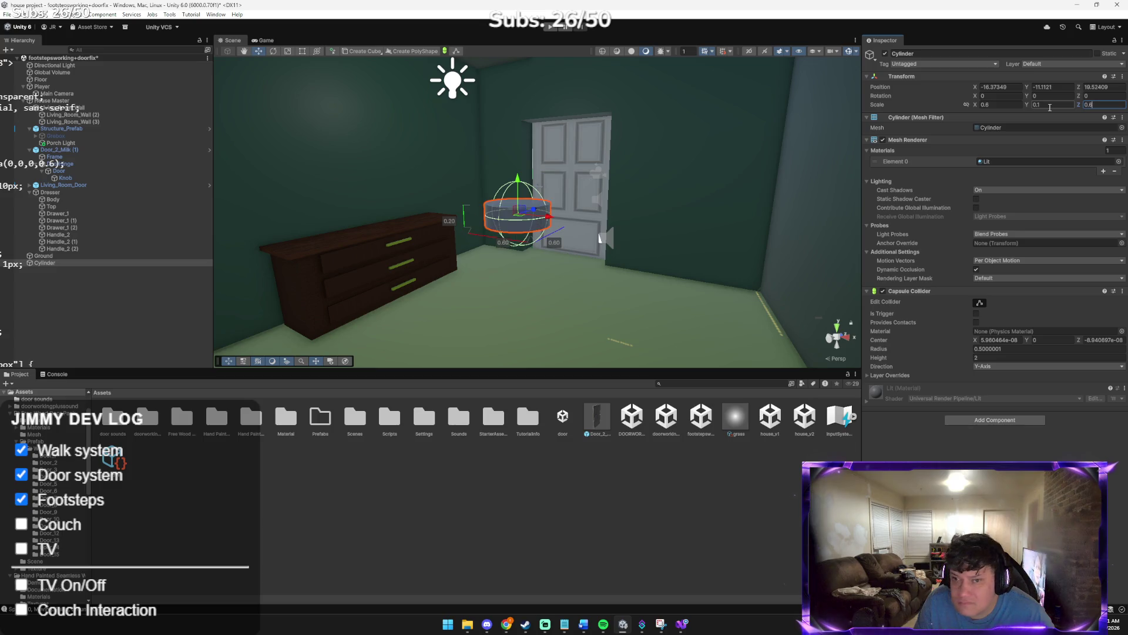
{"action": "mouse_move", "coordinate": [642, 174]}
{"action": "left_mouse_down"}
{"action": "mouse_move", "coordinate": [509, 148]}
{"action": "mouse_move", "coordinate": [516, 197]}
{"action": "mouse_move", "coordinate": [621, 219]}
{"action": "mouse_move", "coordinate": [684, 202]}
{"action": "left_mouse_up"}
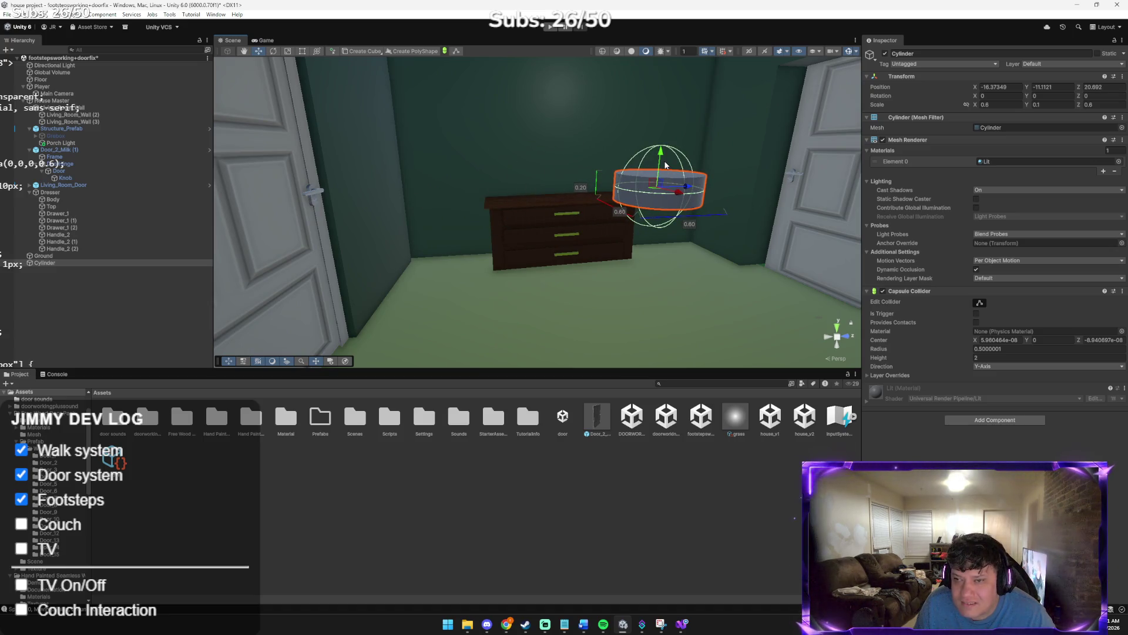
Lower the flattened disc toward the floor near the dresser
{"action": "mouse_move", "coordinate": [660, 151]}
{"action": "left_mouse_down"}
{"action": "mouse_move", "coordinate": [684, 290]}
{"action": "mouse_move", "coordinate": [660, 291]}
{"action": "mouse_move", "coordinate": [626, 242]}
{"action": "left_mouse_up"}
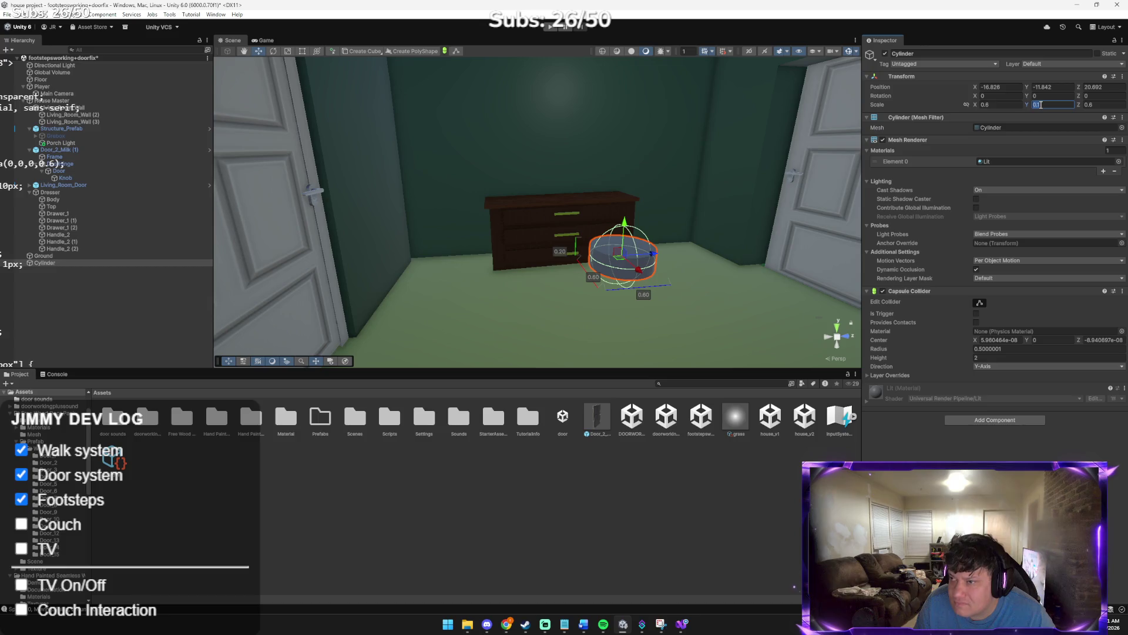
{"action": "type", "text": "02"}
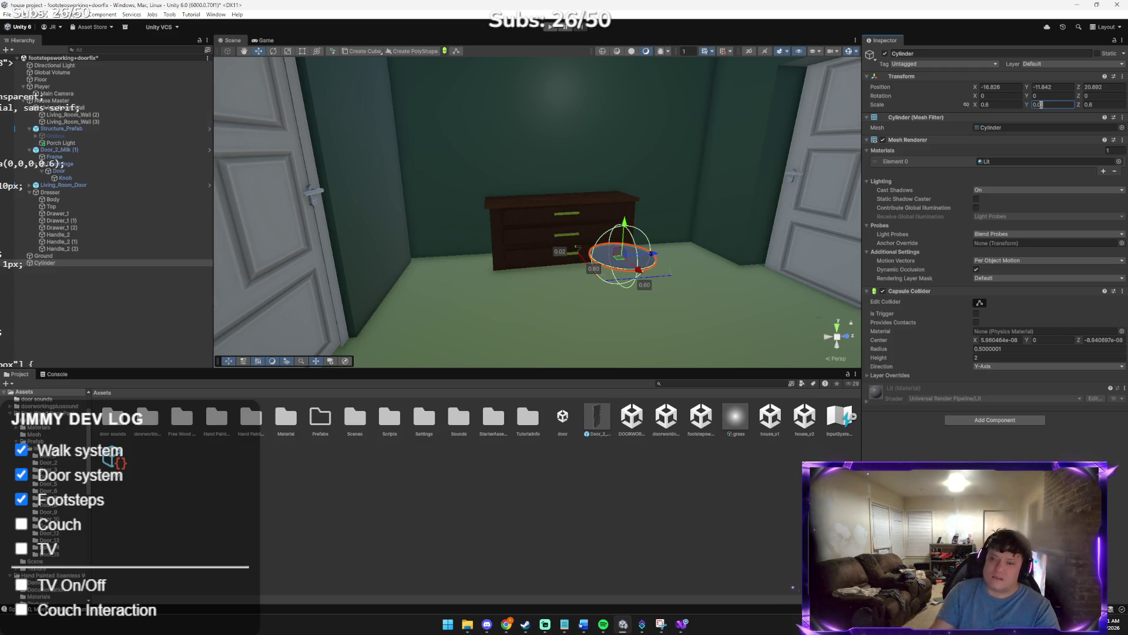
{"action": "left_click_drag", "start_coordinate": [597, 202], "coordinate": [645, 223]}
{"action": "key", "text": "f"}
{"action": "mouse_move", "coordinate": [563, 208]}
{"action": "left_mouse_down"}
{"action": "mouse_move", "coordinate": [563, 272]}
{"action": "mouse_move", "coordinate": [620, 317]}
{"action": "mouse_move", "coordinate": [588, 281]}
{"action": "left_mouse_up"}
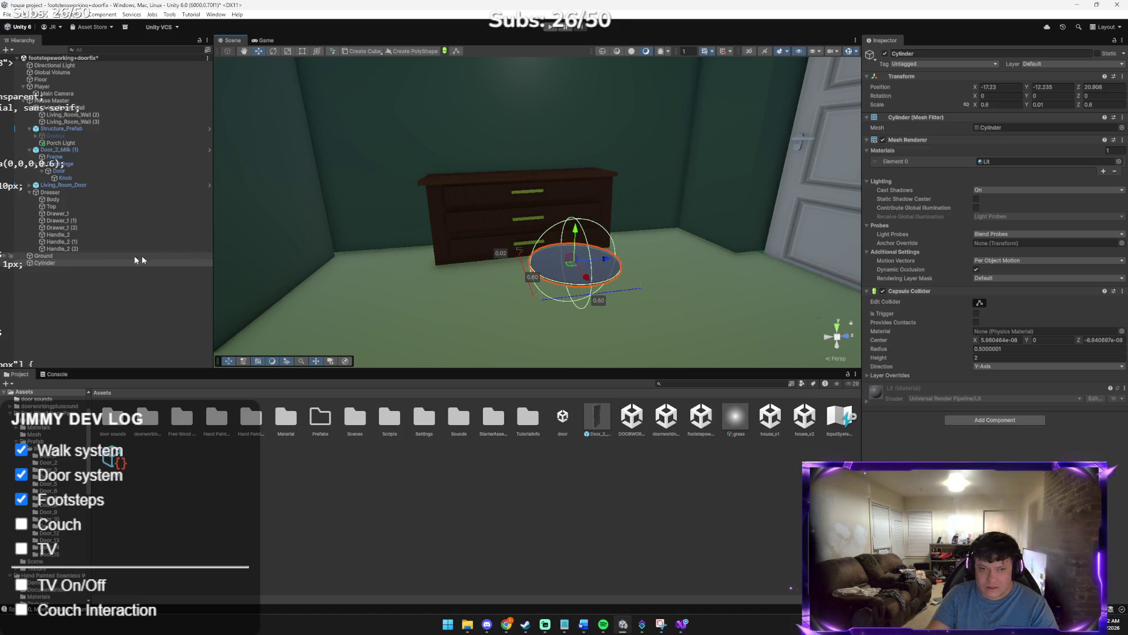
Rename the flattened cylinder to Coffee Table in the Hierarchy
{"action": "right_click", "coordinate": [62, 287]}
{"action": "right_click", "coordinate": [59, 265]}
{"action": "left_click", "coordinate": [102, 273]}
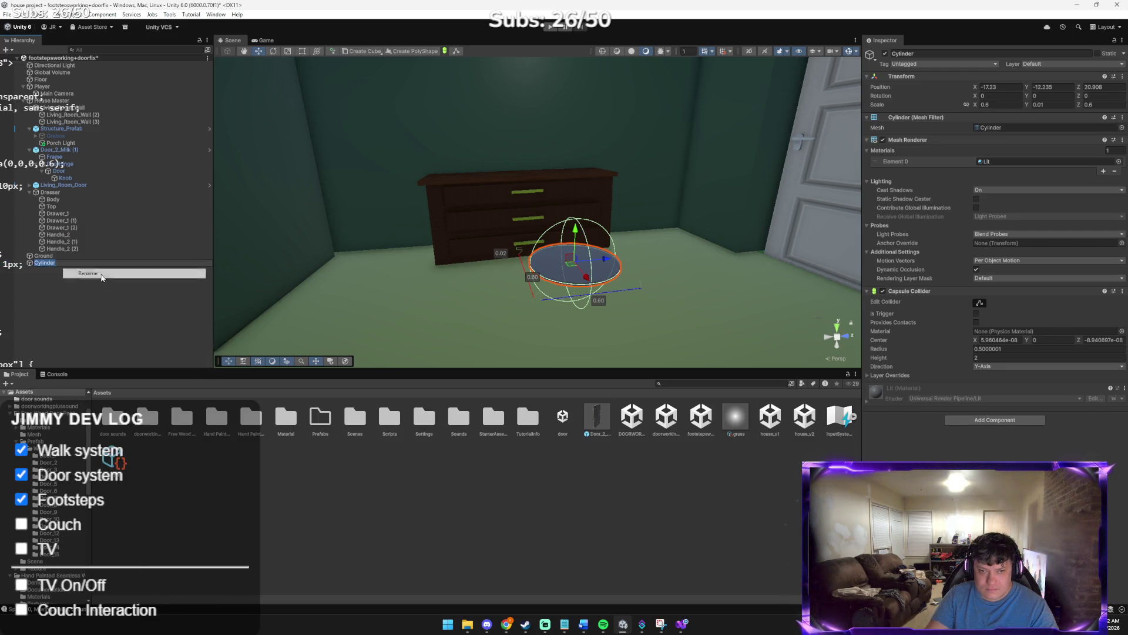
{"action": "type", "text": "Col"}
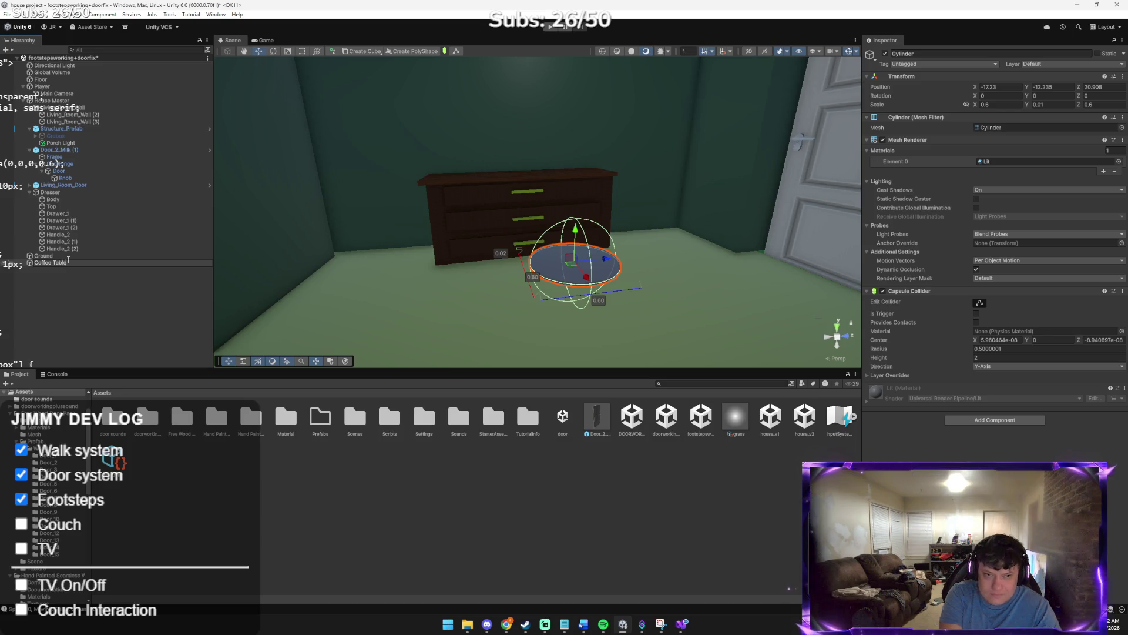
{"action": "key", "text": "Return"}
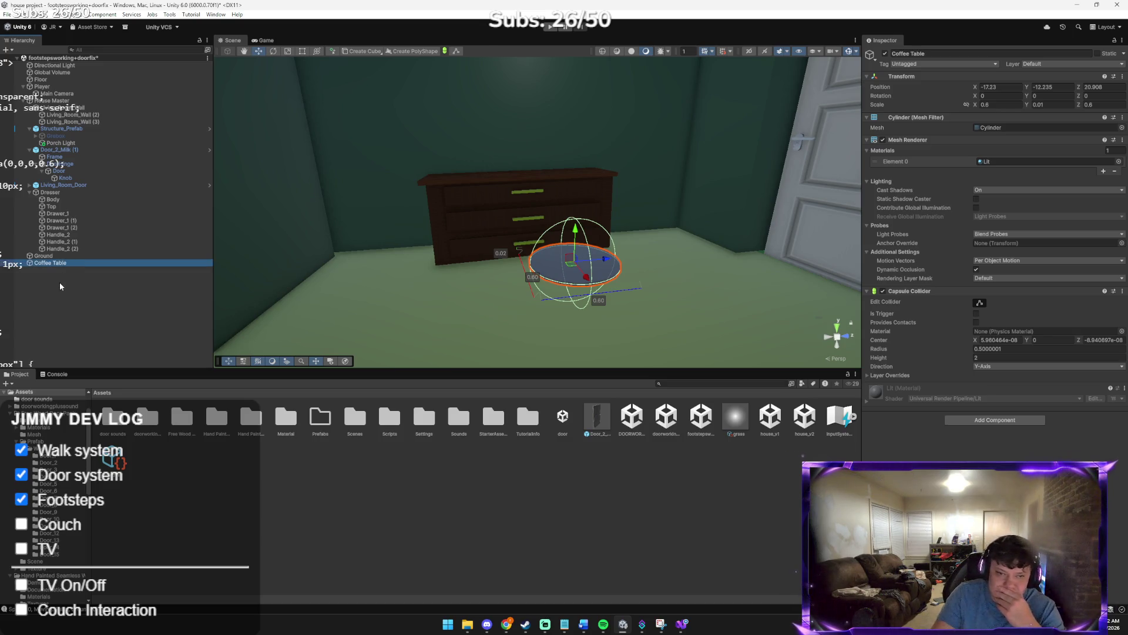
Create a second cylinder and name it 'Coffee table leg'
{"action": "right_click", "coordinate": [59, 282]}
{"action": "left_click", "coordinate": [48, 301]}
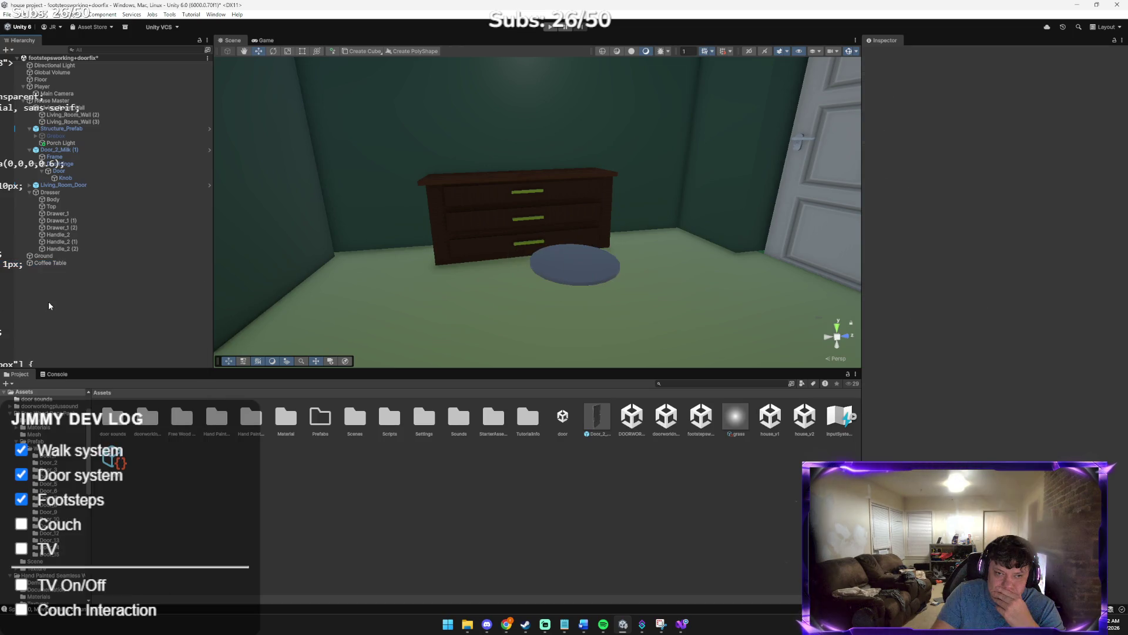
{"action": "right_click", "coordinate": [72, 298]}
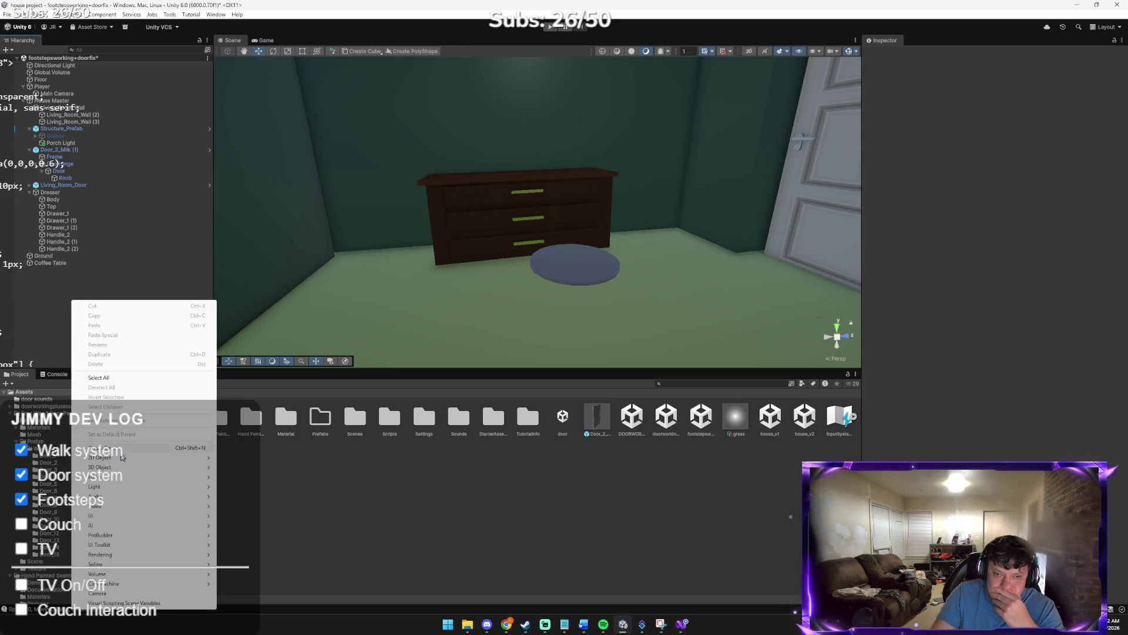
{"action": "mouse_move", "coordinate": [194, 467]}
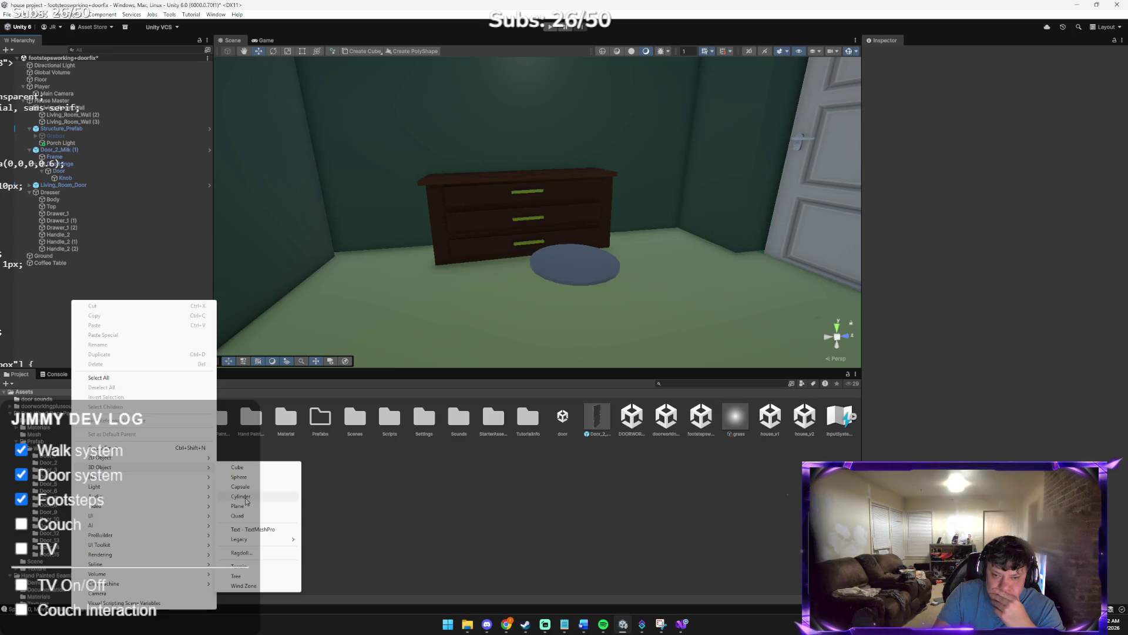
{"action": "left_click", "coordinate": [240, 497]}
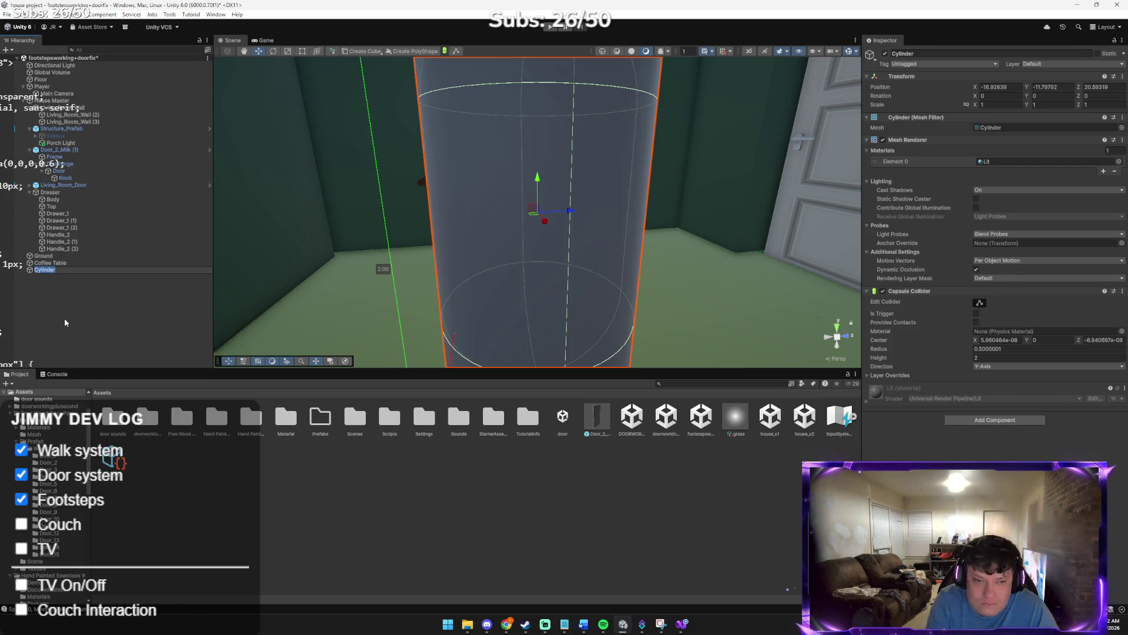
{"action": "type", "text": "leg"}
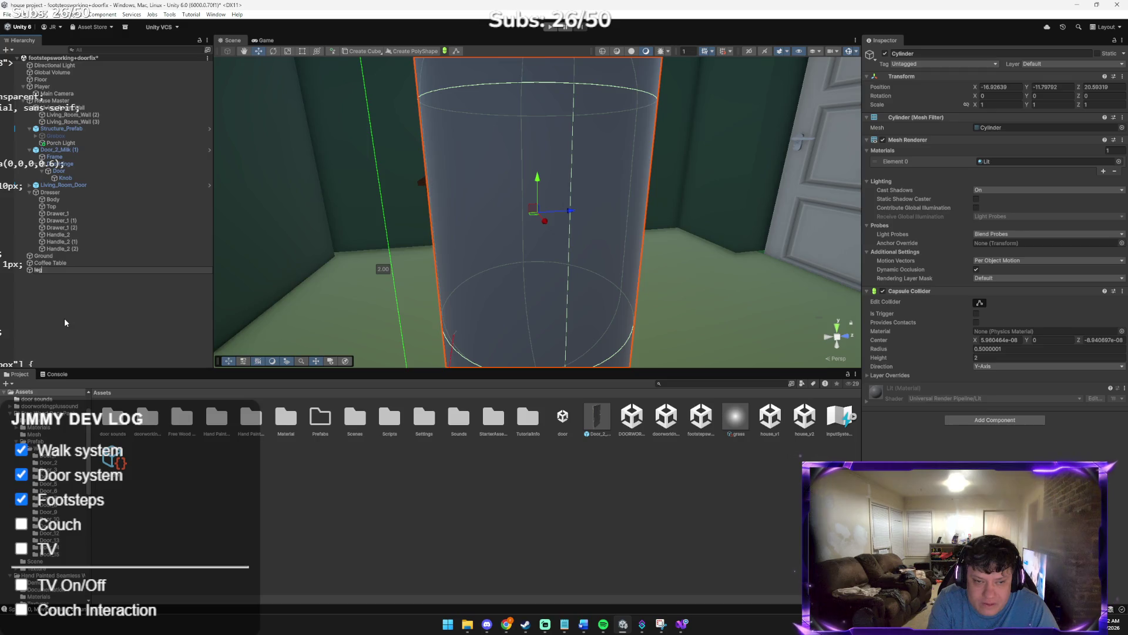
{"action": "key", "text": "BackSpace"}
{"action": "key", "text": "BackSpace"}
{"action": "key", "text": "BackSpace"}
{"action": "type", "text": "Co"}
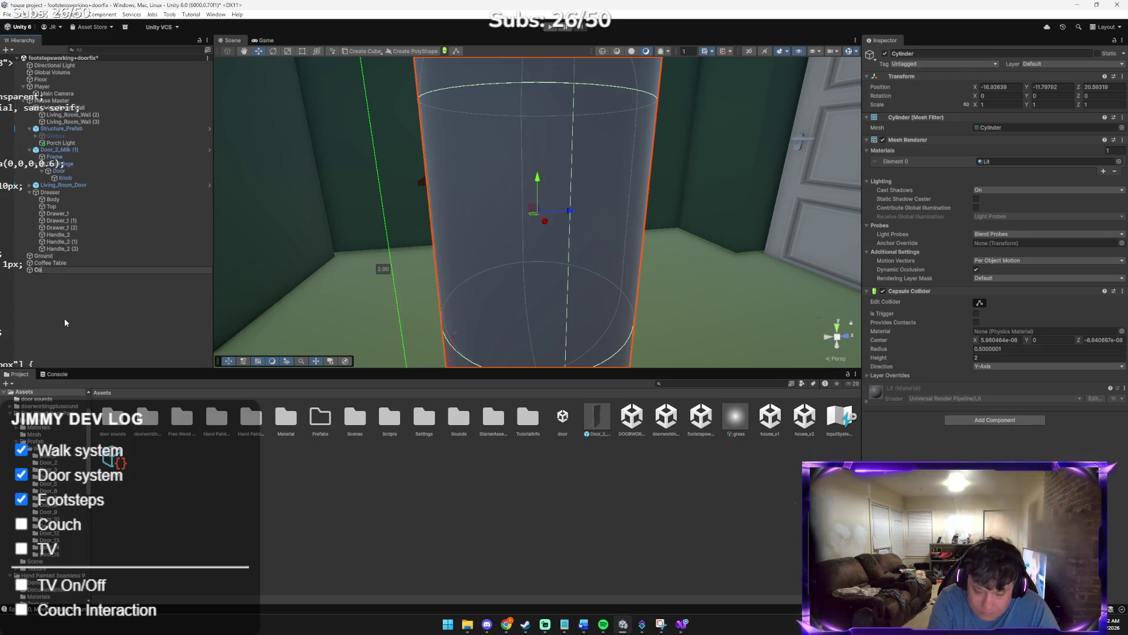
{"action": "type", "text": "ffee ta"}
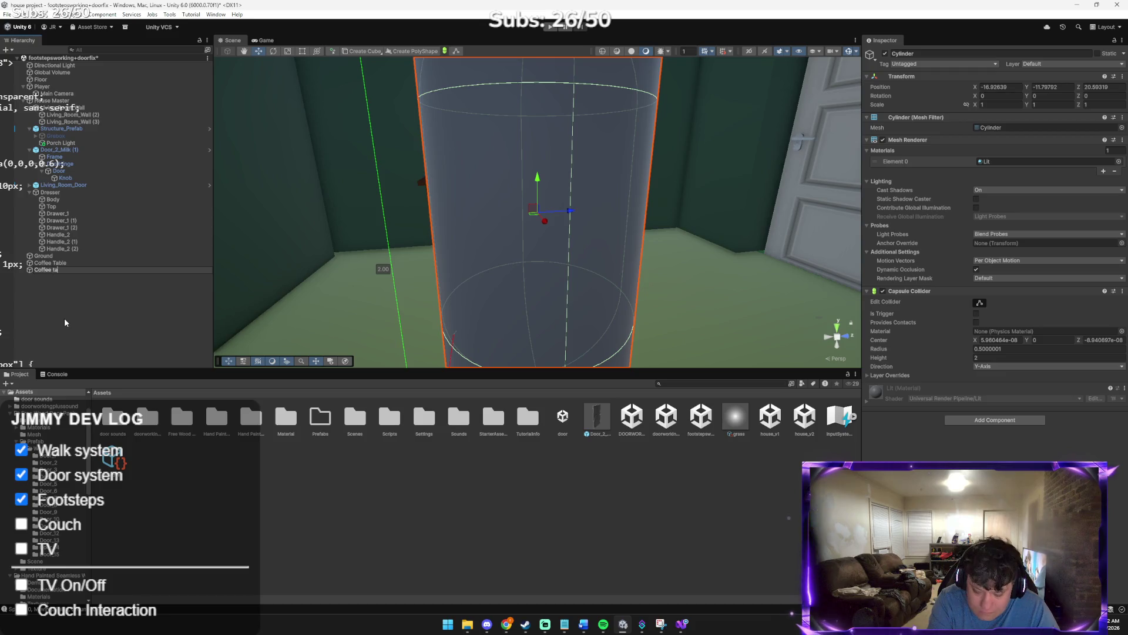
{"action": "type", "text": "ble leg"}
{"action": "key", "text": "Return"}
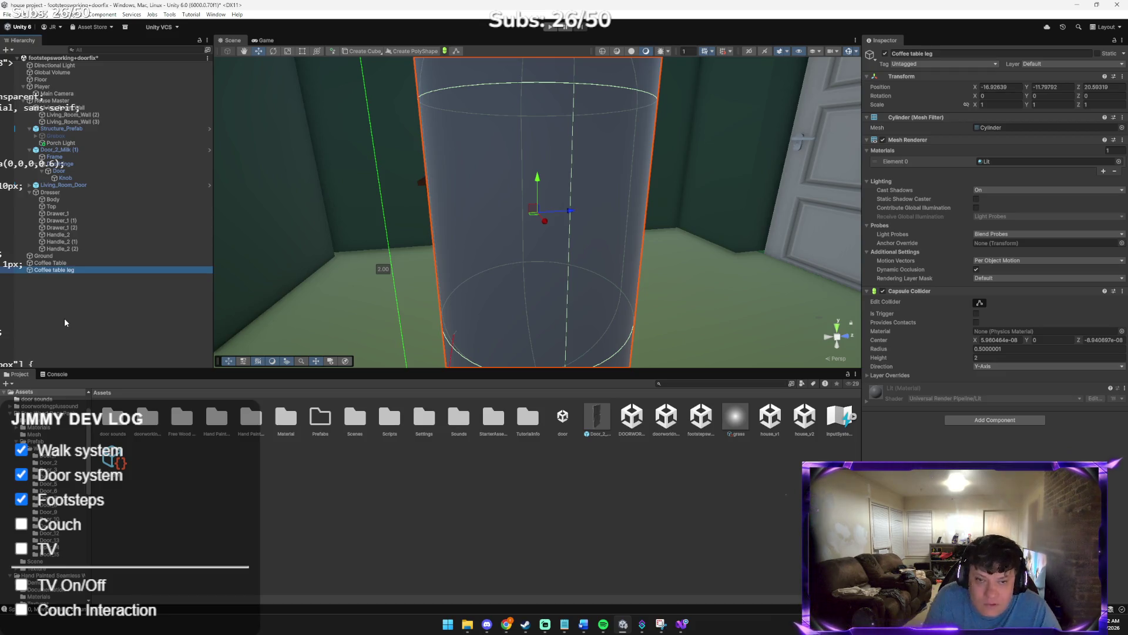
Scale the leg to 0.1 × 0.2 × 0.1 and lower it toward the floor
{"action": "left_click", "coordinate": [1001, 104]}
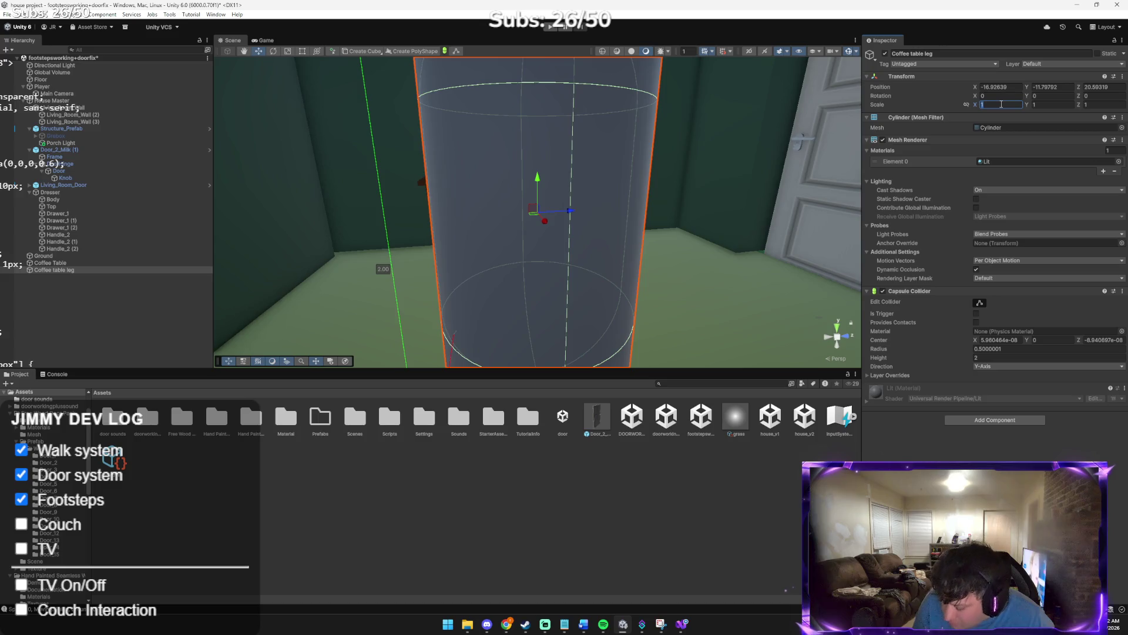
{"action": "type", "text": "0.1"}
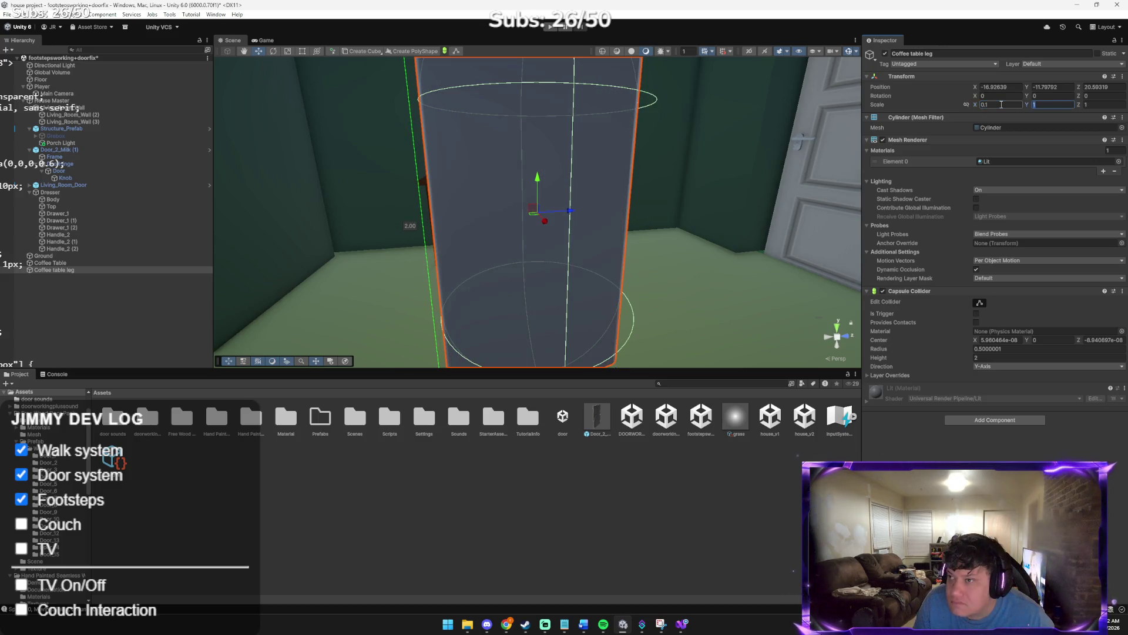
{"action": "type", "text": "0.5"}
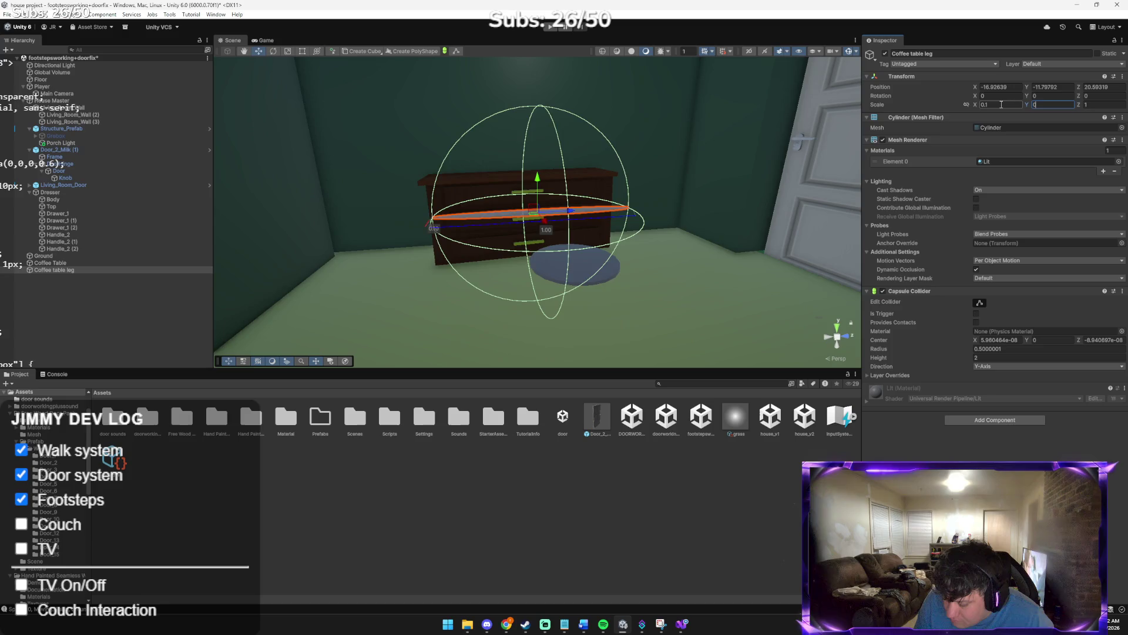
{"action": "key", "text": "Tab"}
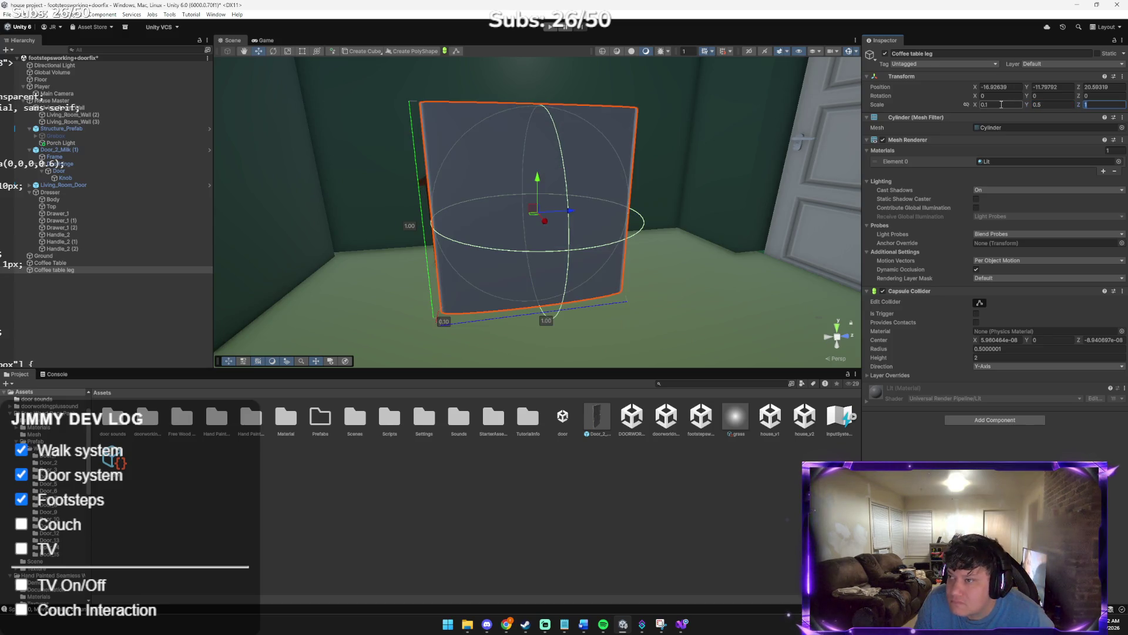
{"action": "type", "text": "0.1"}
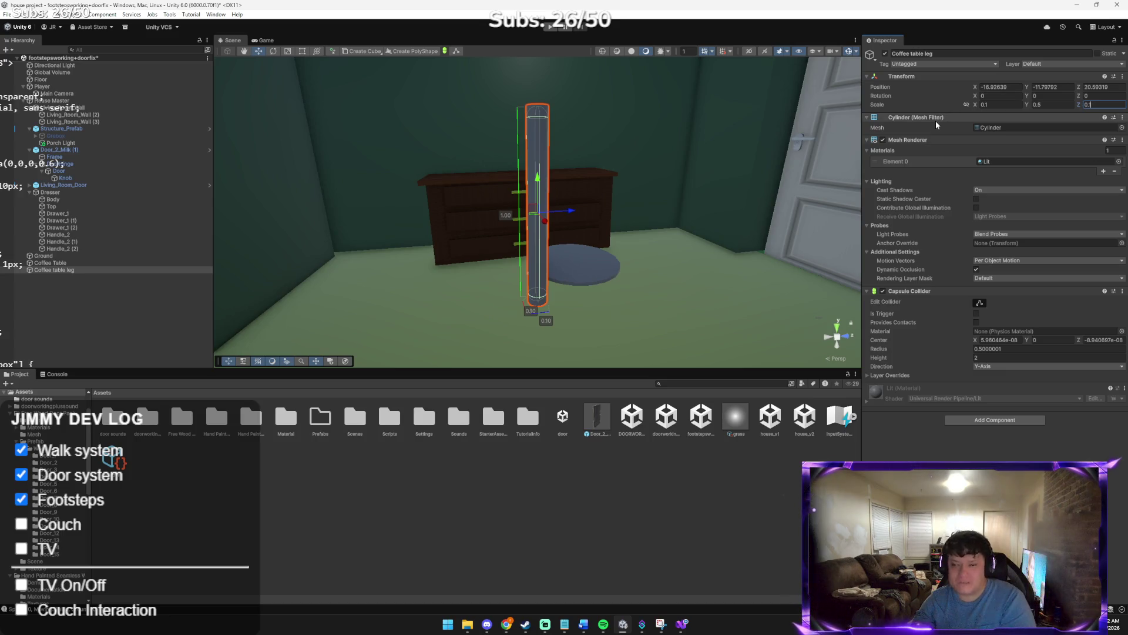
{"action": "left_click", "coordinate": [1064, 105]}
{"action": "type", "text": "0.2"}
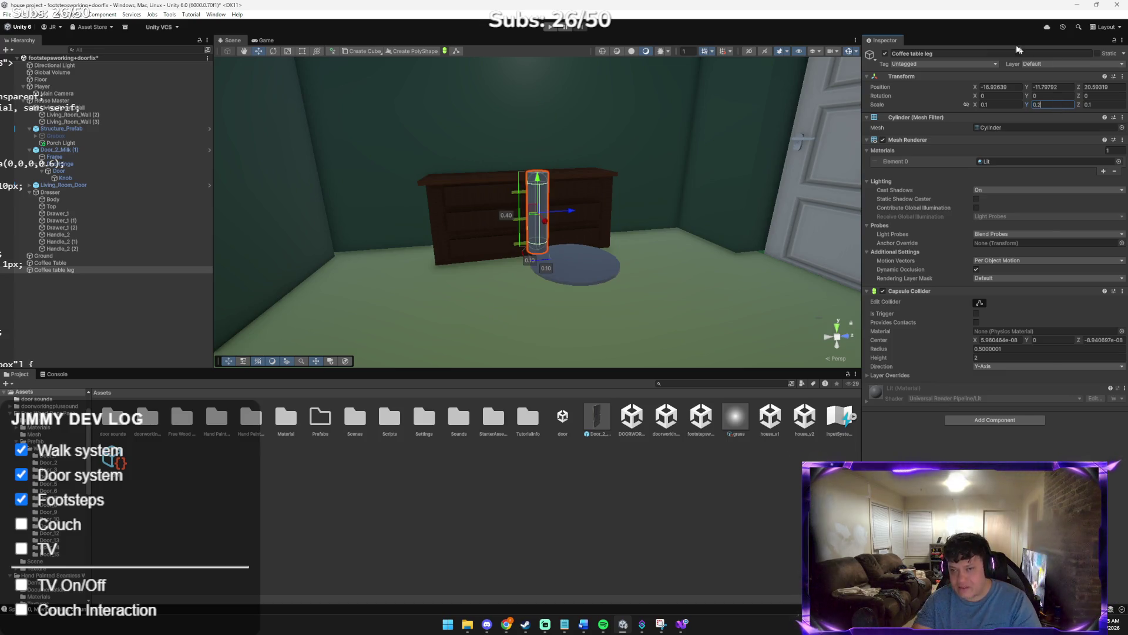
{"action": "mouse_move", "coordinate": [588, 194]}
{"action": "left_mouse_down"}
{"action": "mouse_move", "coordinate": [627, 200]}
{"action": "mouse_move", "coordinate": [584, 134]}
{"action": "left_mouse_up"}
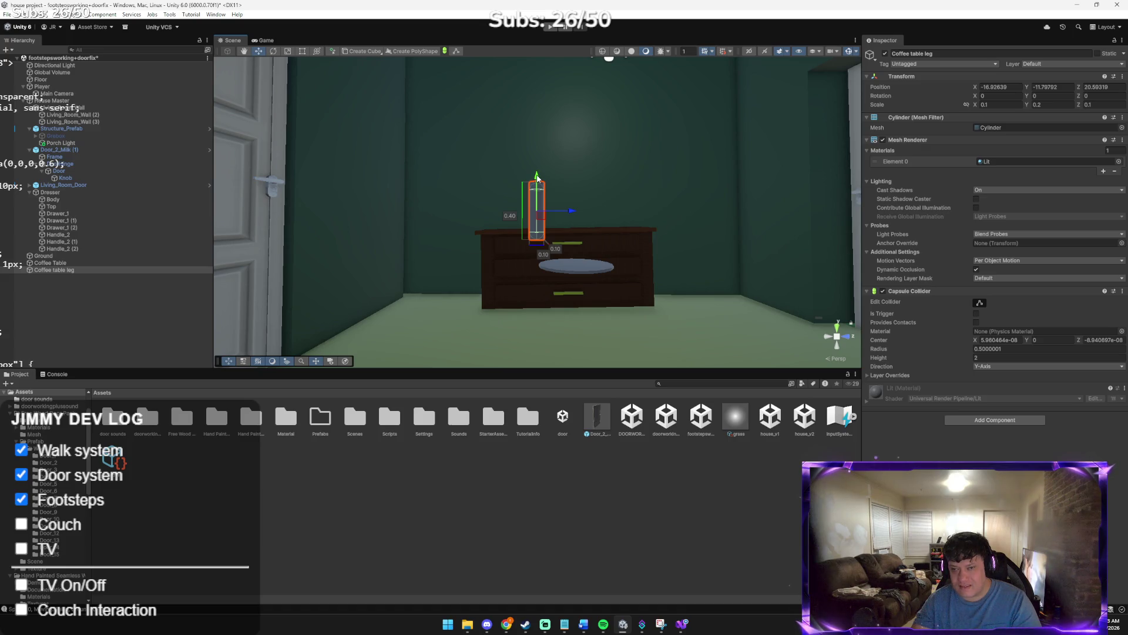
{"action": "mouse_move", "coordinate": [536, 177]}
{"action": "left_mouse_down"}
{"action": "mouse_move", "coordinate": [549, 272]}
{"action": "mouse_move", "coordinate": [603, 294]}
{"action": "mouse_move", "coordinate": [641, 287]}
{"action": "left_mouse_up"}
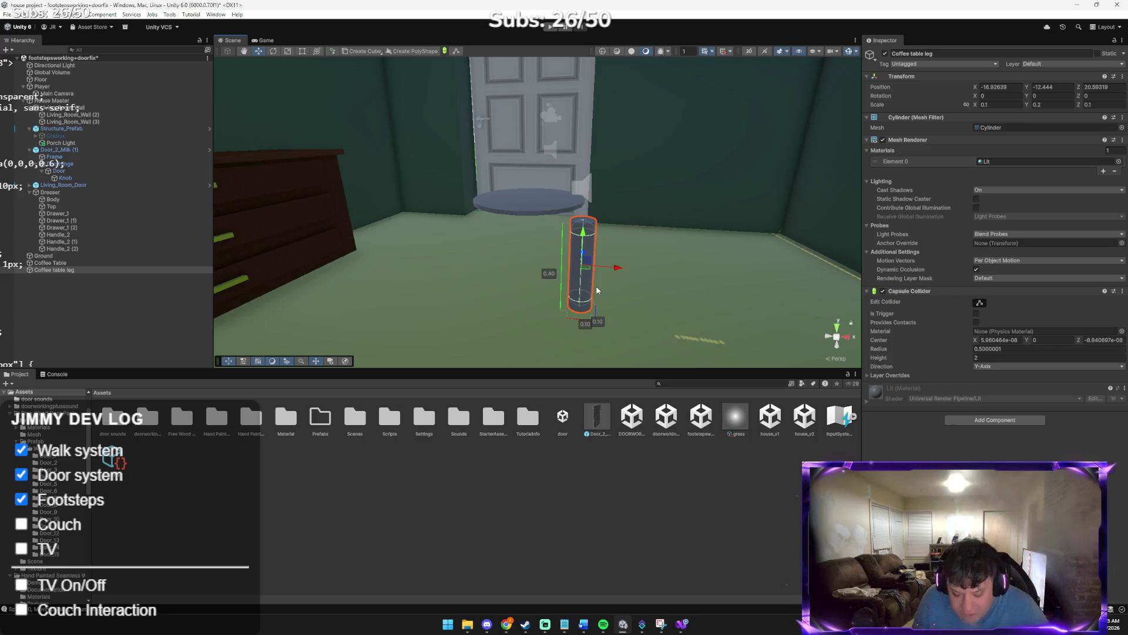
Try tilting and shifting the leg, then undo those changes
{"action": "key", "text": "e"}
{"action": "left_click_drag", "start_coordinate": [615, 264], "coordinate": [572, 225]}
{"action": "key", "text": "w"}
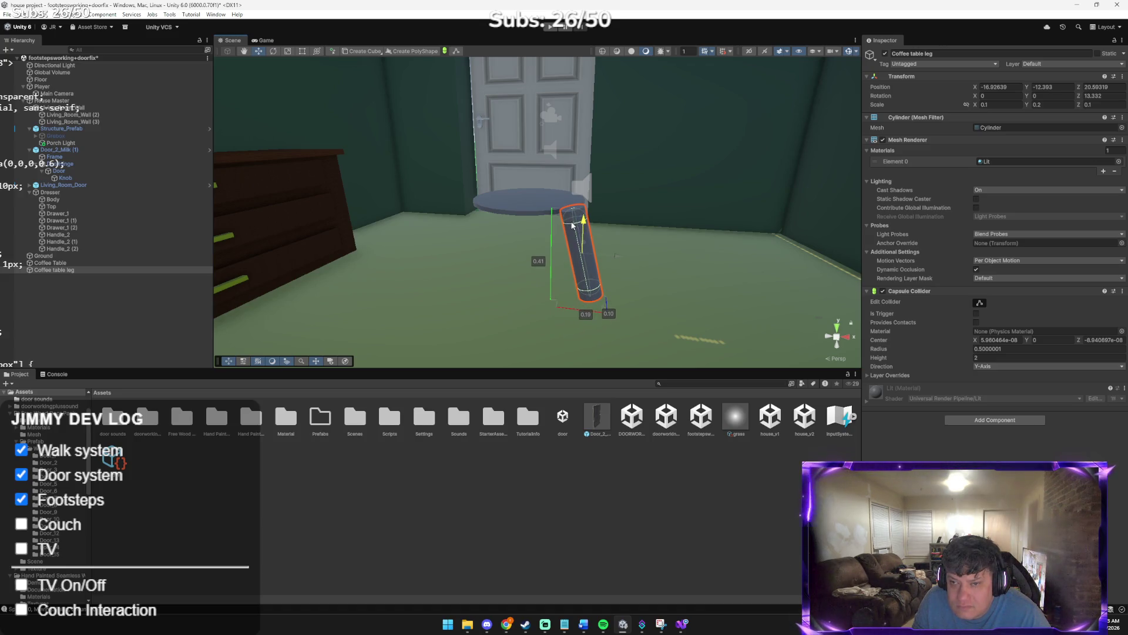
{"action": "left_click_drag", "start_coordinate": [618, 259], "coordinate": [591, 259]}
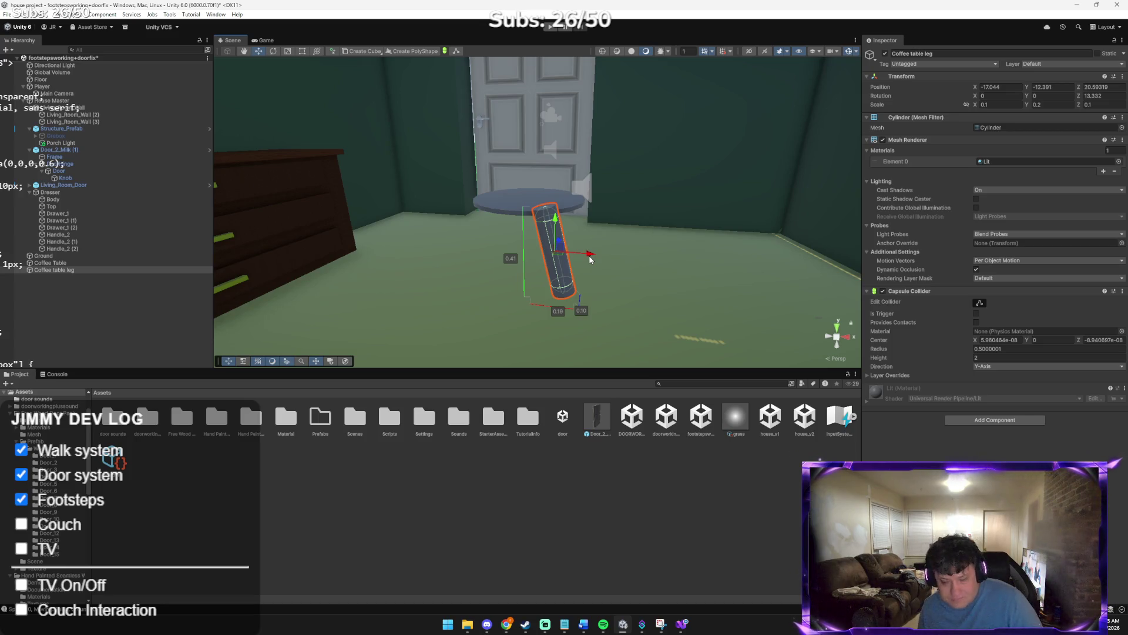
{"action": "key", "text": "ctrl+z"}
{"action": "key", "text": "ctrl+z"}
{"action": "key", "text": "ctrl+z"}
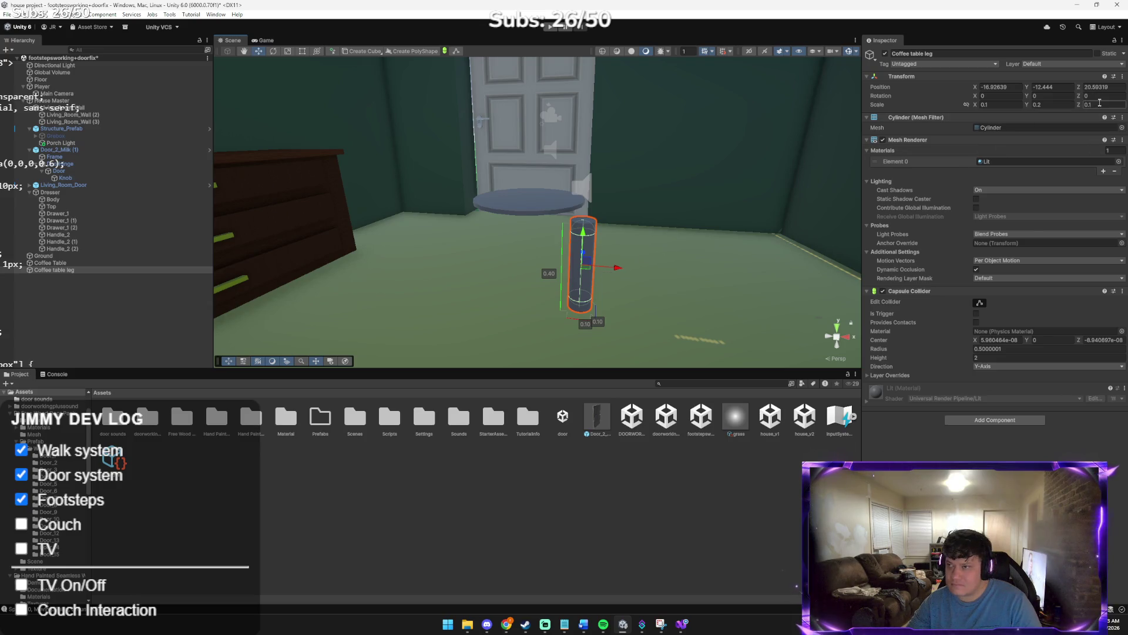
Thin the leg to X and Z scale 0.05, keeping Y at 0.2
{"action": "left_click", "coordinate": [995, 105]}
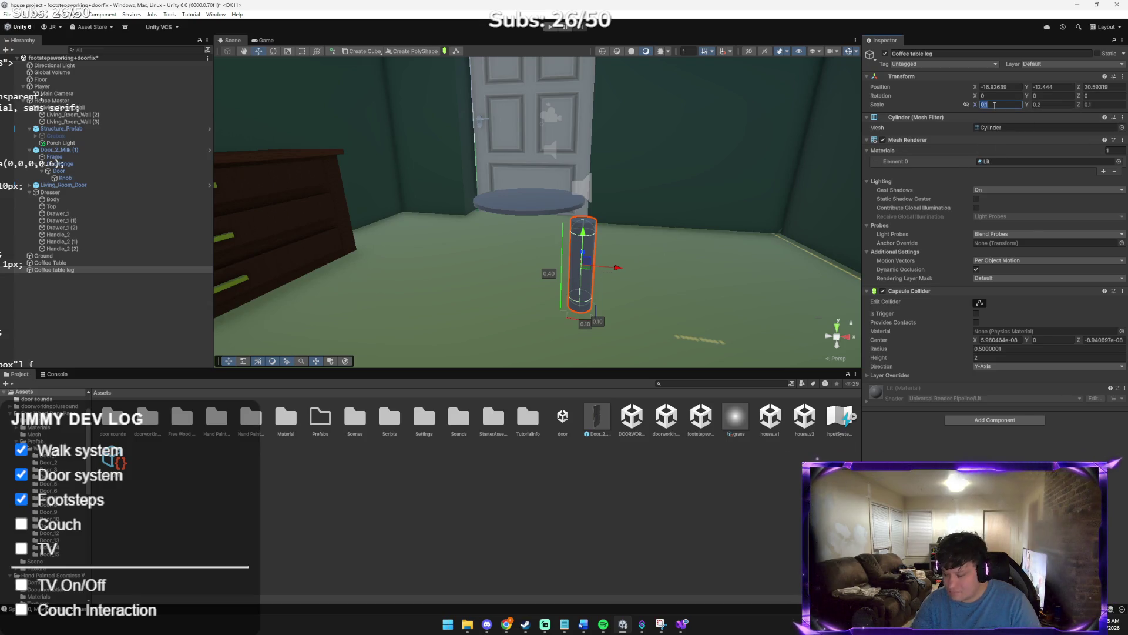
{"action": "type", "text": "0.05"}
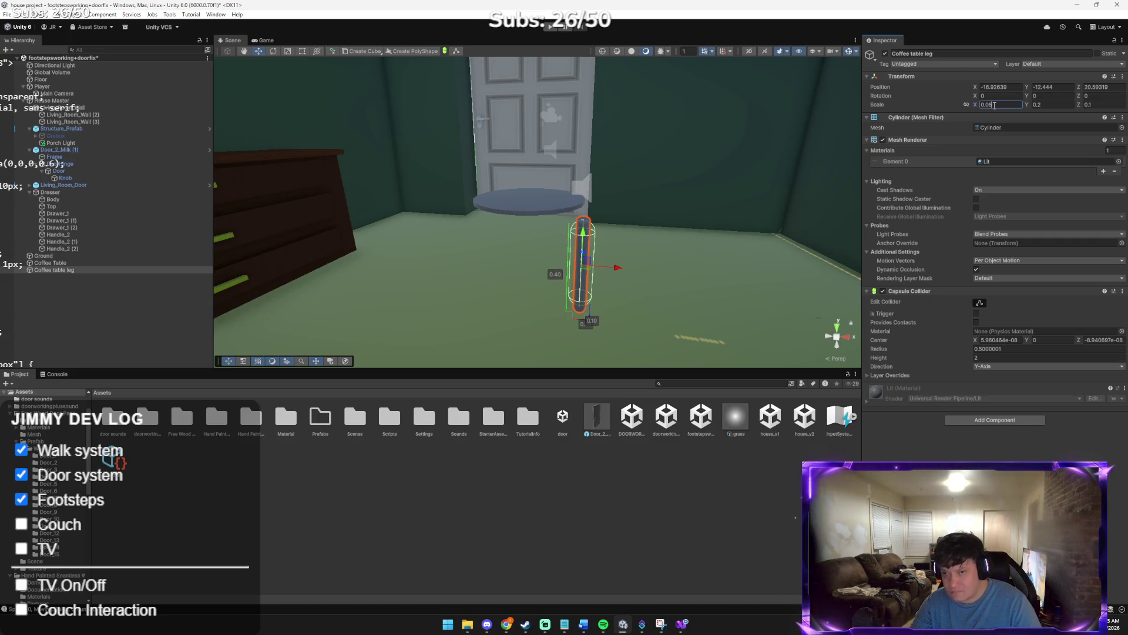
{"action": "left_click", "coordinate": [1116, 102]}
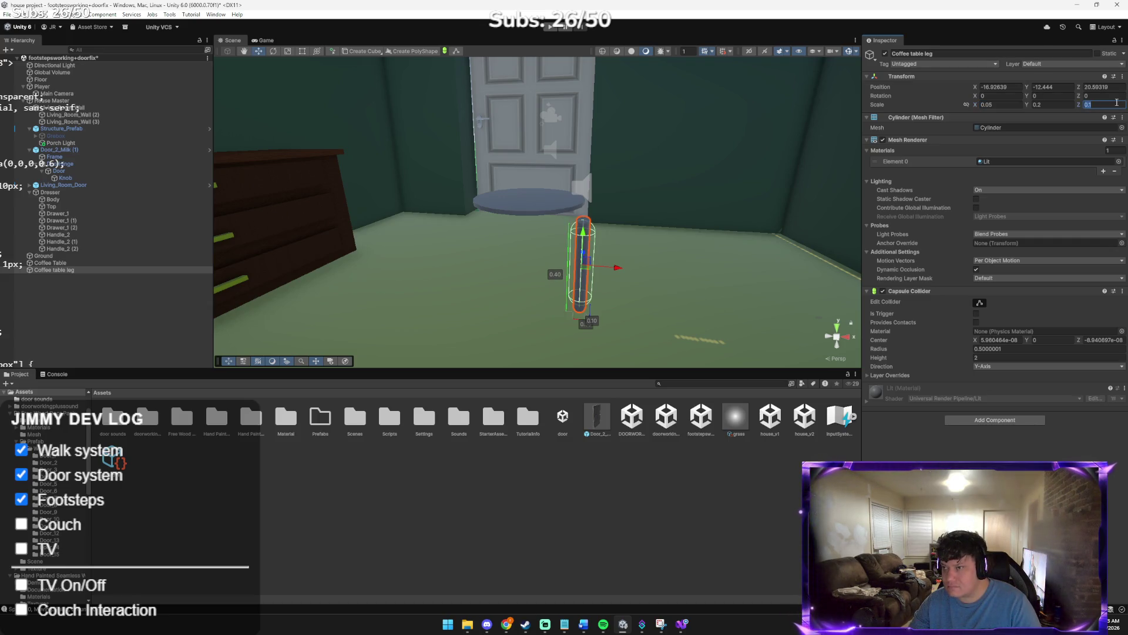
{"action": "type", "text": "05"}
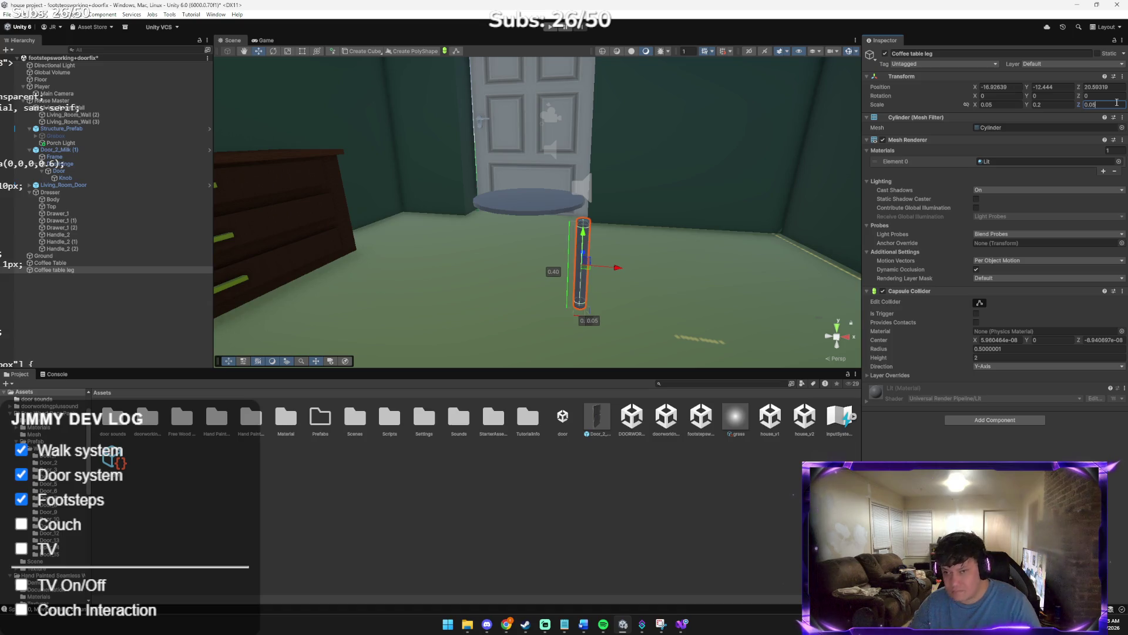
{"action": "left_click_drag", "start_coordinate": [582, 235], "coordinate": [583, 222]}
Parent the leg under Coffee Table, set its position to 0, 0, 0, then drag it below the tabletop
{"action": "left_click_drag", "start_coordinate": [53, 270], "coordinate": [75, 264]}
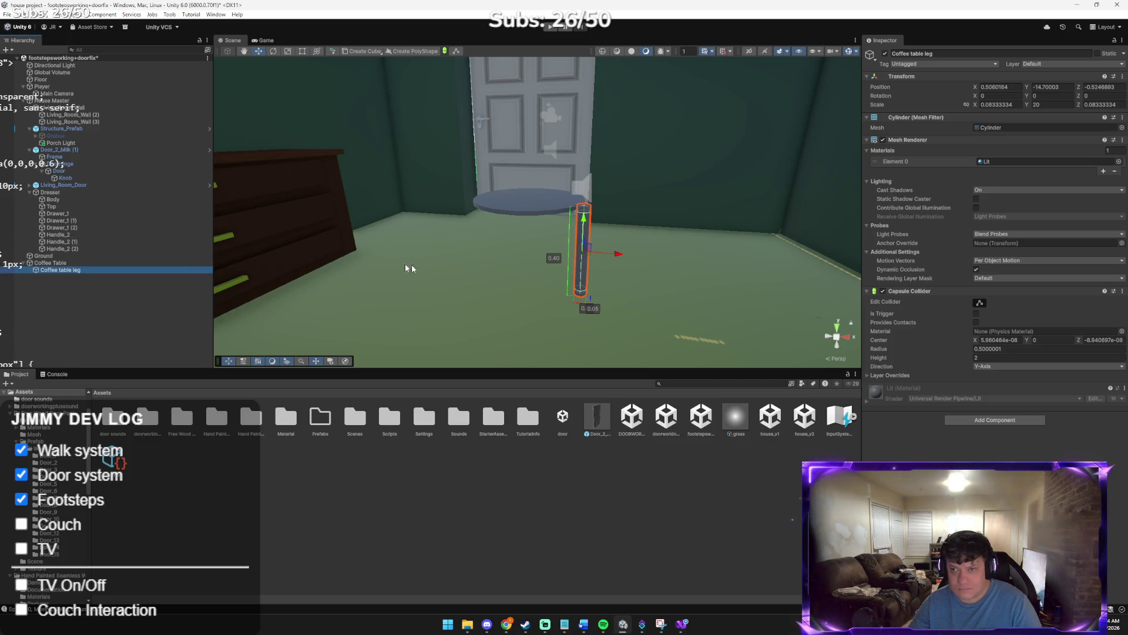
{"action": "left_click_drag", "start_coordinate": [619, 254], "coordinate": [602, 255]}
{"action": "left_click", "coordinate": [999, 88]}
{"action": "type", "text": "0"}
{"action": "key", "text": "Tab"}
{"action": "type", "text": "0"}
{"action": "key", "text": "Tab"}
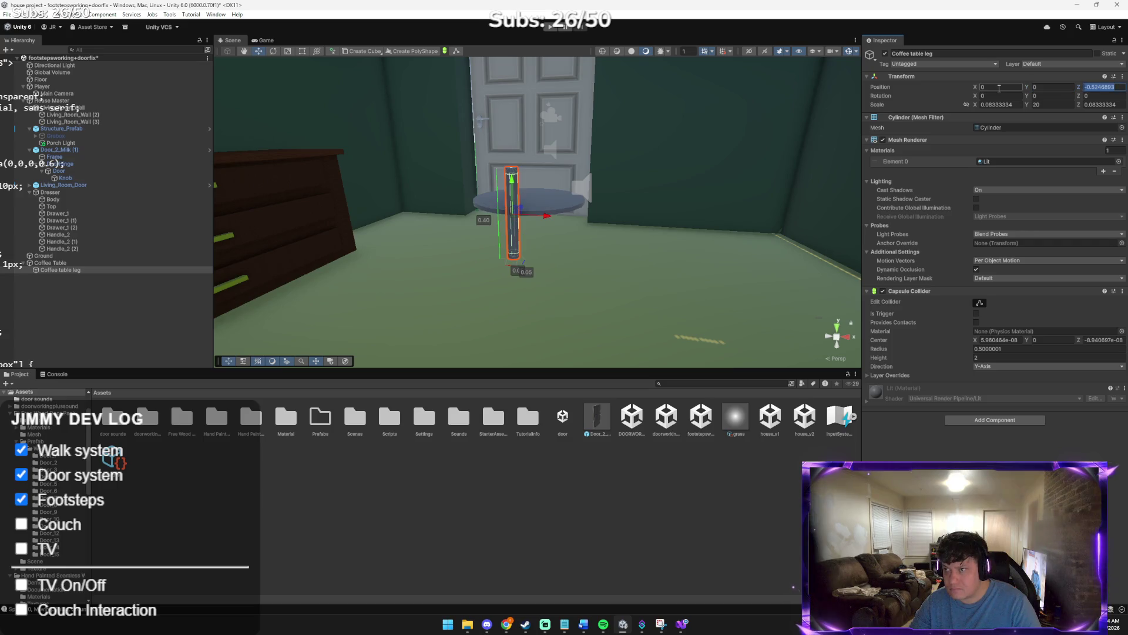
{"action": "type", "text": "0"}
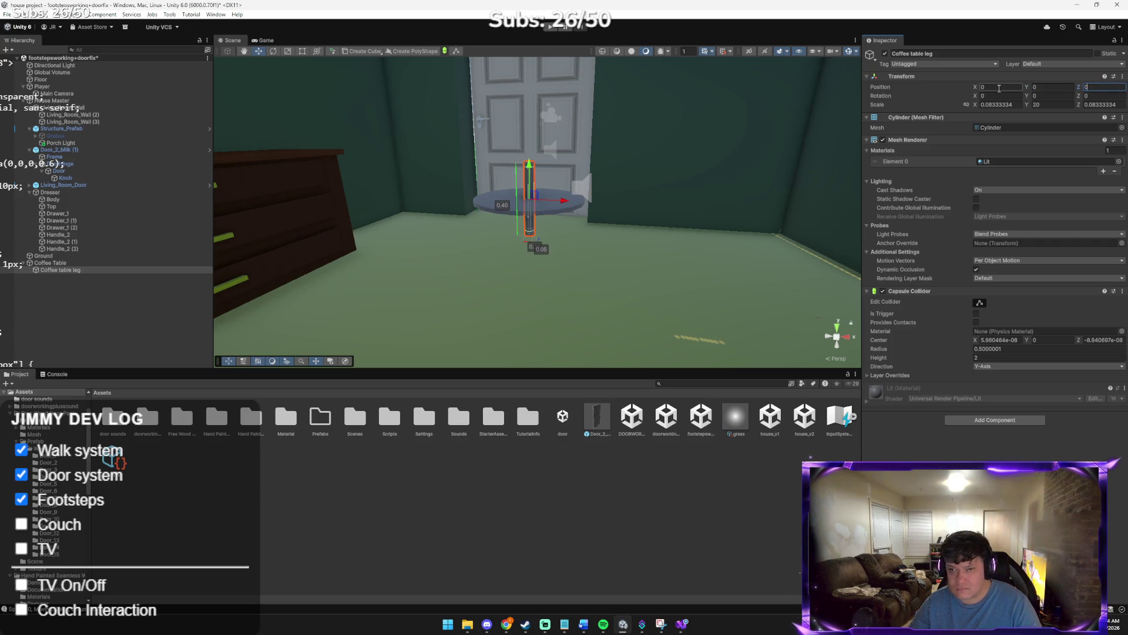
{"action": "left_click_drag", "start_coordinate": [530, 169], "coordinate": [531, 209]}
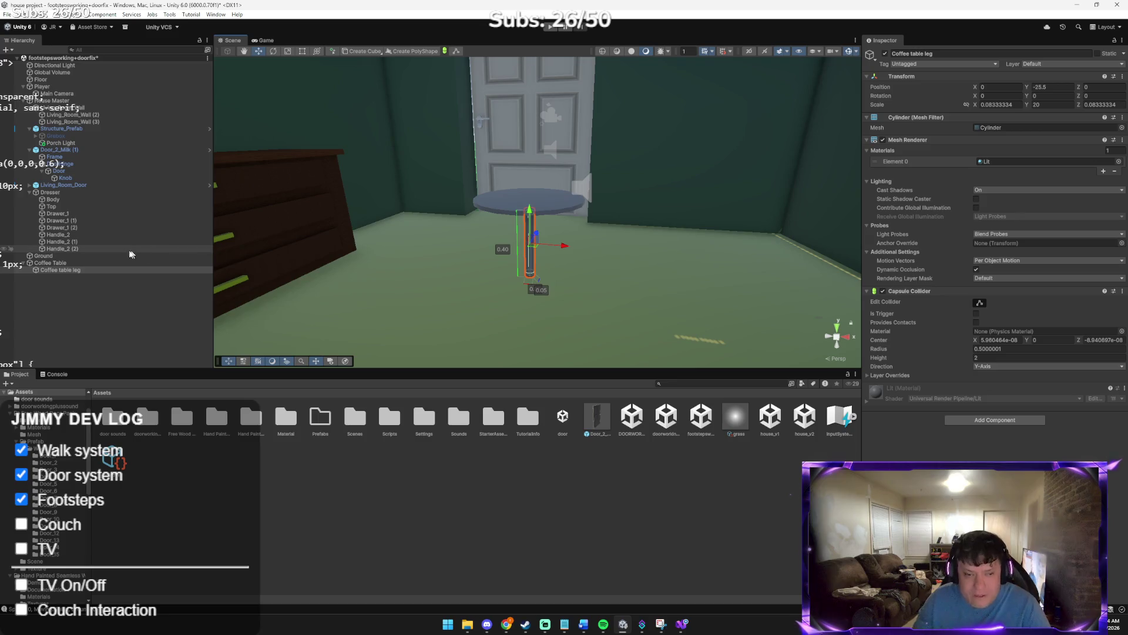
Duplicate Coffee Table and delete the leg from the copy
{"action": "left_click", "coordinate": [152, 264]}
{"action": "key", "text": "ctrl+d"}
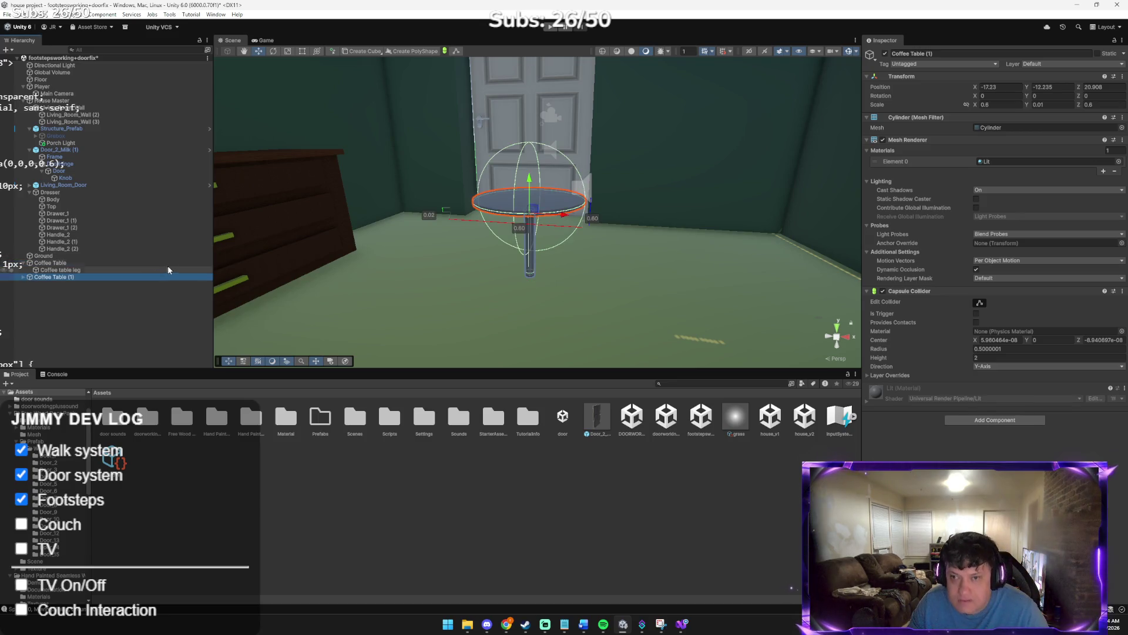
{"action": "mouse_move", "coordinate": [101, 277]}
{"action": "left_mouse_down"}
{"action": "mouse_move", "coordinate": [83, 262]}
{"action": "mouse_move", "coordinate": [103, 260]}
{"action": "left_mouse_up"}
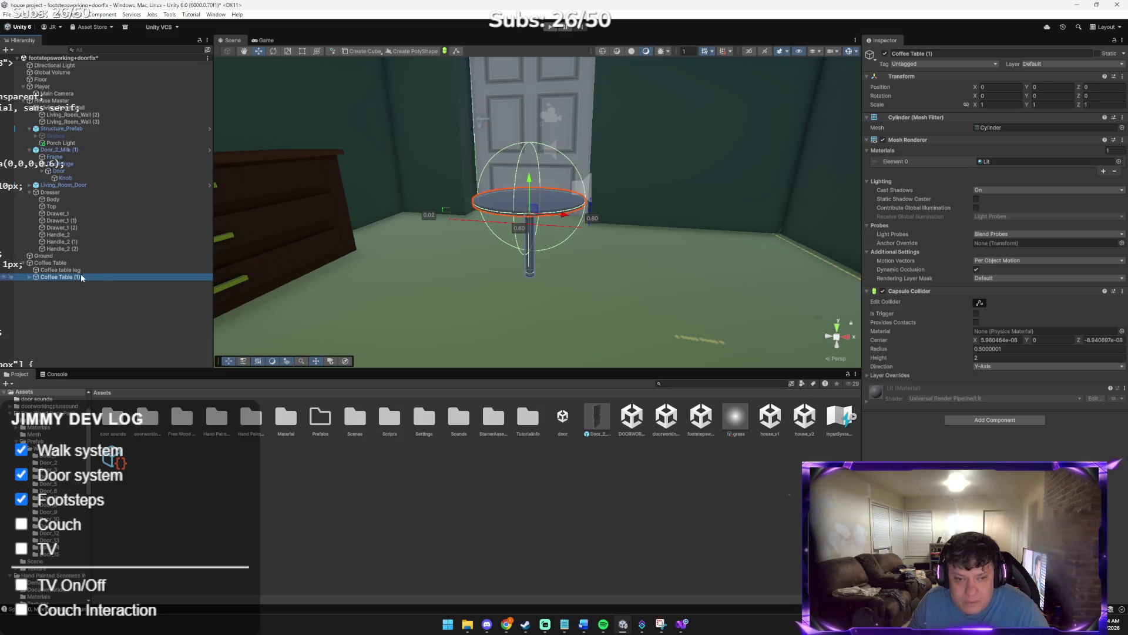
{"action": "left_click", "coordinate": [77, 276]}
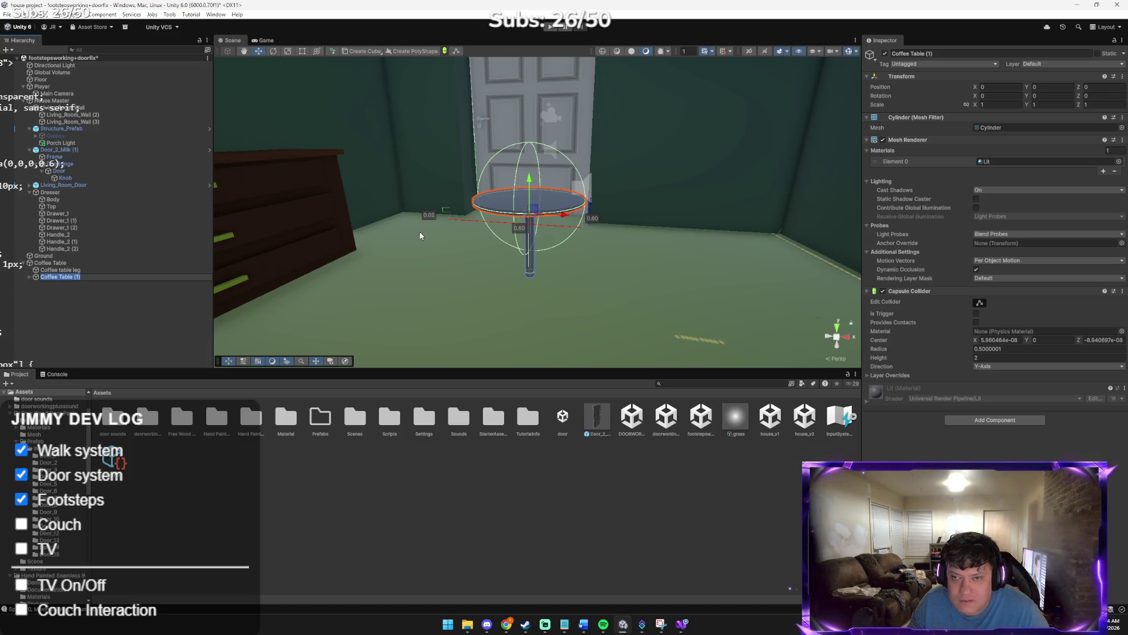
{"action": "left_click_drag", "start_coordinate": [529, 187], "coordinate": [531, 260]}
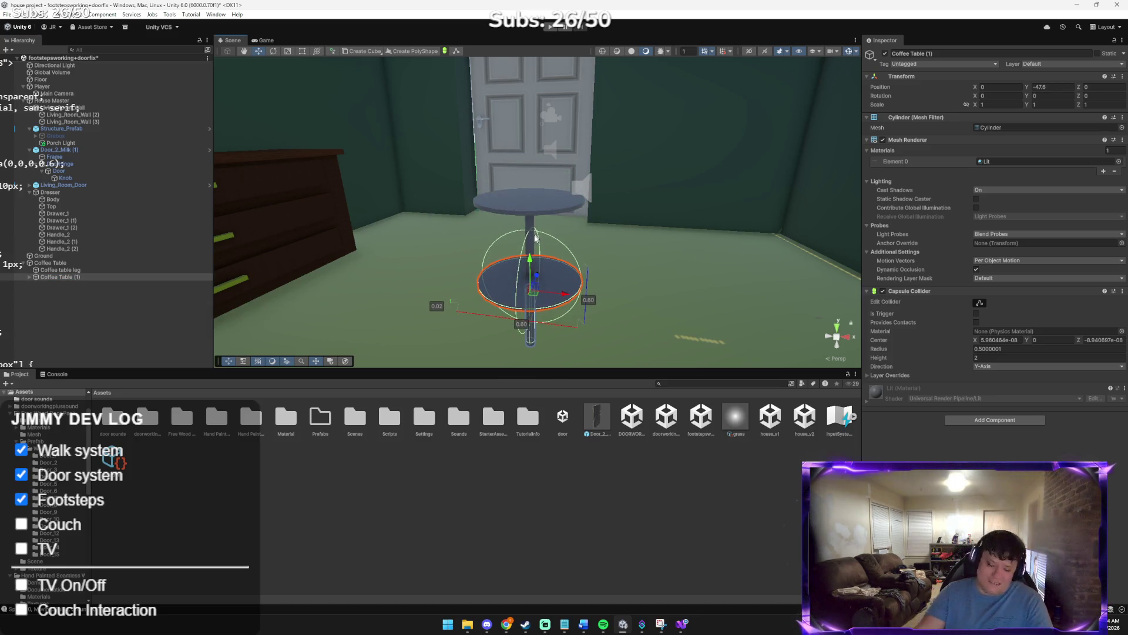
{"action": "left_click", "coordinate": [88, 270]}
{"action": "left_click", "coordinate": [82, 277]}
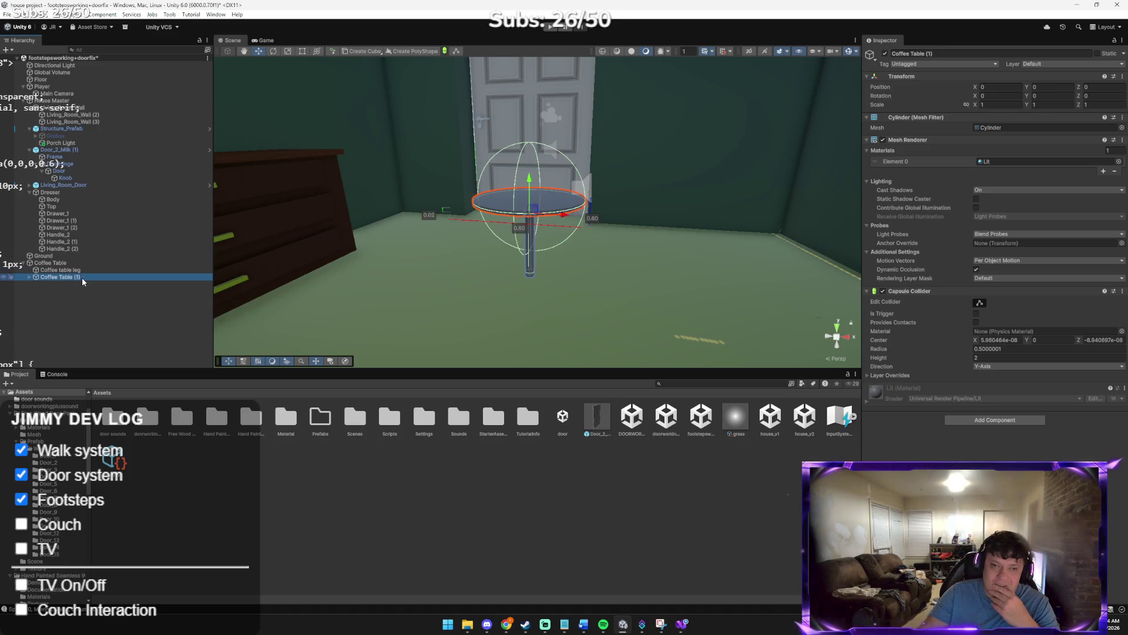
{"action": "left_click", "coordinate": [29, 276]}
{"action": "left_click", "coordinate": [58, 283]}
{"action": "key", "text": "Delete"}
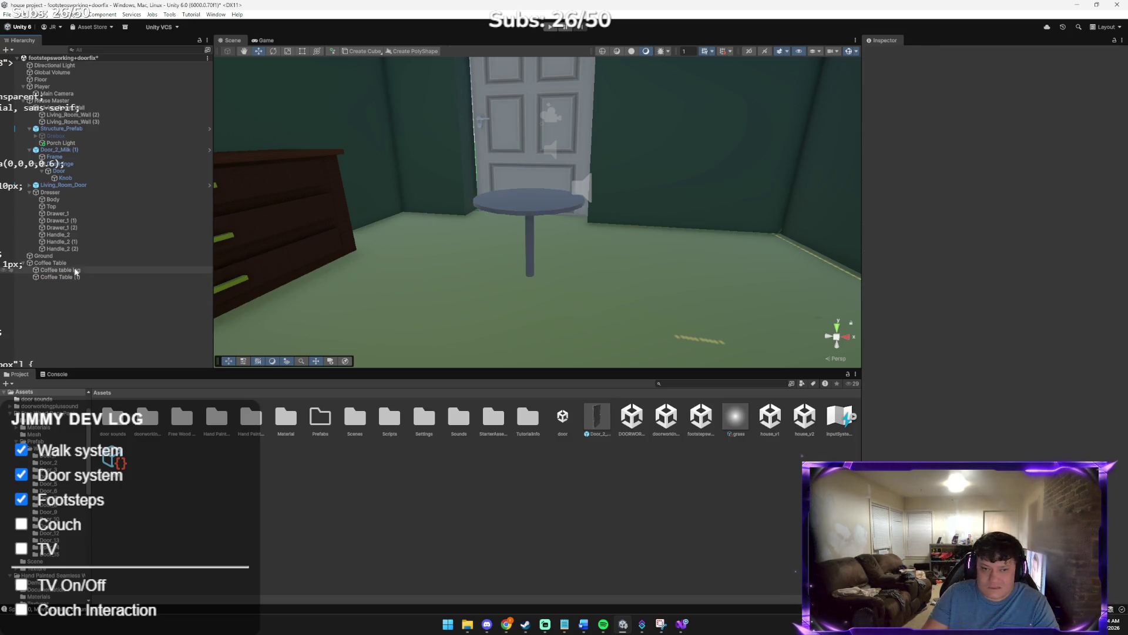
Lower Coffee Table (1) to the floor and scale it 0.7 × 1 × 0.7 as the base
{"action": "left_click", "coordinate": [71, 276]}
{"action": "mouse_move", "coordinate": [532, 165]}
{"action": "left_mouse_down"}
{"action": "mouse_move", "coordinate": [526, 256]}
{"action": "mouse_move", "coordinate": [524, 241]}
{"action": "left_mouse_up"}
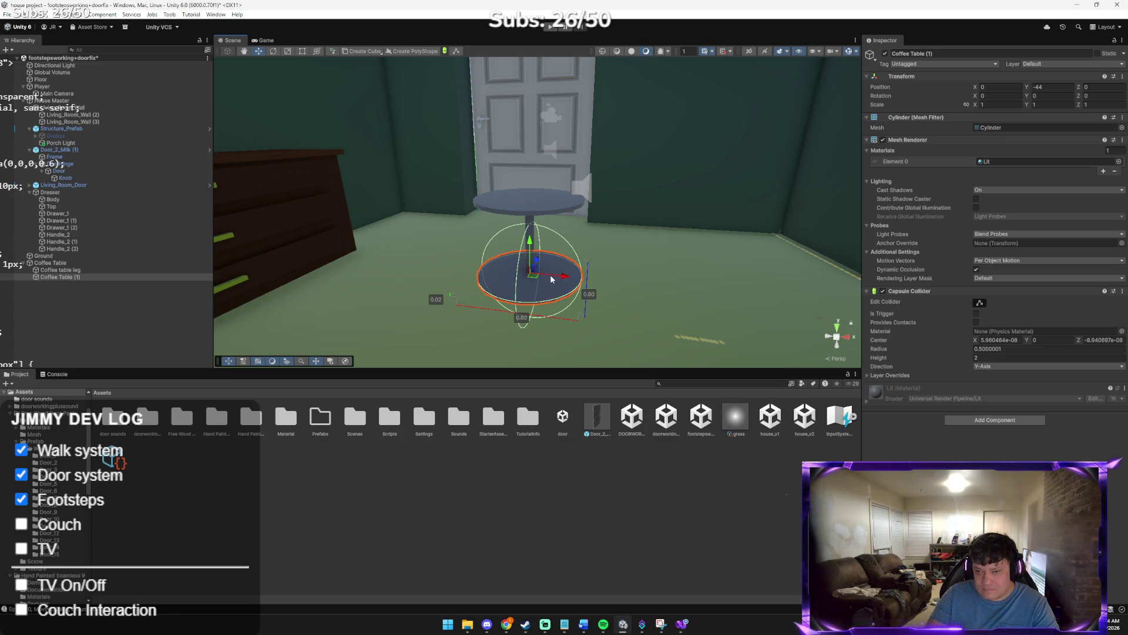
{"action": "key", "text": "e"}
{"action": "key", "text": "r"}
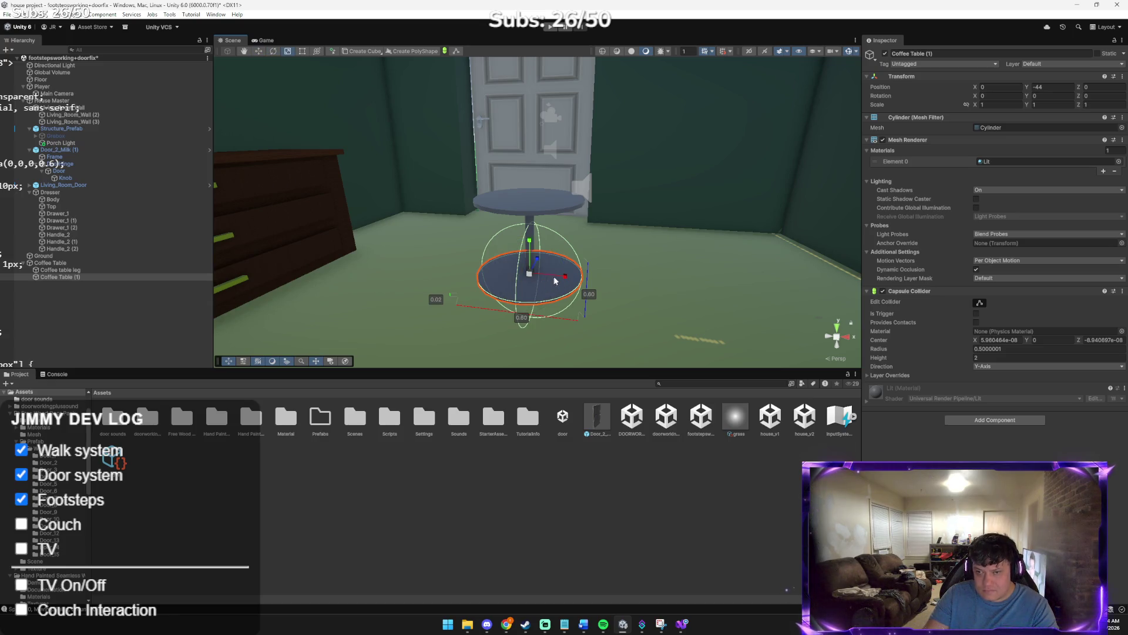
{"action": "left_click_drag", "start_coordinate": [565, 277], "coordinate": [565, 280]}
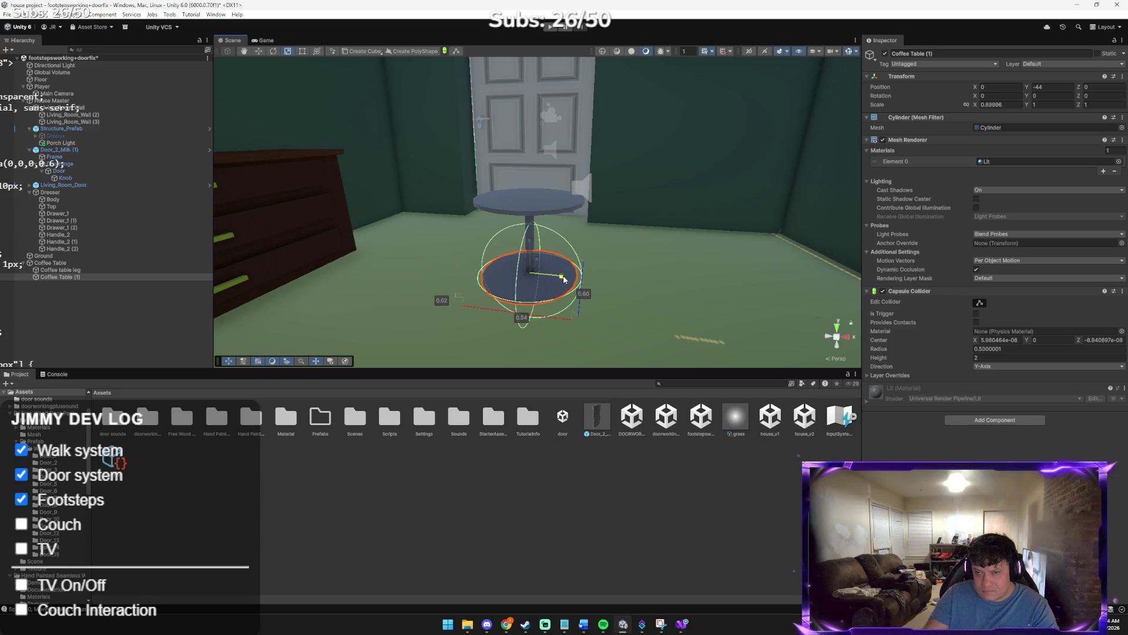
{"action": "left_click", "coordinate": [992, 106]}
{"action": "type", "text": "0"}
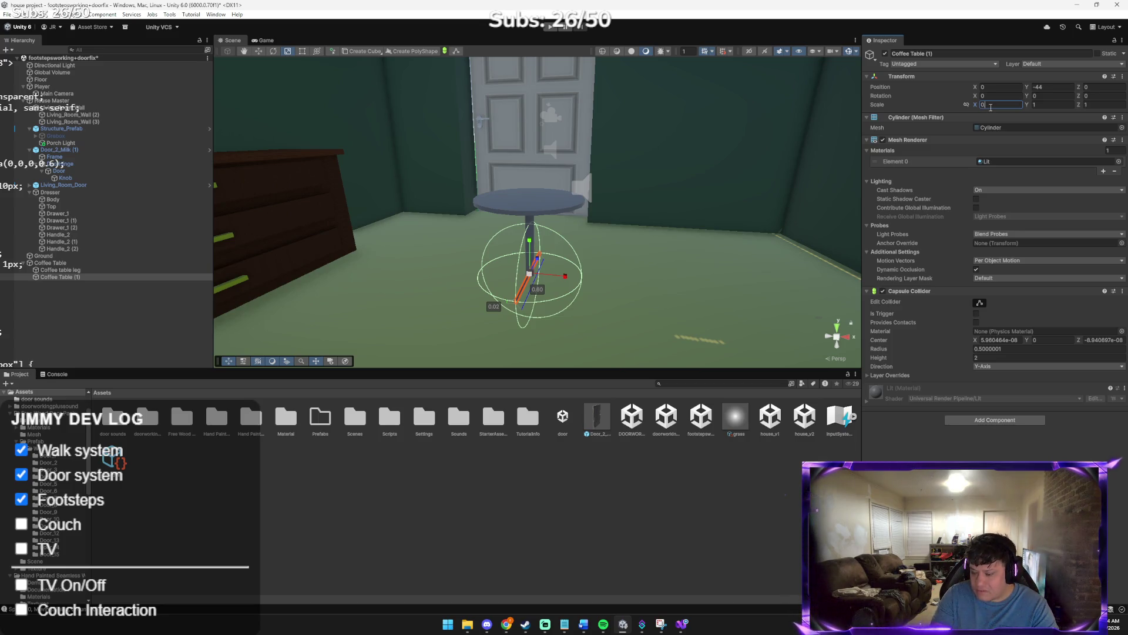
{"action": "type", "text": ".7"}
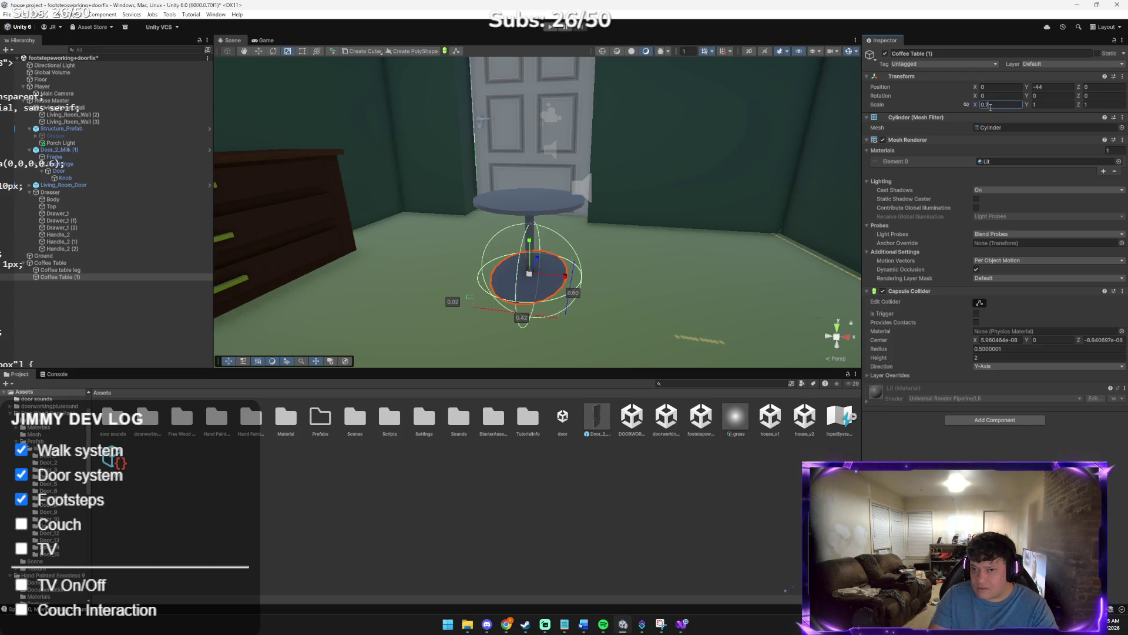
{"action": "key", "text": "Tab"}
{"action": "type", "text": "0"}
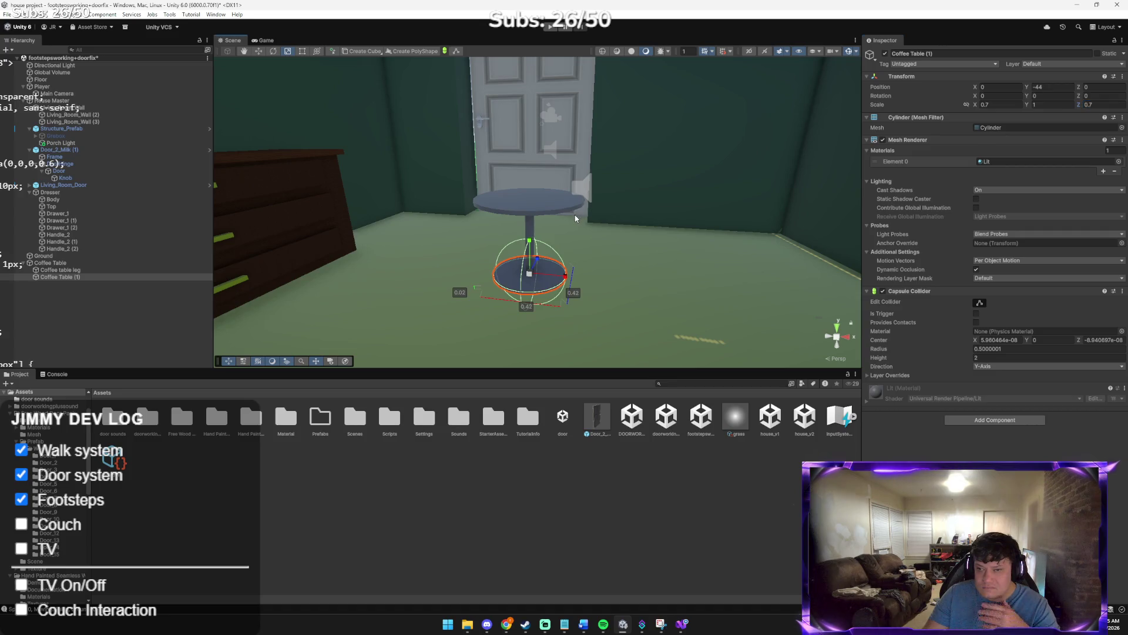
{"action": "left_click", "coordinate": [616, 261]}
{"action": "mouse_move", "coordinate": [616, 261]}
{"action": "left_mouse_down"}
{"action": "mouse_move", "coordinate": [921, 258]}
{"action": "mouse_move", "coordinate": [905, 258]}
{"action": "left_mouse_up"}
{"action": "mouse_move", "coordinate": [694, 213]}
{"action": "left_mouse_down"}
{"action": "mouse_move", "coordinate": [718, 206]}
{"action": "mouse_move", "coordinate": [676, 197]}
{"action": "left_mouse_up"}
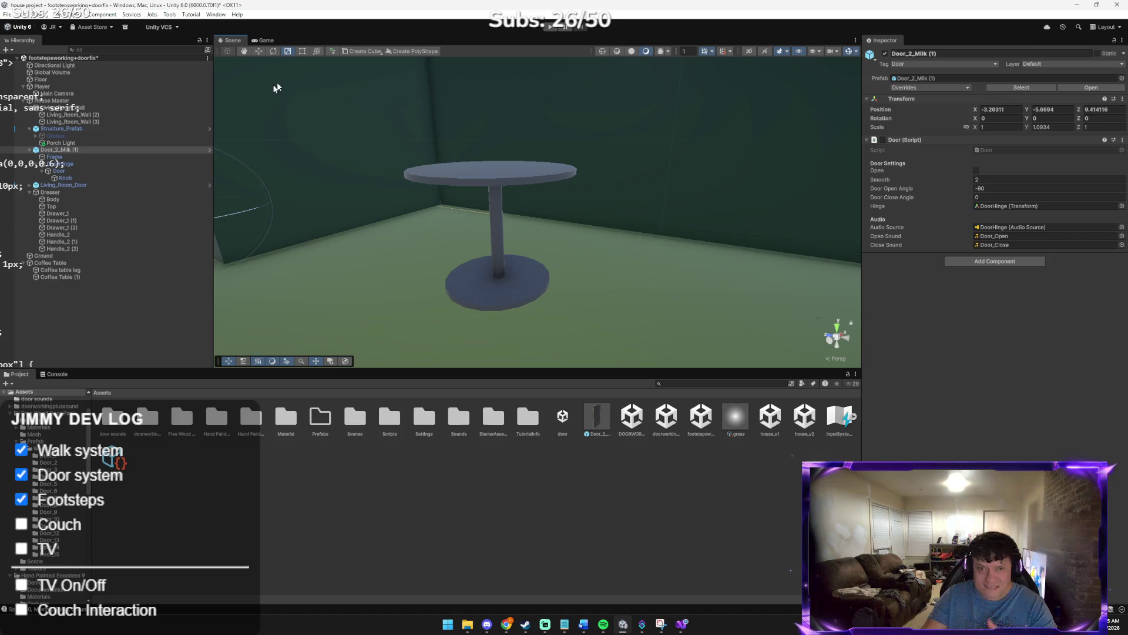
Move the Coffee Table top down along the leg
{"action": "left_click", "coordinate": [67, 264]}
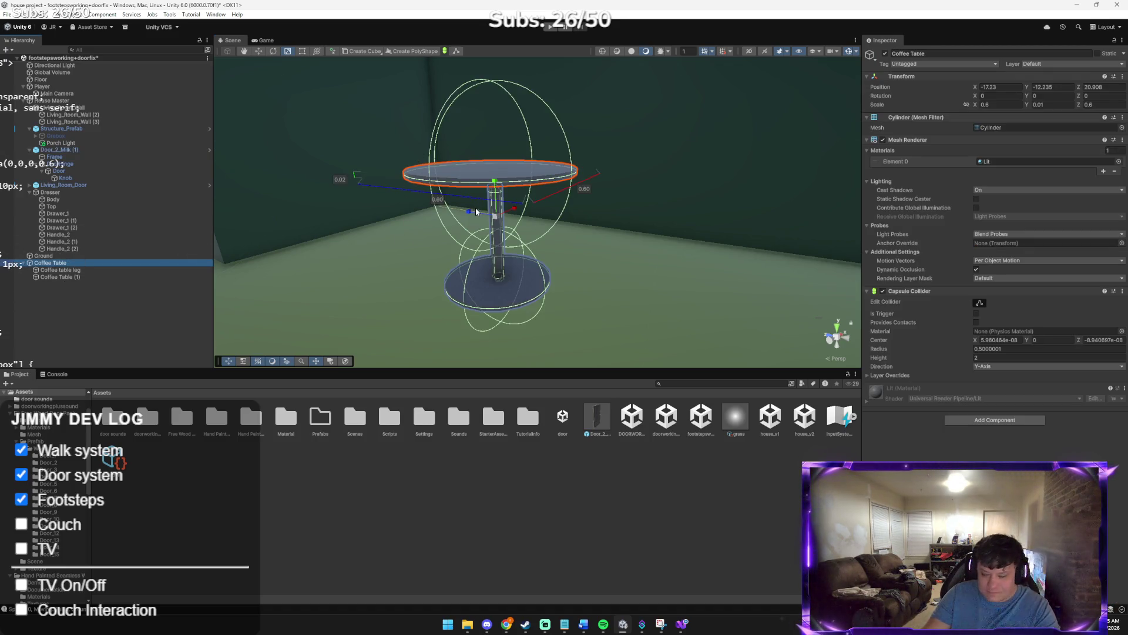
{"action": "key", "text": "w"}
{"action": "mouse_move", "coordinate": [495, 181]}
{"action": "left_mouse_down"}
{"action": "mouse_move", "coordinate": [497, 270]}
{"action": "mouse_move", "coordinate": [549, 244]}
{"action": "mouse_move", "coordinate": [390, 261]}
{"action": "mouse_move", "coordinate": [394, 234]}
{"action": "left_mouse_up"}
{"action": "left_click_drag", "start_coordinate": [548, 193], "coordinate": [530, 260]}
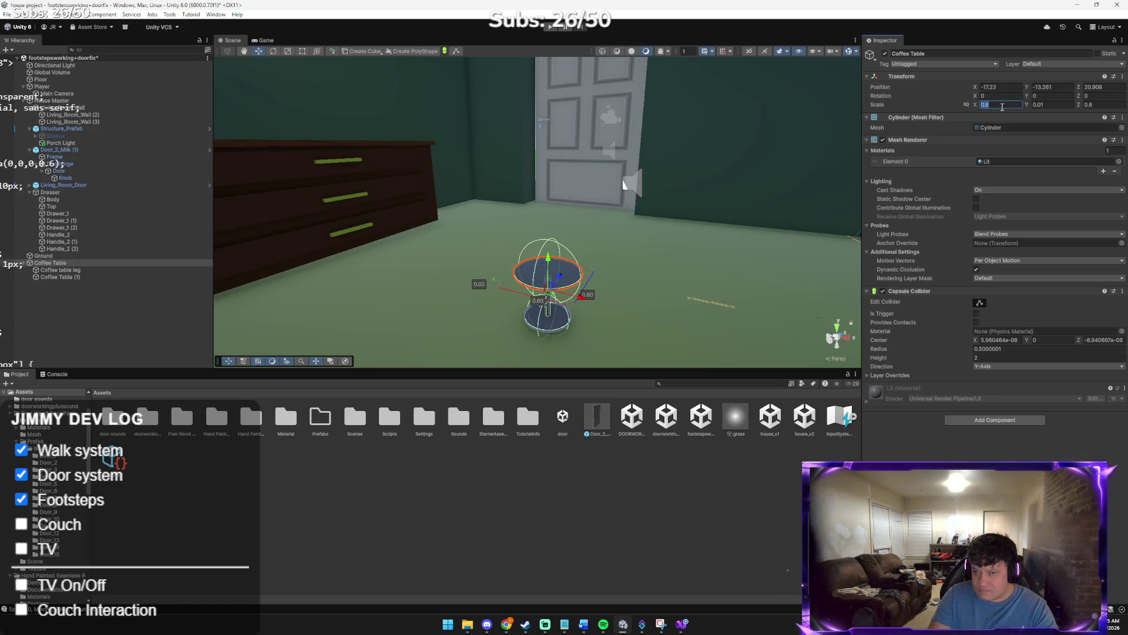
Set the tabletop scale to X 1, Z 1 and Y 0.1
{"action": "type", "text": "1"}
{"action": "key", "text": "Tab"}
{"action": "type", "text": "1"}
{"action": "key", "text": "Tab"}
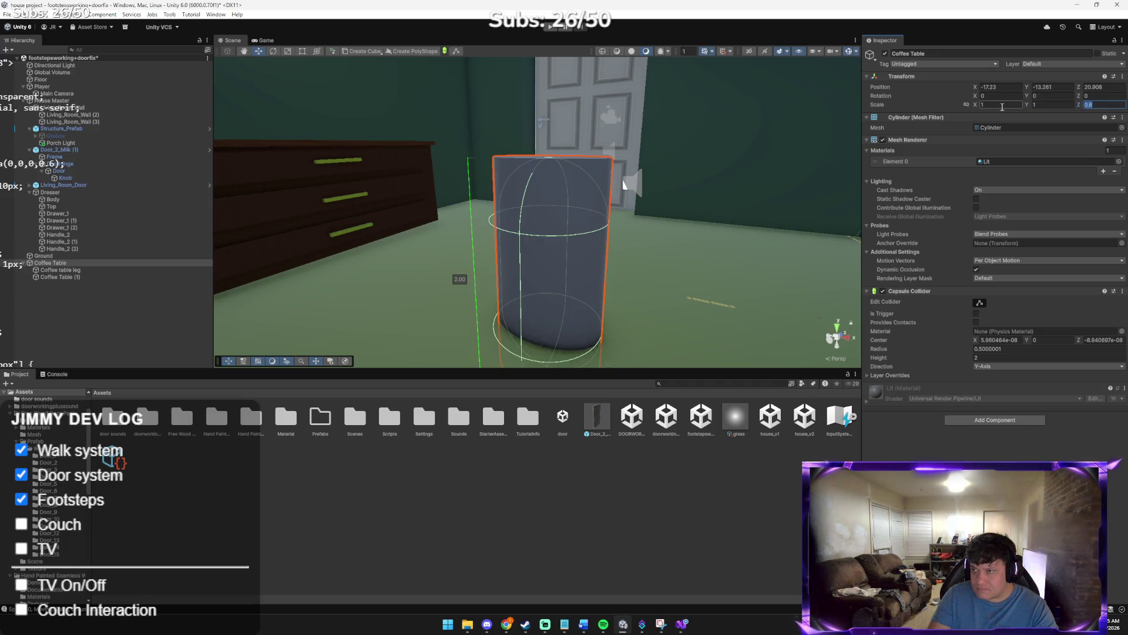
{"action": "type", "text": "1"}
{"action": "key", "text": "ctrl+z"}
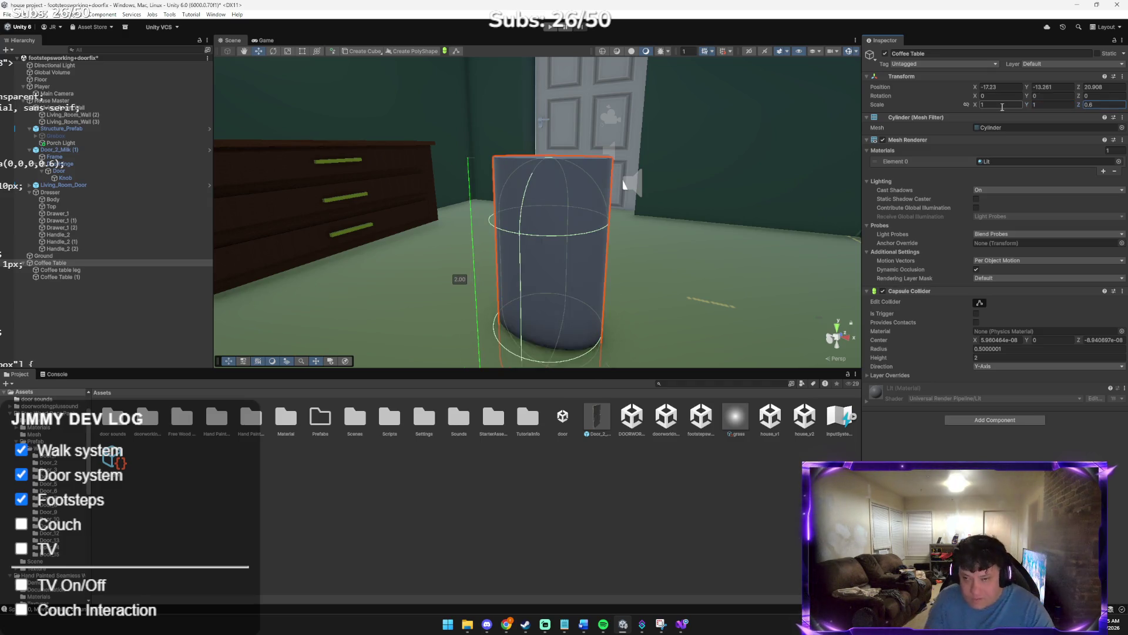
{"action": "key", "text": "ctrl+z"}
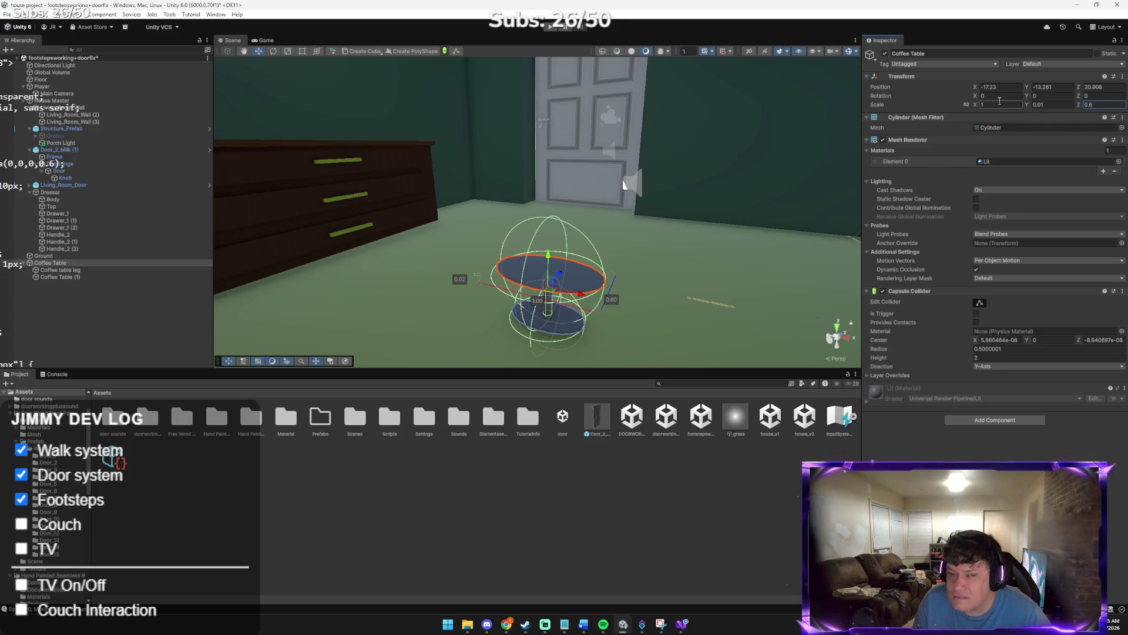
{"action": "double_click", "coordinate": [1101, 105]}
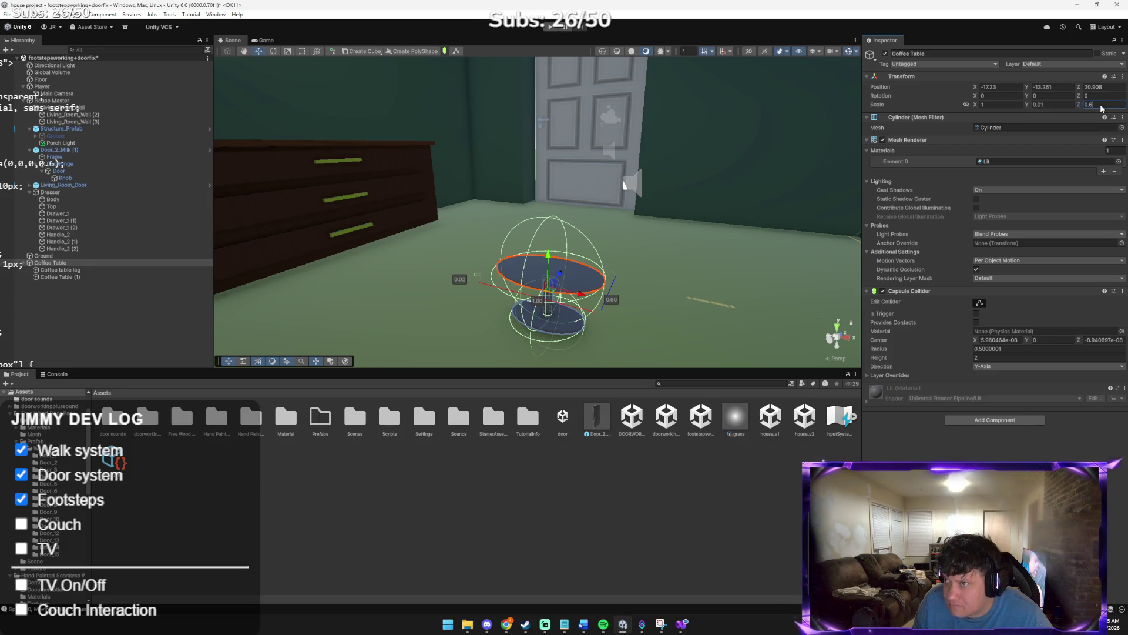
{"action": "type", "text": "0"}
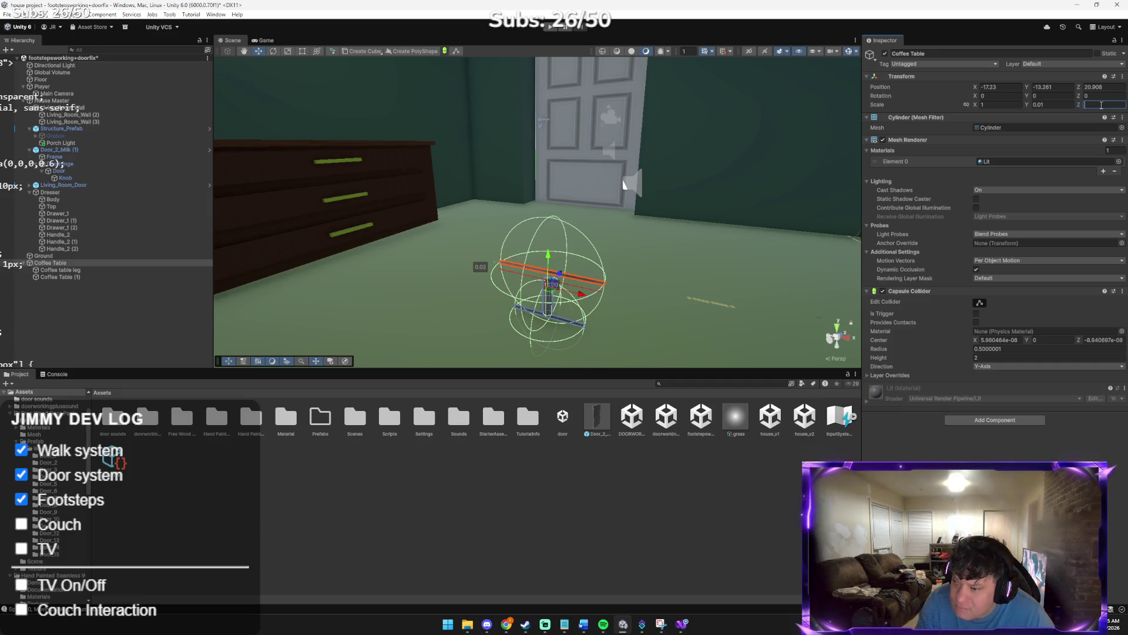
{"action": "type", "text": "1"}
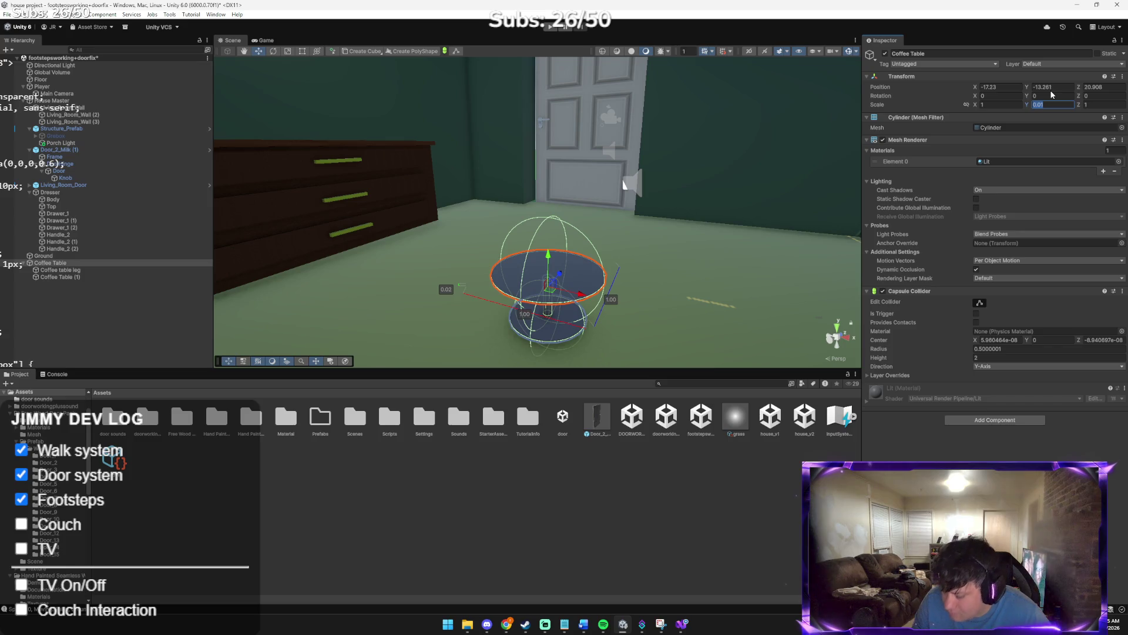
{"action": "type", "text": "0"}
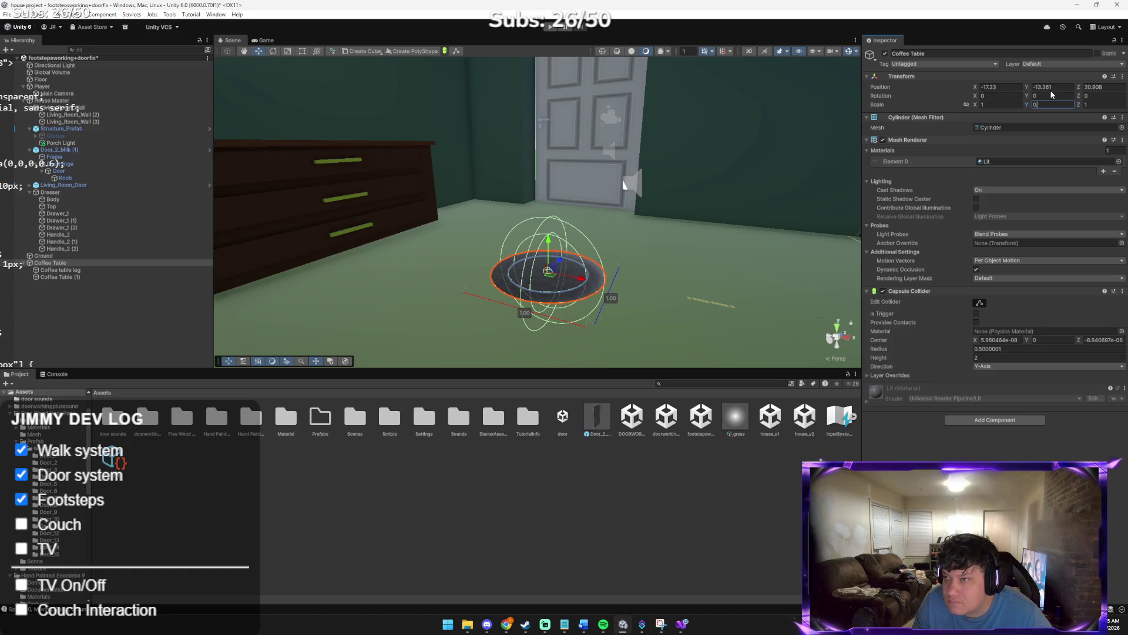
{"action": "type", "text": ".4"}
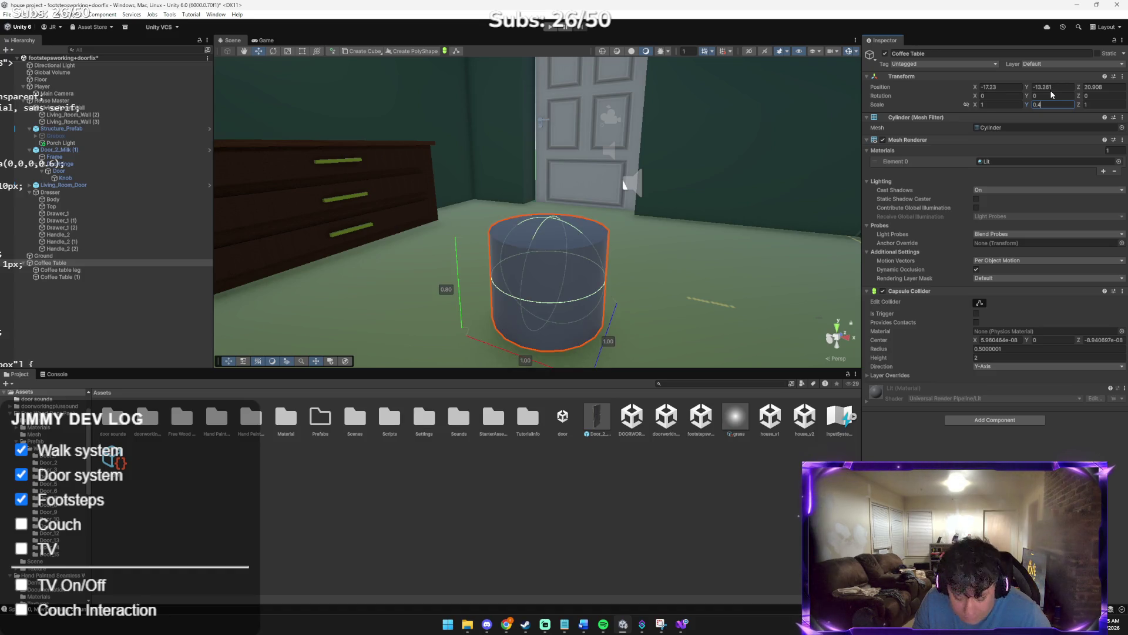
{"action": "key", "text": "BackSpace"}
{"action": "type", "text": "01"}
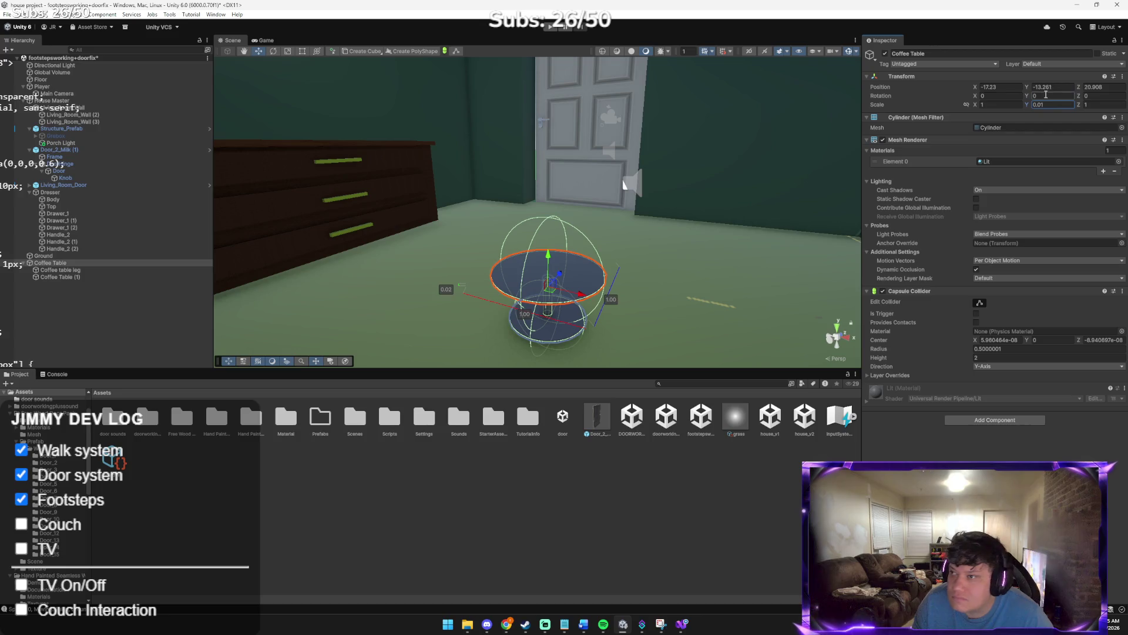
{"action": "type", "text": "0"}
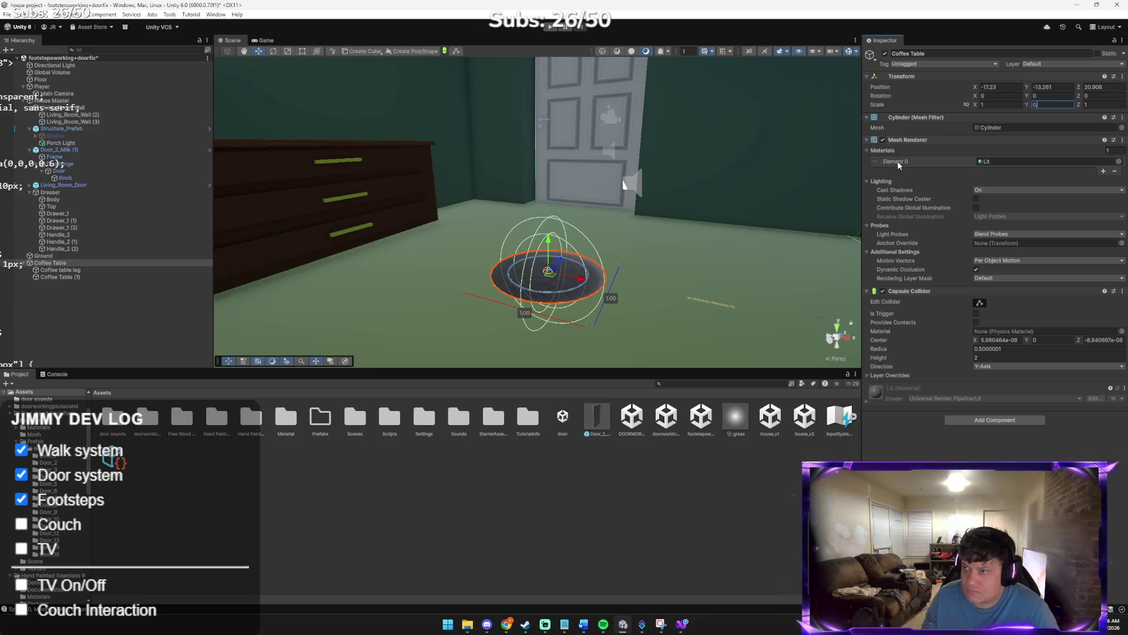
{"action": "type", "text": ".1"}
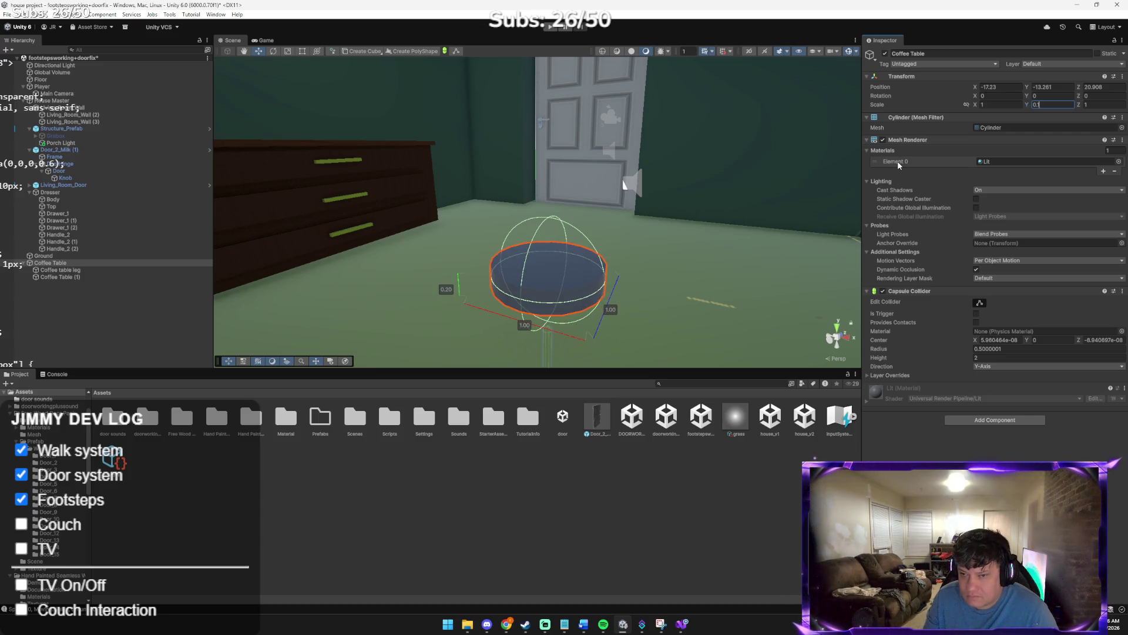
Raise the tabletop high above the base disc
{"action": "left_click", "coordinate": [696, 258]}
{"action": "left_click", "coordinate": [568, 269]}
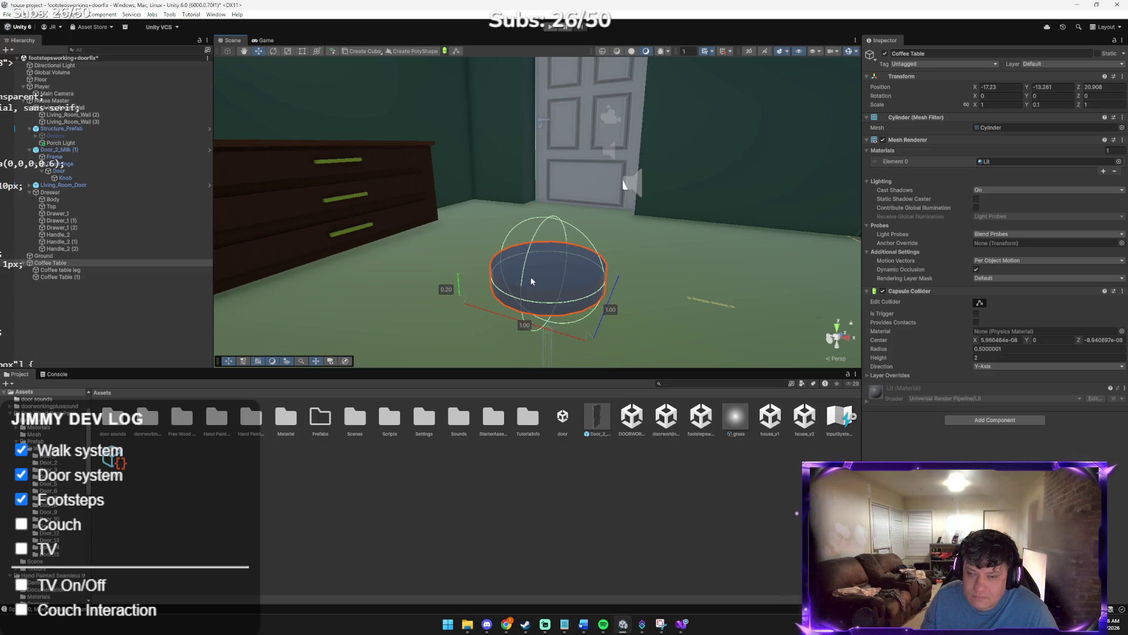
{"action": "scroll", "coordinate": [532, 281], "scroll_direction": "down", "scroll_amount": 5}
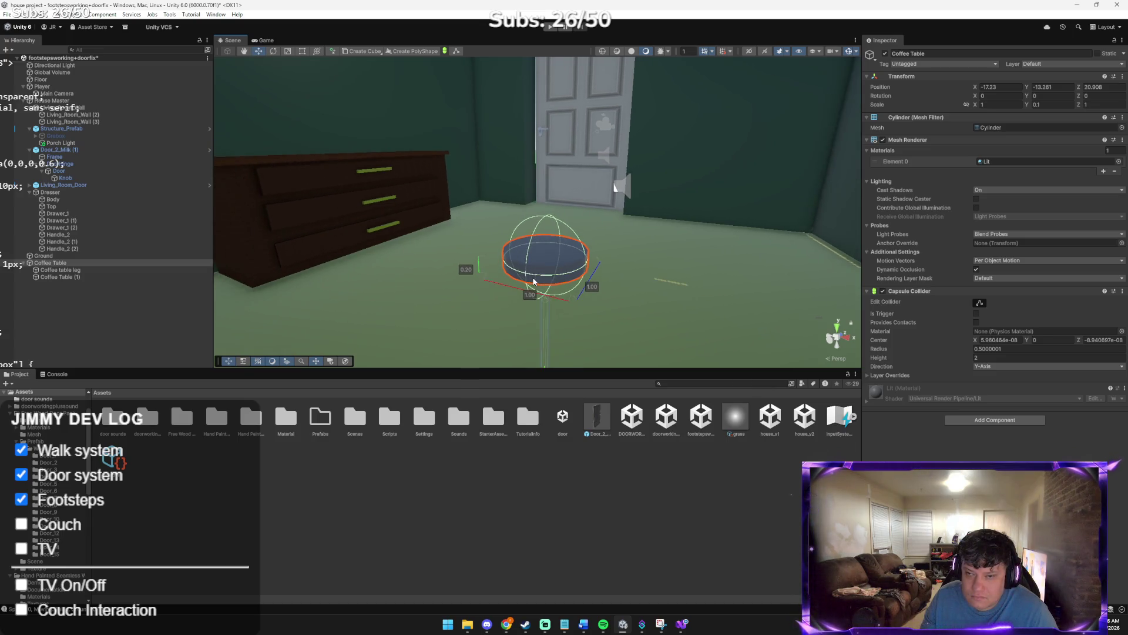
{"action": "mouse_move", "coordinate": [543, 329]}
{"action": "left_mouse_down"}
{"action": "mouse_move", "coordinate": [545, 82]}
{"action": "mouse_move", "coordinate": [528, 126]}
{"action": "mouse_move", "coordinate": [521, 227]}
{"action": "mouse_move", "coordinate": [521, 209]}
{"action": "left_mouse_up"}
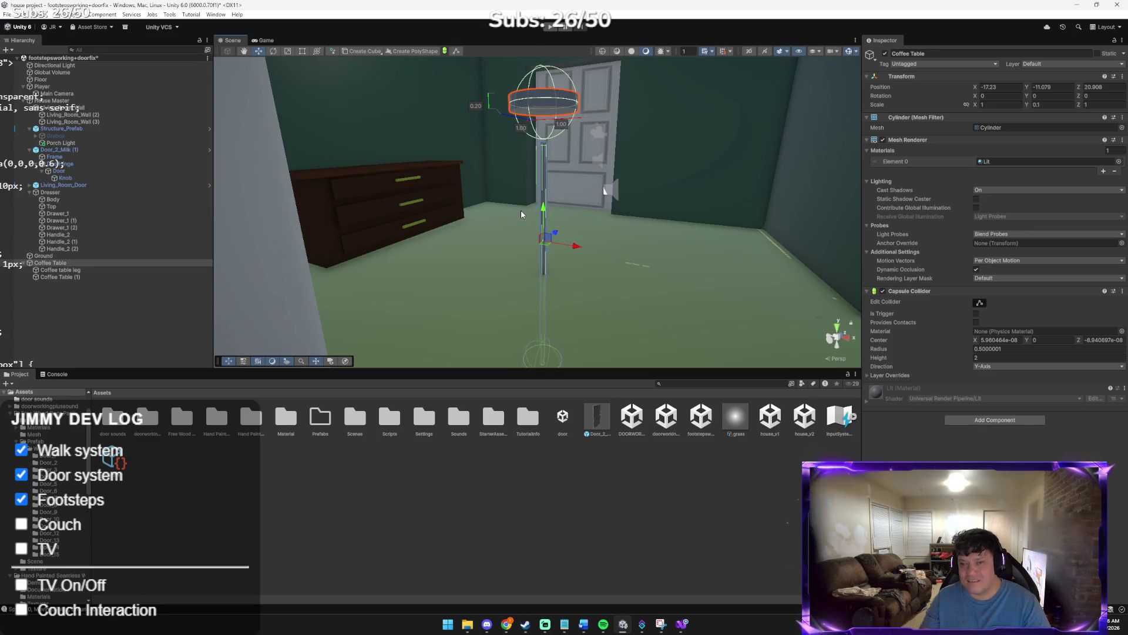
{"action": "right_click", "coordinate": [365, 341]}
{"action": "left_click", "coordinate": [590, 153]}
{"action": "left_click_drag", "start_coordinate": [591, 152], "coordinate": [580, 134]}
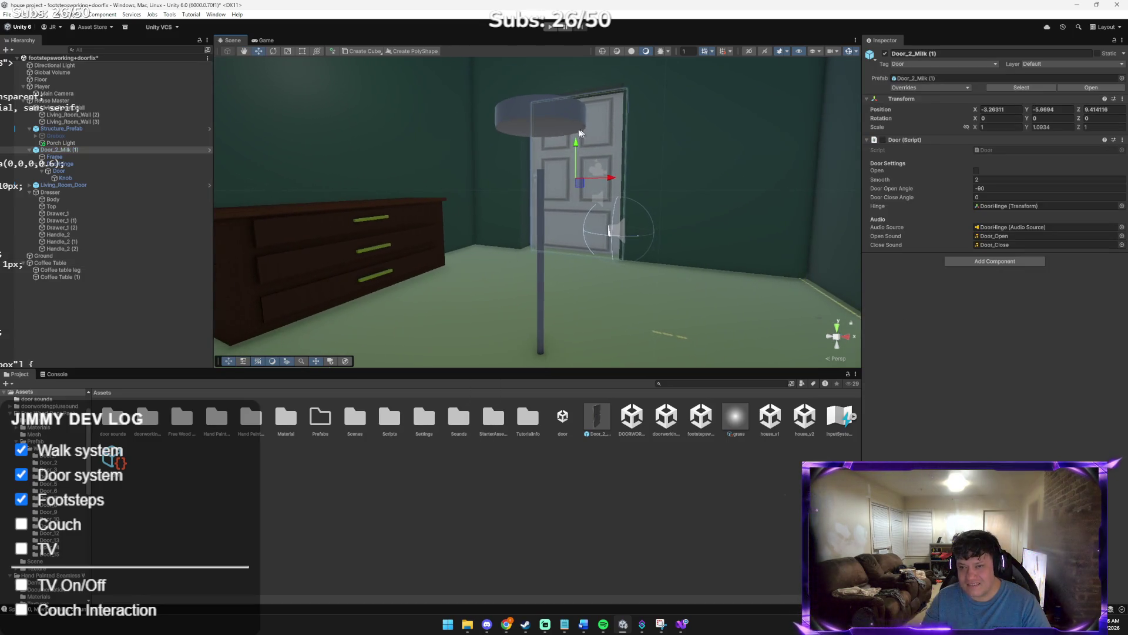
{"action": "left_click", "coordinate": [550, 122]}
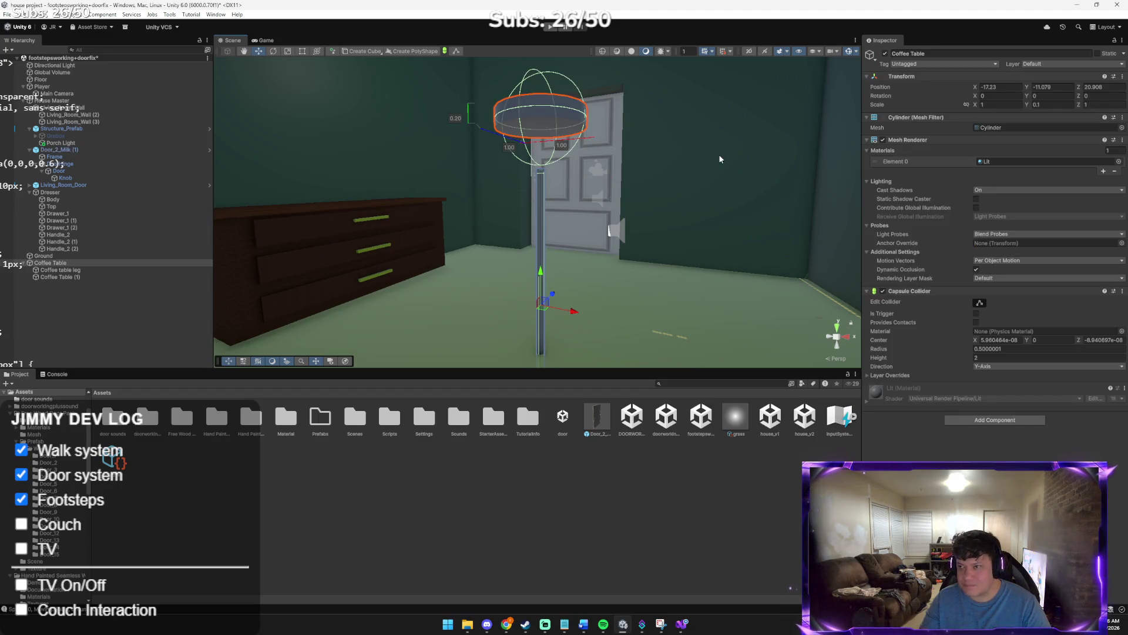
Thin the tabletop to Y scale 0.02 and lower it slightly
{"action": "left_click", "coordinate": [1035, 104]}
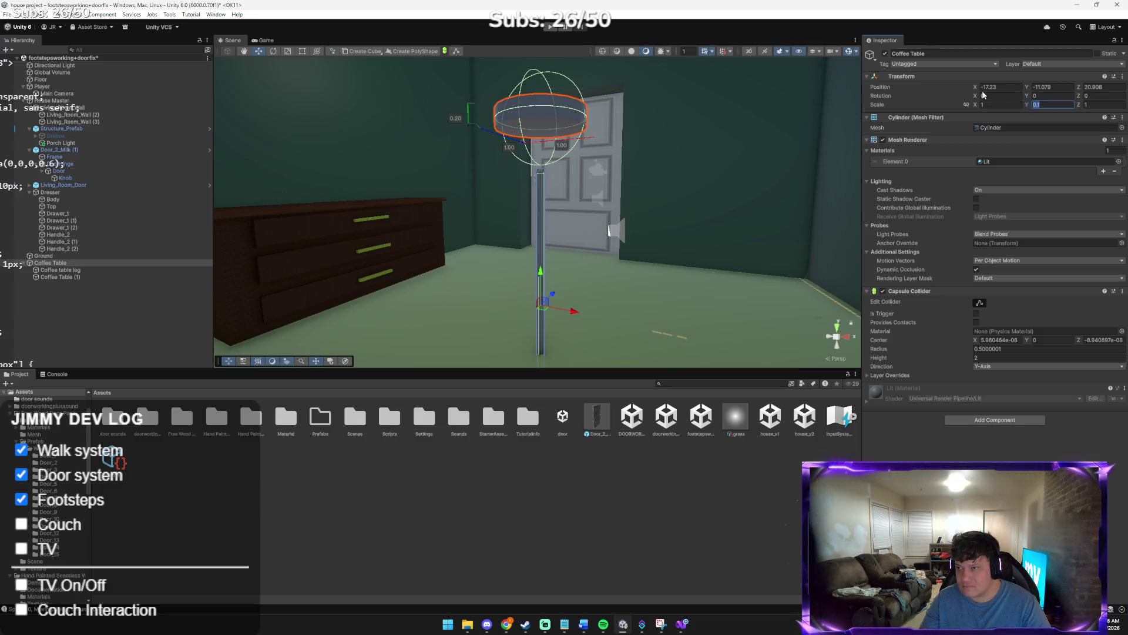
{"action": "type", "text": "0.05"}
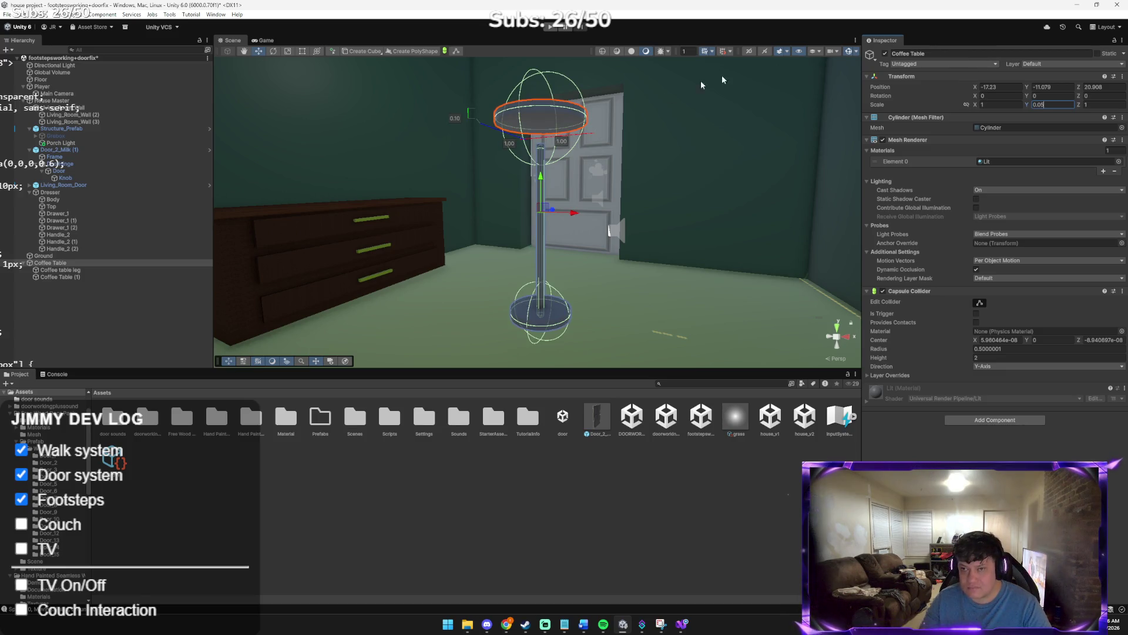
{"action": "key", "text": "Return"}
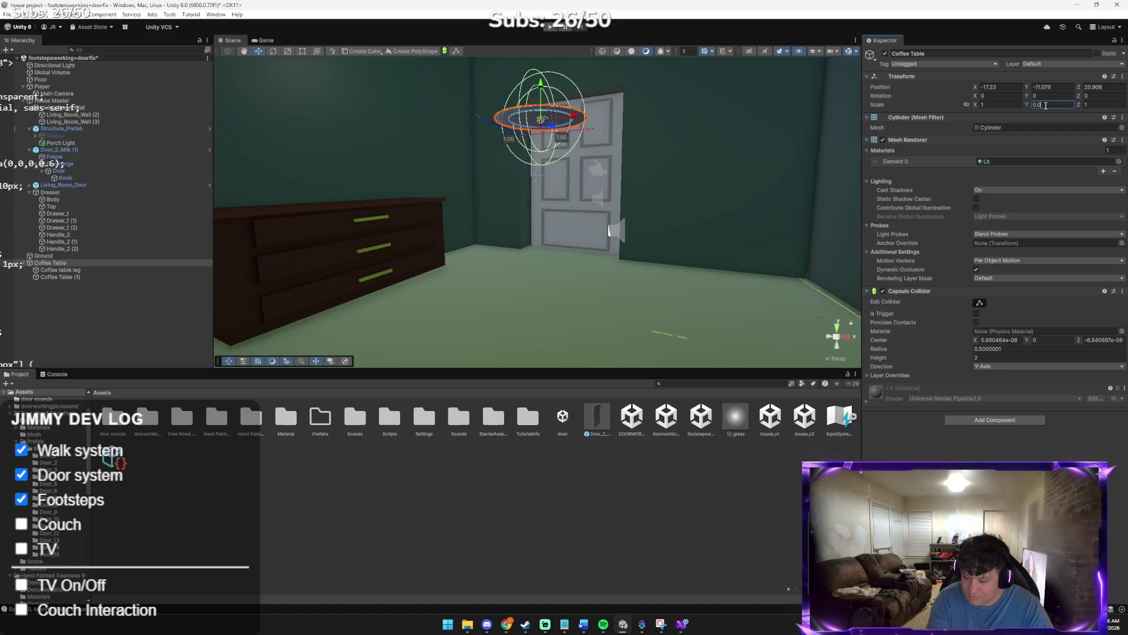
{"action": "type", "text": "2"}
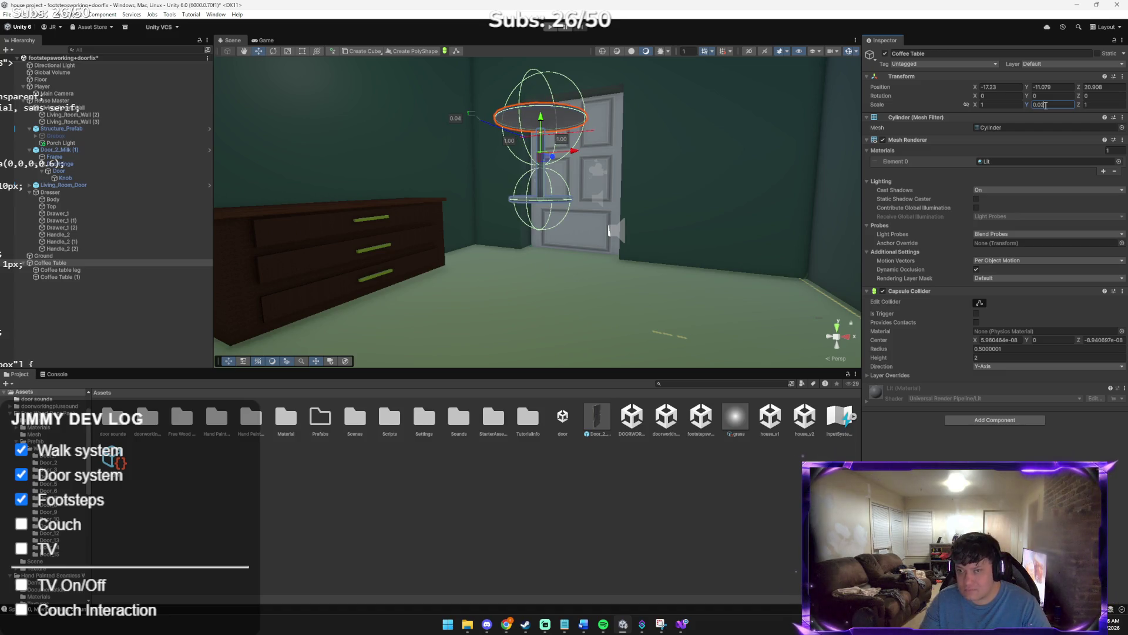
{"action": "key", "text": "Return"}
{"action": "scroll", "coordinate": [609, 75], "scroll_direction": "up", "scroll_amount": 5}
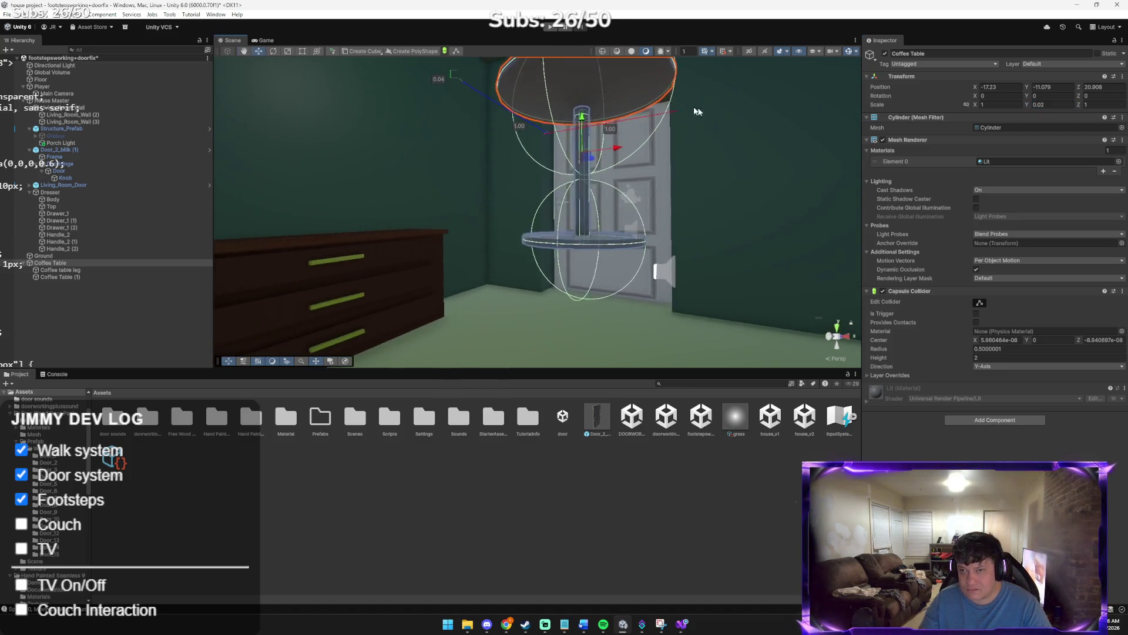
{"action": "scroll", "coordinate": [609, 75], "scroll_direction": "down", "scroll_amount": 2}
{"action": "mouse_move", "coordinate": [582, 109]}
{"action": "left_mouse_down"}
{"action": "mouse_move", "coordinate": [578, 296]}
{"action": "mouse_move", "coordinate": [521, 231]}
{"action": "mouse_move", "coordinate": [529, 214]}
{"action": "mouse_move", "coordinate": [533, 257]}
{"action": "left_mouse_up"}
Orbit around the coffee table and shift it along Z
{"action": "scroll", "coordinate": [521, 232], "scroll_direction": "down", "scroll_amount": 3}
{"action": "left_click_drag", "start_coordinate": [658, 288], "coordinate": [515, 282]}
{"action": "mouse_move", "coordinate": [620, 332]}
{"action": "left_mouse_down"}
{"action": "mouse_move", "coordinate": [650, 340]}
{"action": "mouse_move", "coordinate": [576, 315]}
{"action": "mouse_move", "coordinate": [594, 312]}
{"action": "left_mouse_up"}
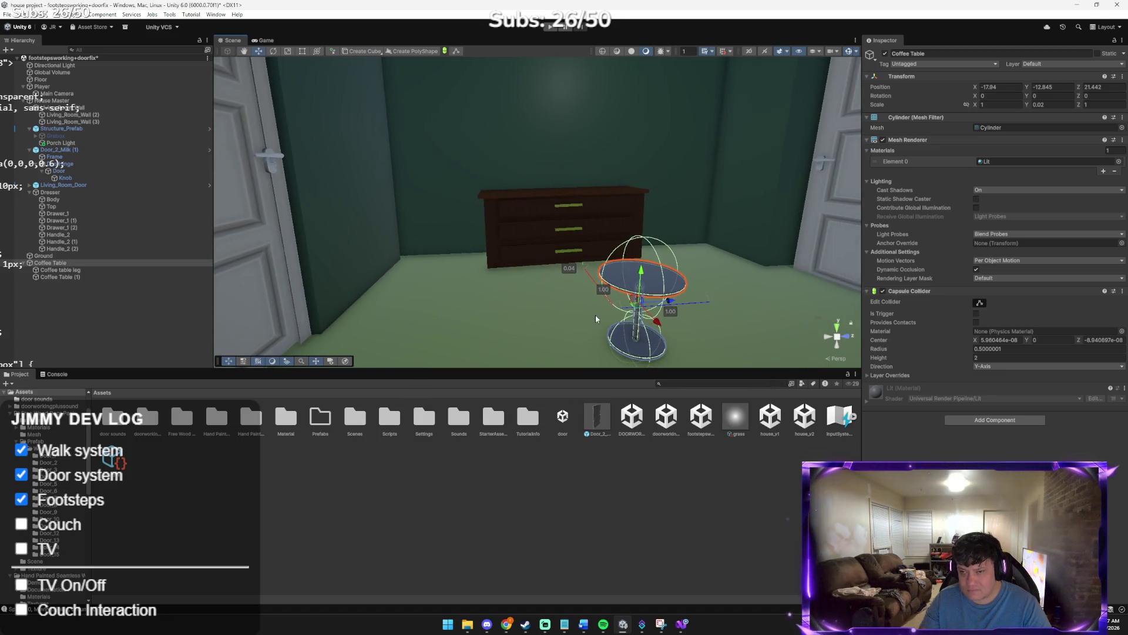
{"action": "left_click_drag", "start_coordinate": [675, 307], "coordinate": [655, 294]}
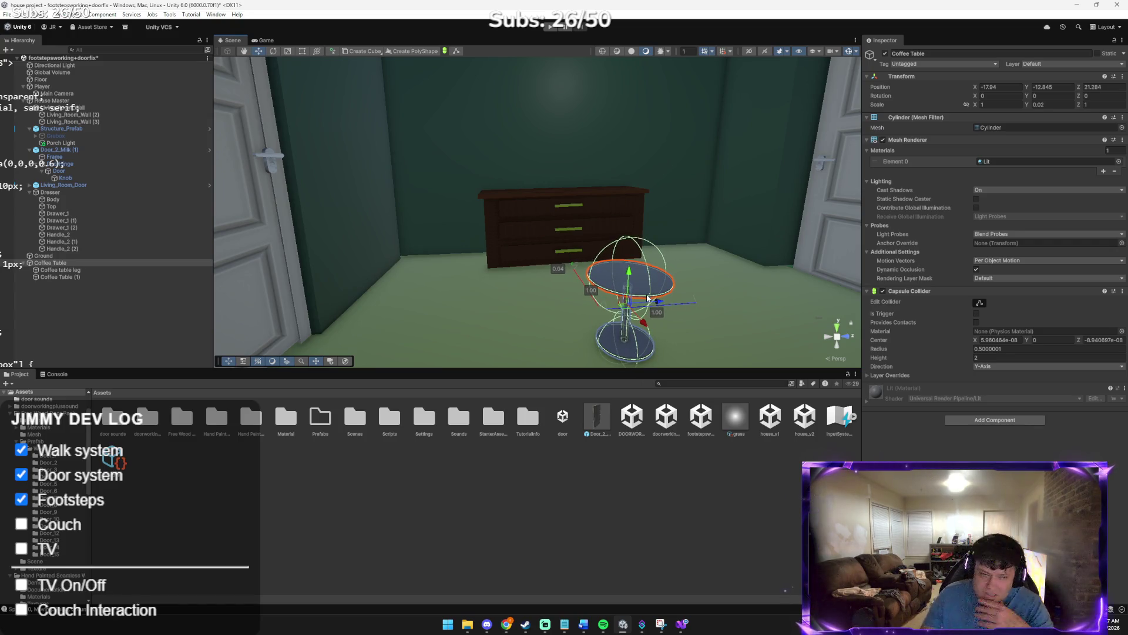
{"action": "mouse_move", "coordinate": [454, 272]}
{"action": "left_mouse_down"}
{"action": "mouse_move", "coordinate": [588, 302]}
{"action": "mouse_move", "coordinate": [540, 301]}
{"action": "left_mouse_up"}
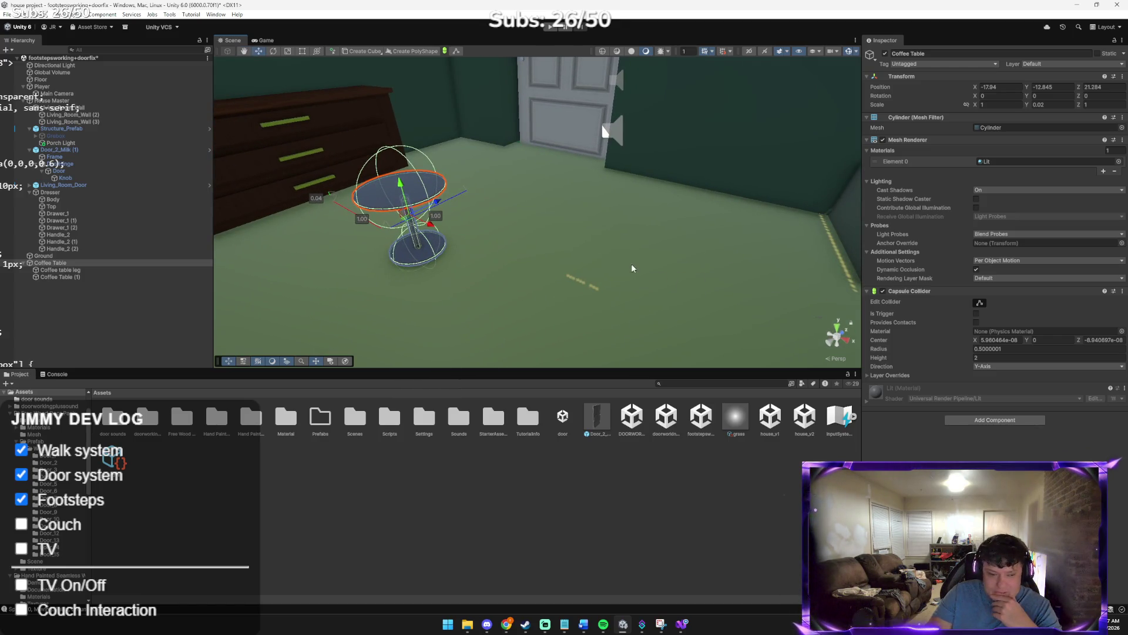
Slide the table along X to -13.905, -12.845, 24.179, then switch to the Claude window
{"action": "mouse_move", "coordinate": [431, 224]}
{"action": "left_mouse_down"}
{"action": "mouse_move", "coordinate": [590, 277]}
{"action": "mouse_move", "coordinate": [620, 212]}
{"action": "mouse_move", "coordinate": [640, 199]}
{"action": "mouse_move", "coordinate": [673, 194]}
{"action": "mouse_move", "coordinate": [805, 225]}
{"action": "left_mouse_up"}
{"action": "mouse_move", "coordinate": [690, 285]}
{"action": "left_mouse_down"}
{"action": "mouse_move", "coordinate": [760, 272]}
{"action": "mouse_move", "coordinate": [642, 191]}
{"action": "mouse_move", "coordinate": [653, 181]}
{"action": "left_mouse_up"}
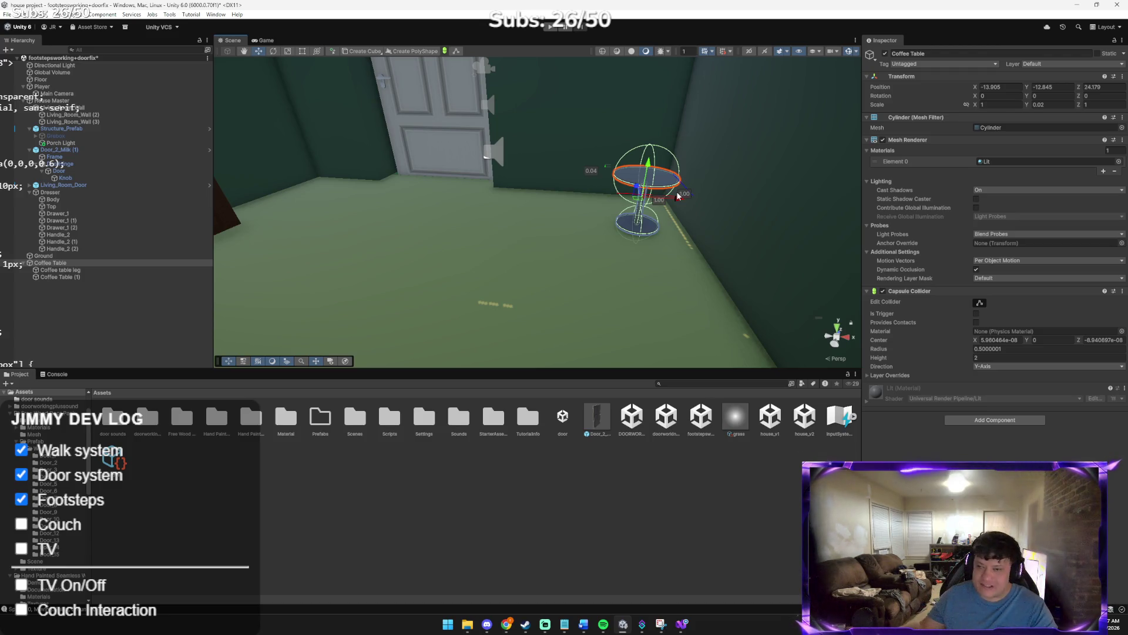
{"action": "mouse_move", "coordinate": [678, 196]}
{"action": "left_mouse_down"}
{"action": "mouse_move", "coordinate": [474, 158]}
{"action": "mouse_move", "coordinate": [464, 173]}
{"action": "mouse_move", "coordinate": [677, 211]}
{"action": "left_mouse_up"}
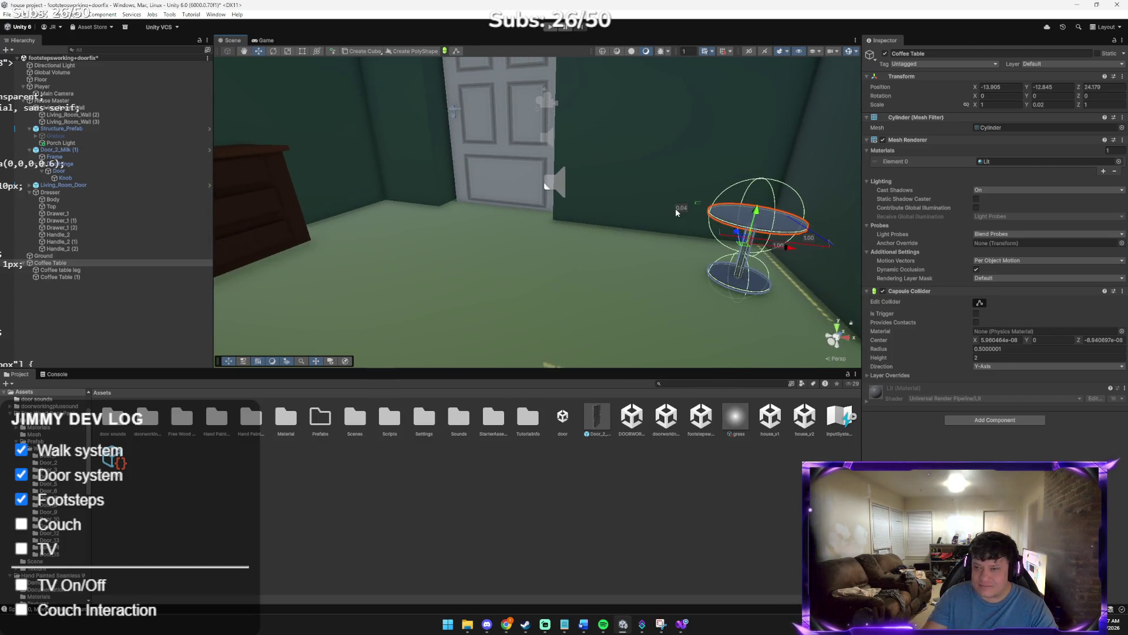
{"action": "key", "text": "alt+Tab"}
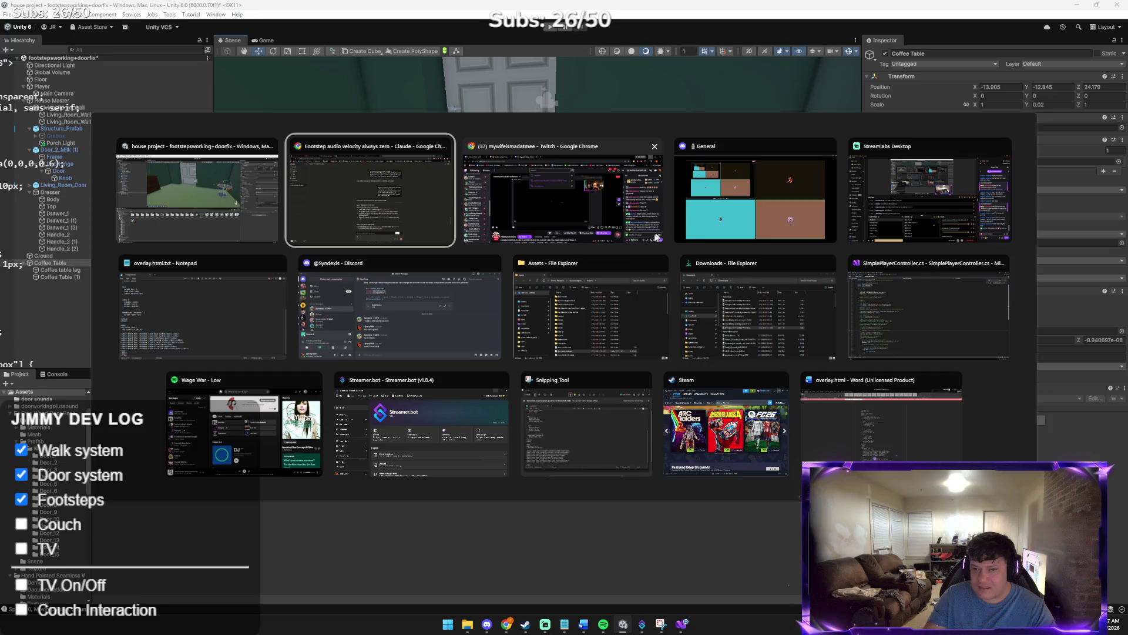
Send Claude the scene screenshot with 'we got a table!' and return to Unity
{"action": "left_click_drag", "start_coordinate": [542, 584], "coordinate": [455, 555]}
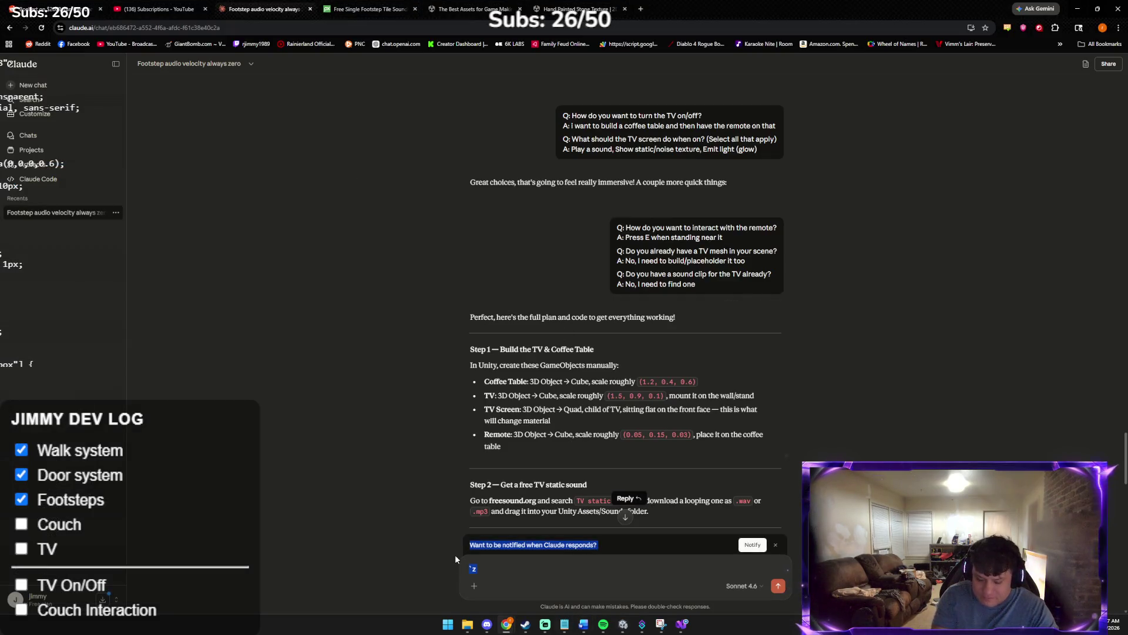
{"action": "left_click", "coordinate": [481, 567]}
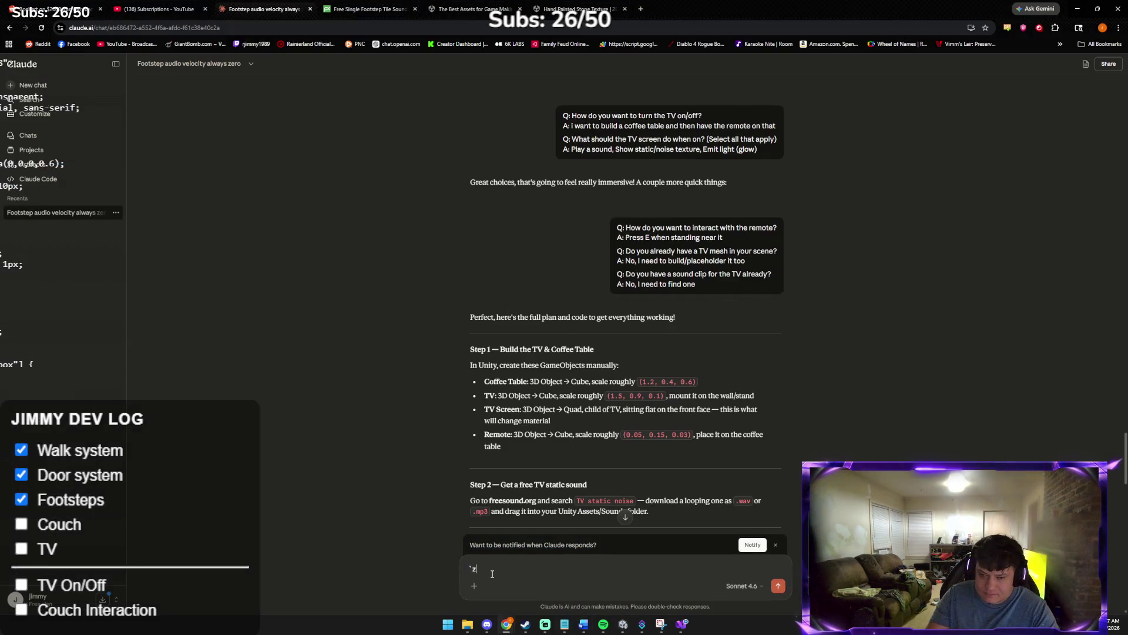
{"action": "key", "text": "BackSpace"}
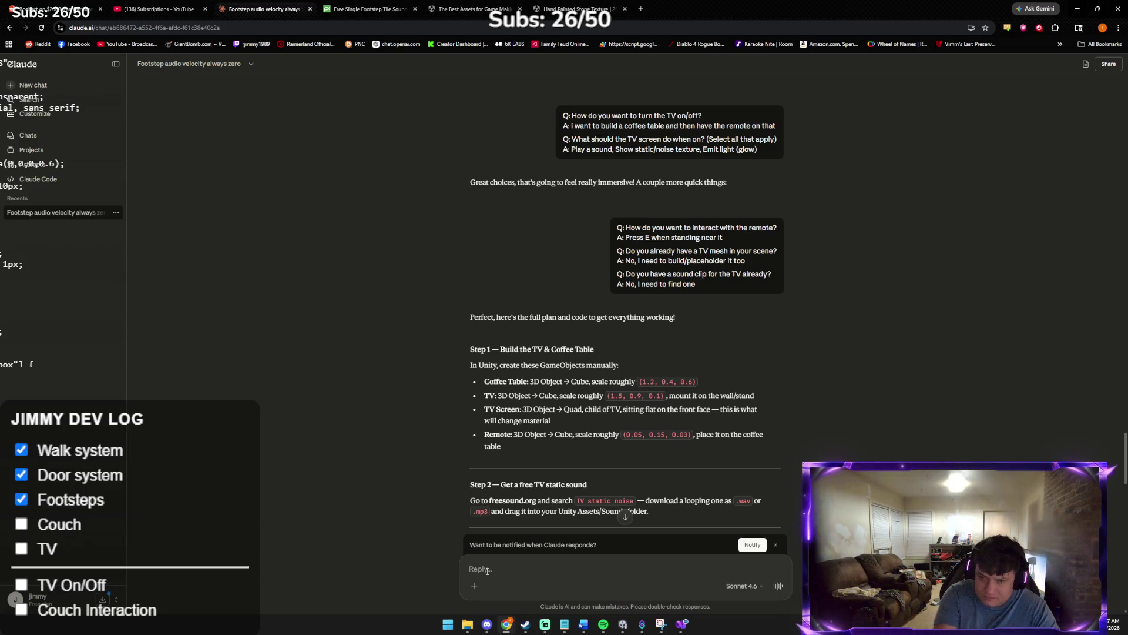
{"action": "key", "text": "ctrl+v"}
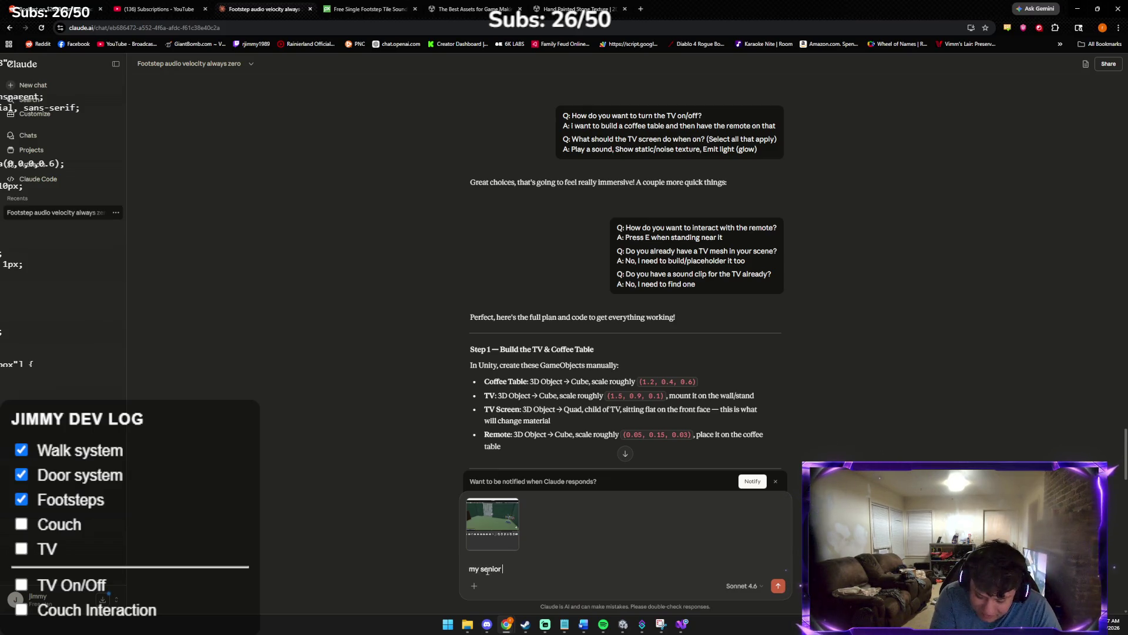
{"action": "type", "text": "ined bu"}
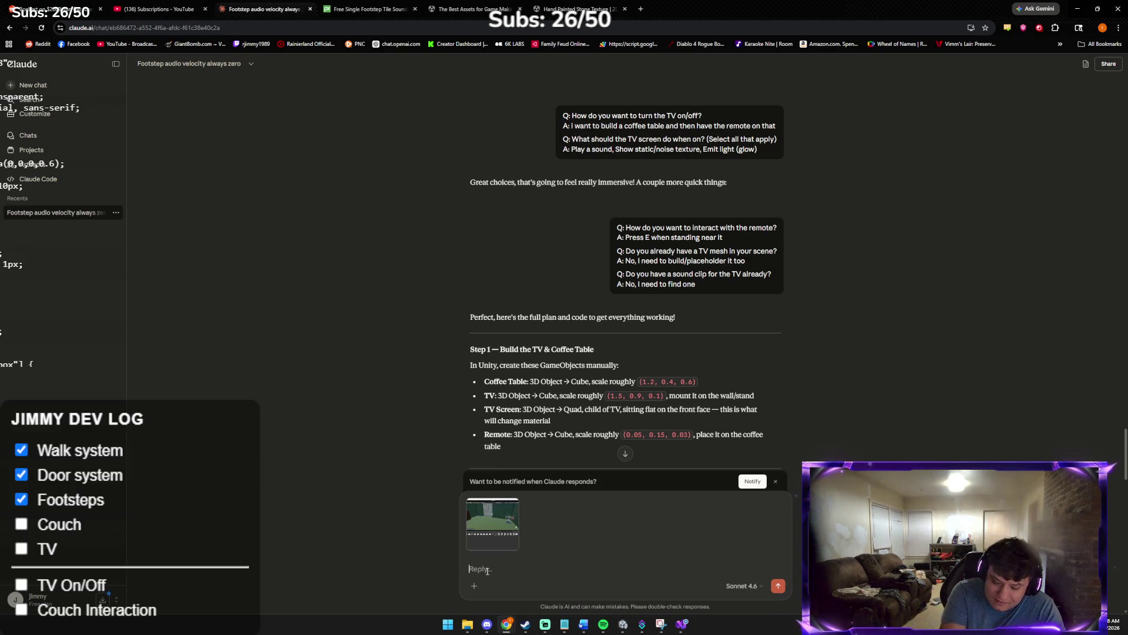
{"action": "type", "text": " we"}
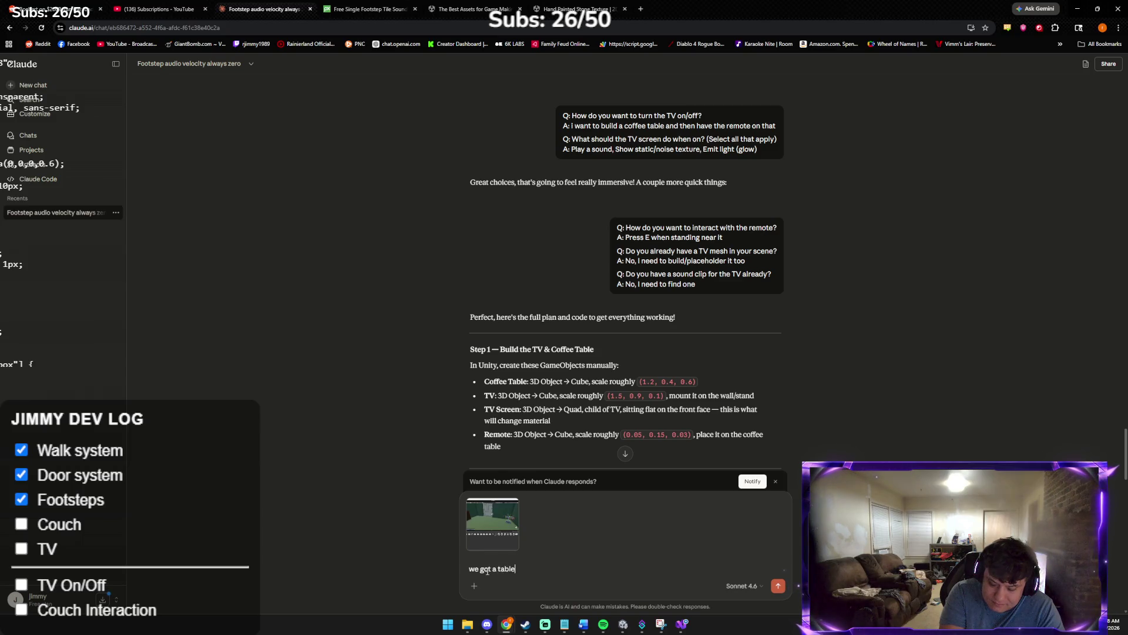
{"action": "key", "text": "Return"}
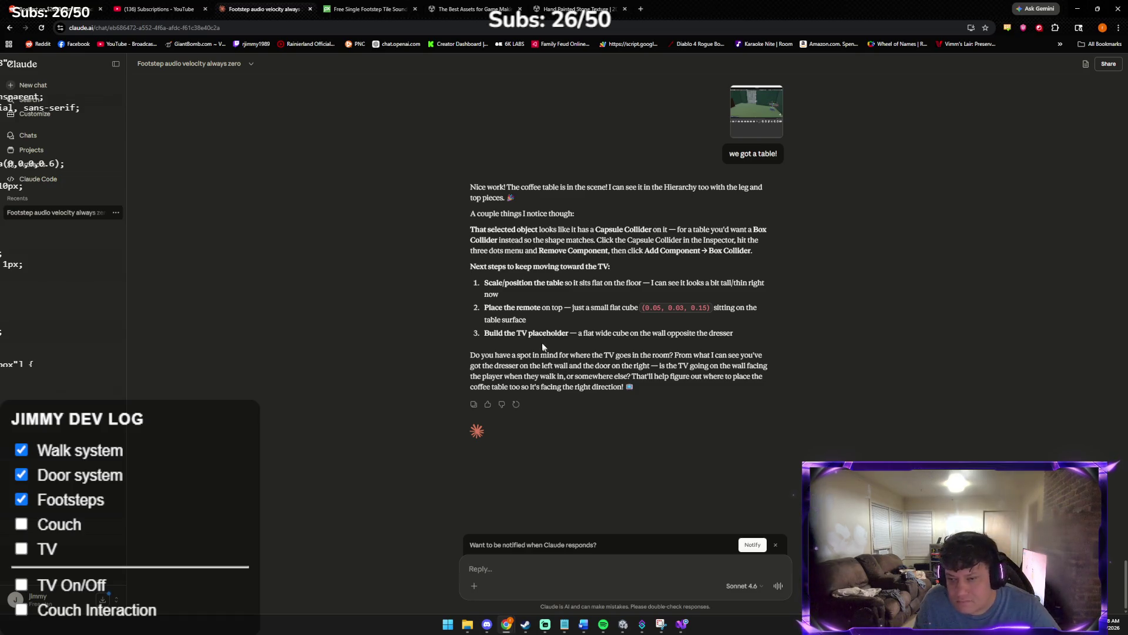
{"action": "key", "text": "alt+Tab"}
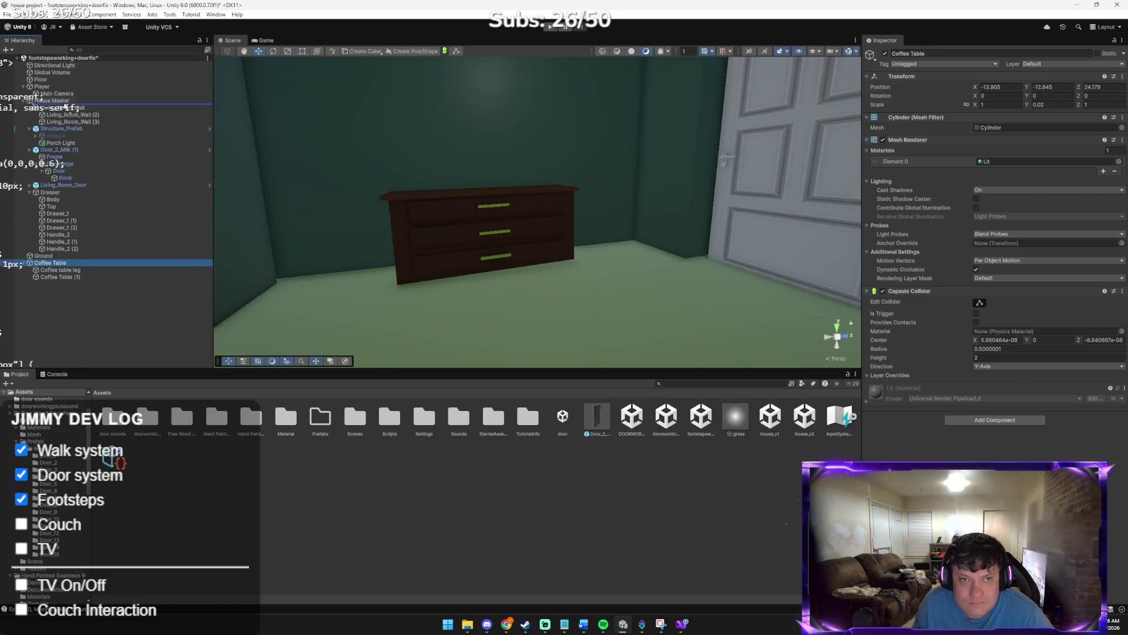
Nest Coffee Table under Dresser, save it as a prefab, and move it and Door_2 into Prefabs
{"action": "left_click_drag", "start_coordinate": [64, 104], "coordinate": [50, 192]}
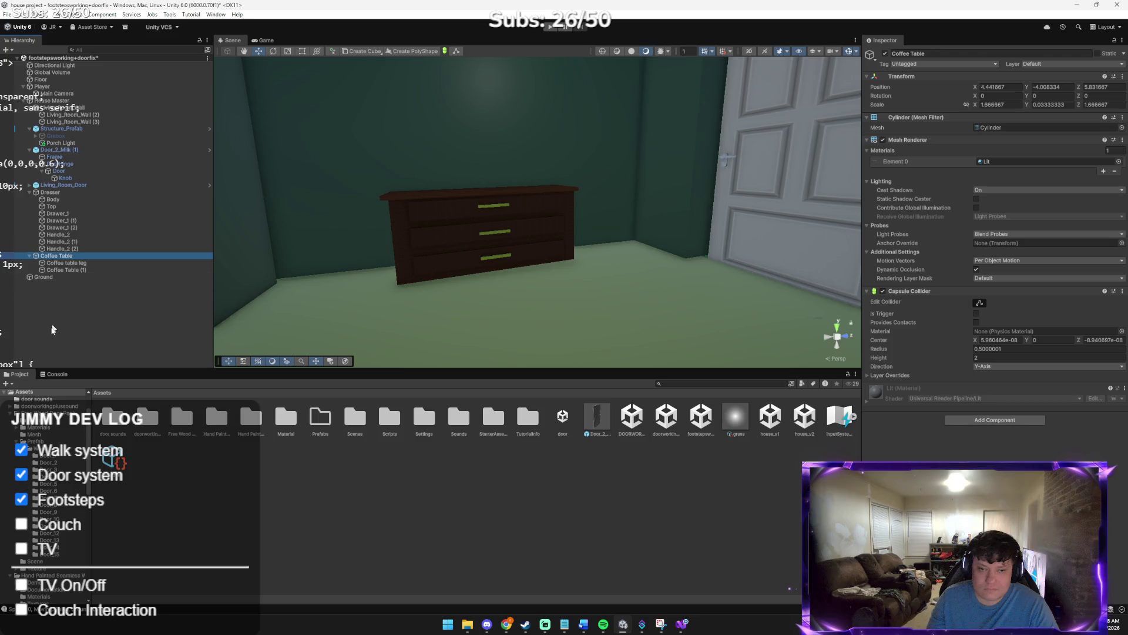
{"action": "mouse_move", "coordinate": [89, 270]}
{"action": "left_mouse_down"}
{"action": "mouse_move", "coordinate": [435, 502]}
{"action": "mouse_move", "coordinate": [457, 492]}
{"action": "left_mouse_up"}
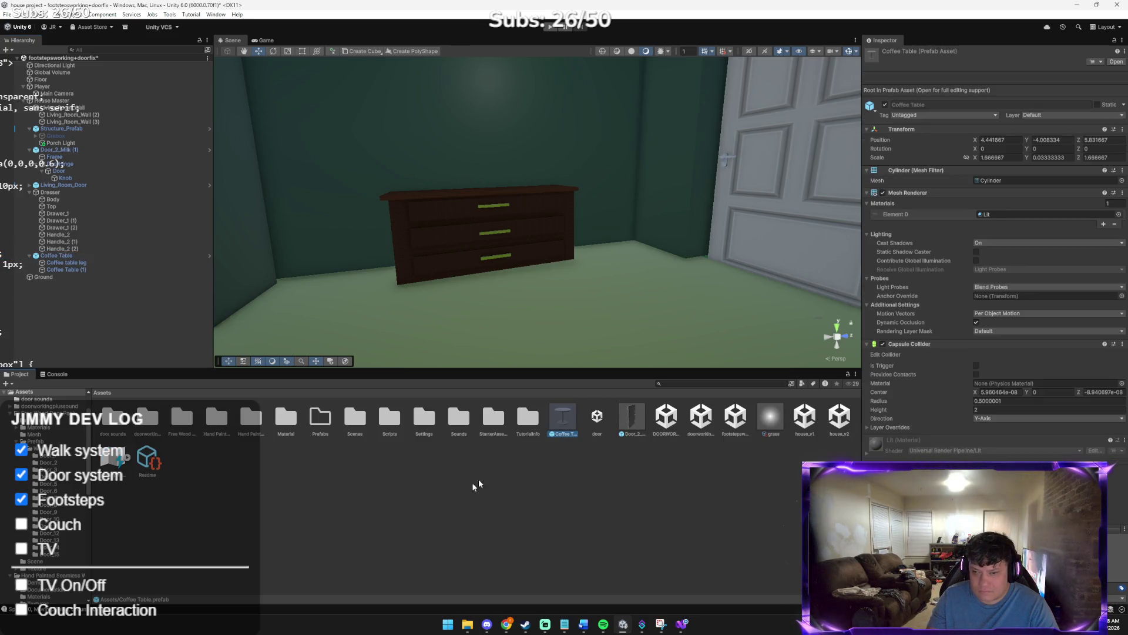
{"action": "mouse_move", "coordinate": [555, 436]}
{"action": "left_mouse_down"}
{"action": "mouse_move", "coordinate": [390, 448]}
{"action": "mouse_move", "coordinate": [524, 426]}
{"action": "mouse_move", "coordinate": [319, 428]}
{"action": "left_mouse_up"}
{"action": "mouse_move", "coordinate": [597, 420]}
{"action": "left_mouse_down"}
{"action": "mouse_move", "coordinate": [447, 435]}
{"action": "mouse_move", "coordinate": [322, 422]}
{"action": "left_mouse_up"}
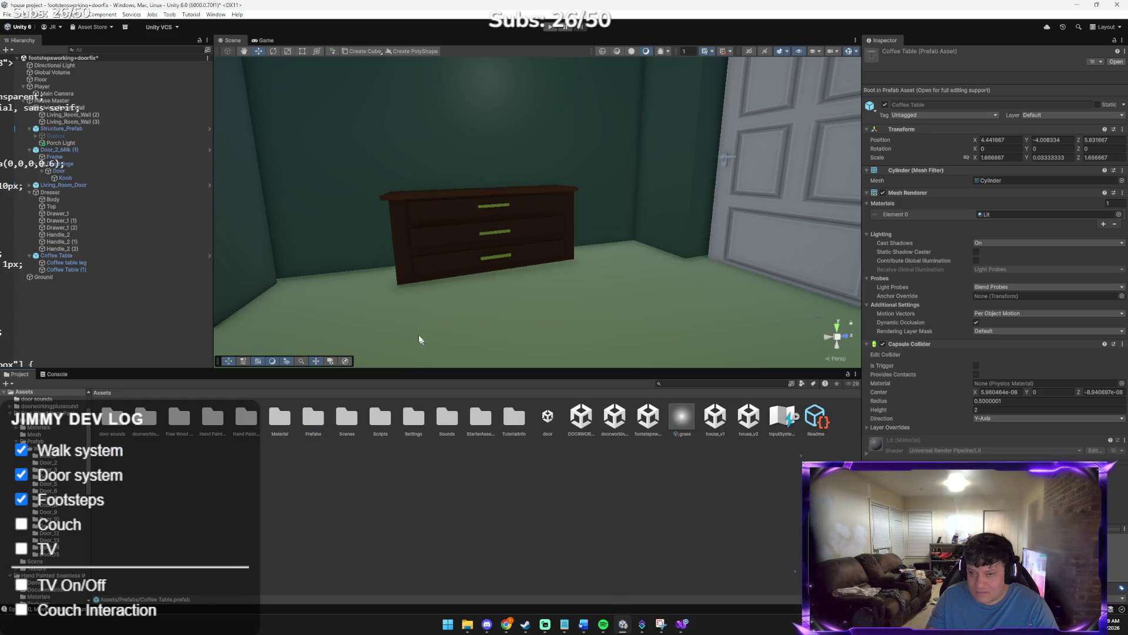
{"action": "mouse_move", "coordinate": [416, 340]}
{"action": "left_mouse_down"}
{"action": "mouse_move", "coordinate": [579, 330]}
{"action": "mouse_move", "coordinate": [456, 335]}
{"action": "left_mouse_up"}
Create an empty game object named Remote Control in the Hierarchy
{"action": "right_click", "coordinate": [78, 301]}
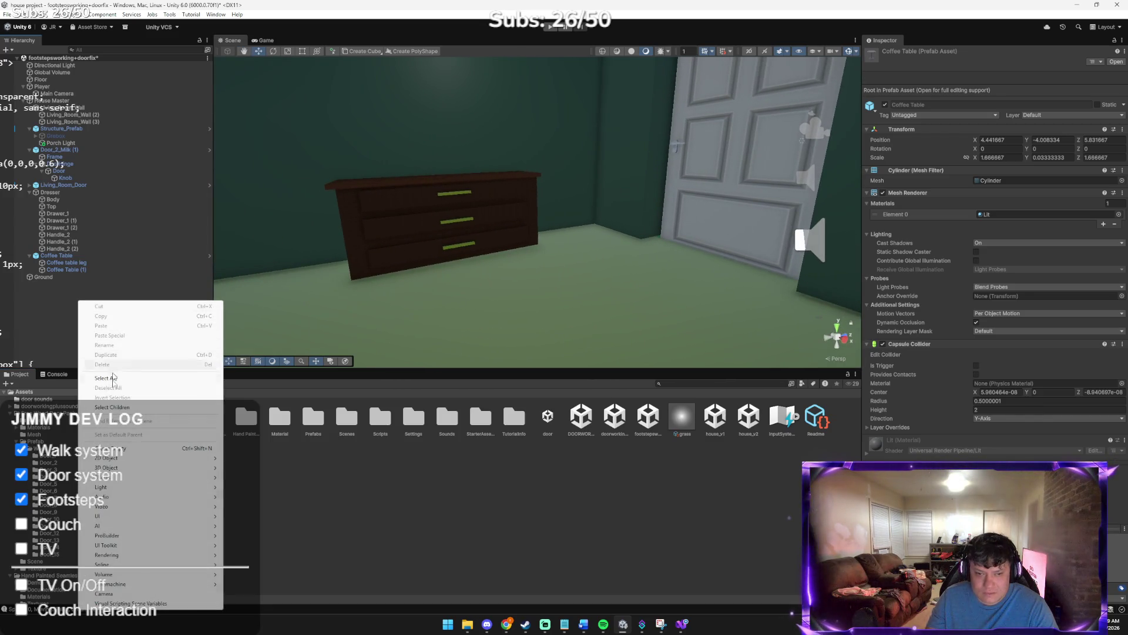
{"action": "left_click", "coordinate": [112, 448]}
{"action": "type", "text": "Remote Control"}
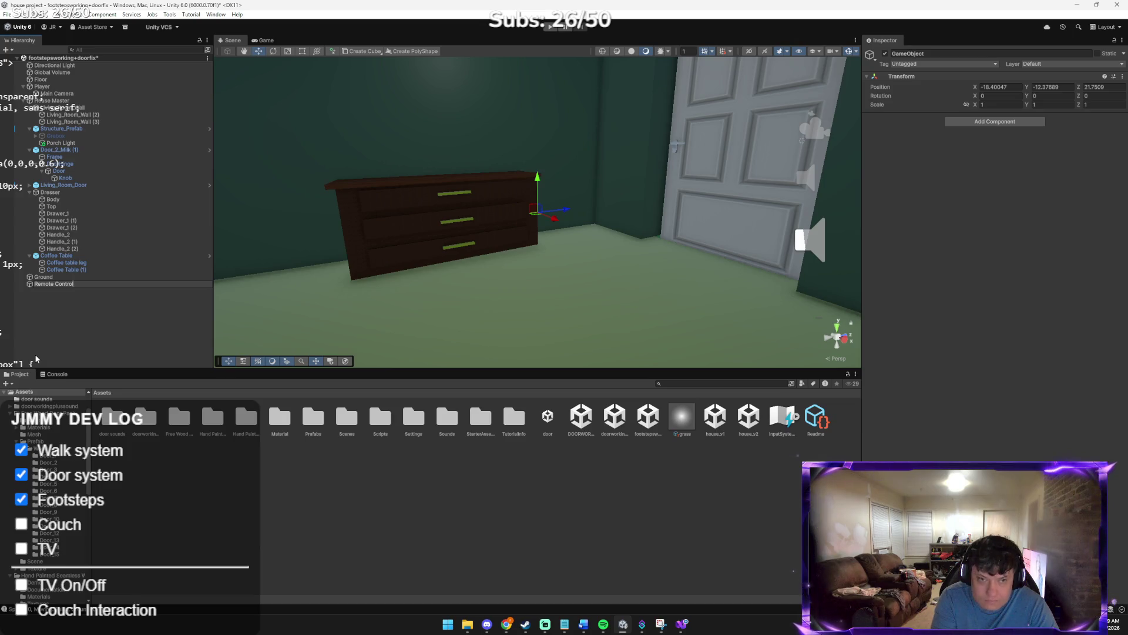
{"action": "key", "text": "Return"}
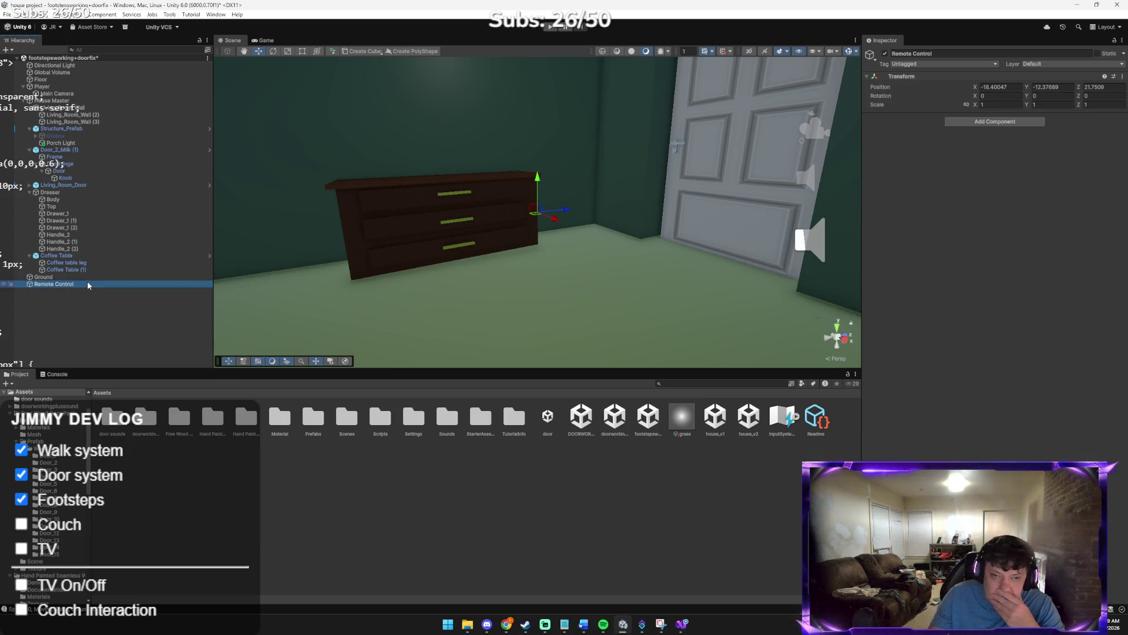
Add a child cube under Remote Control, named rer
{"action": "right_click", "coordinate": [88, 286]}
{"action": "mouse_move", "coordinate": [194, 419]}
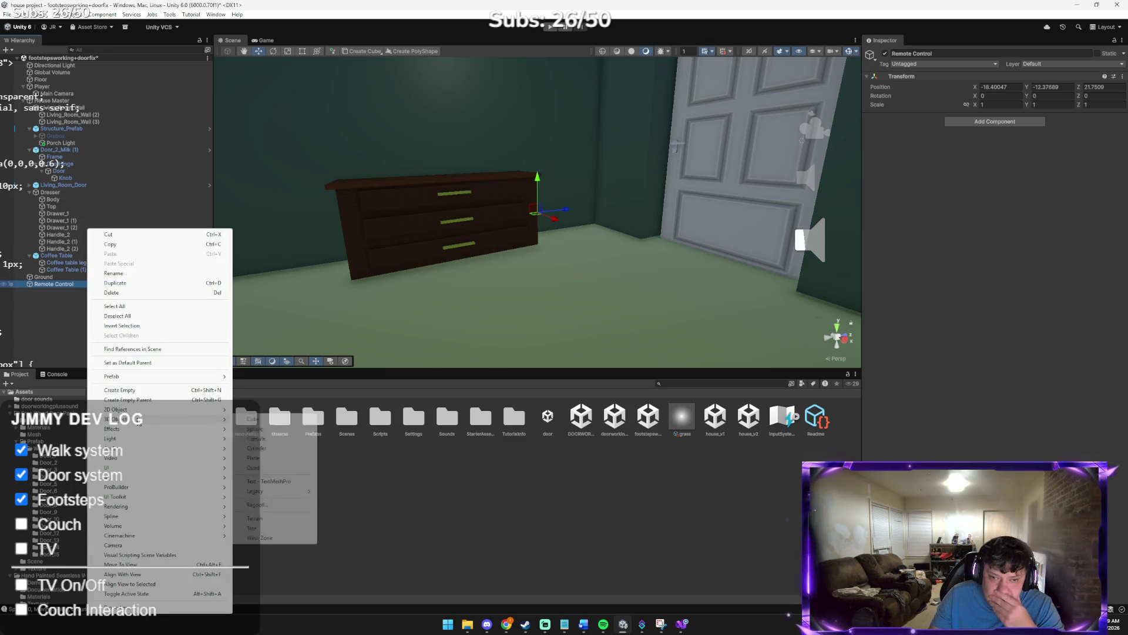
{"action": "left_click", "coordinate": [251, 419]}
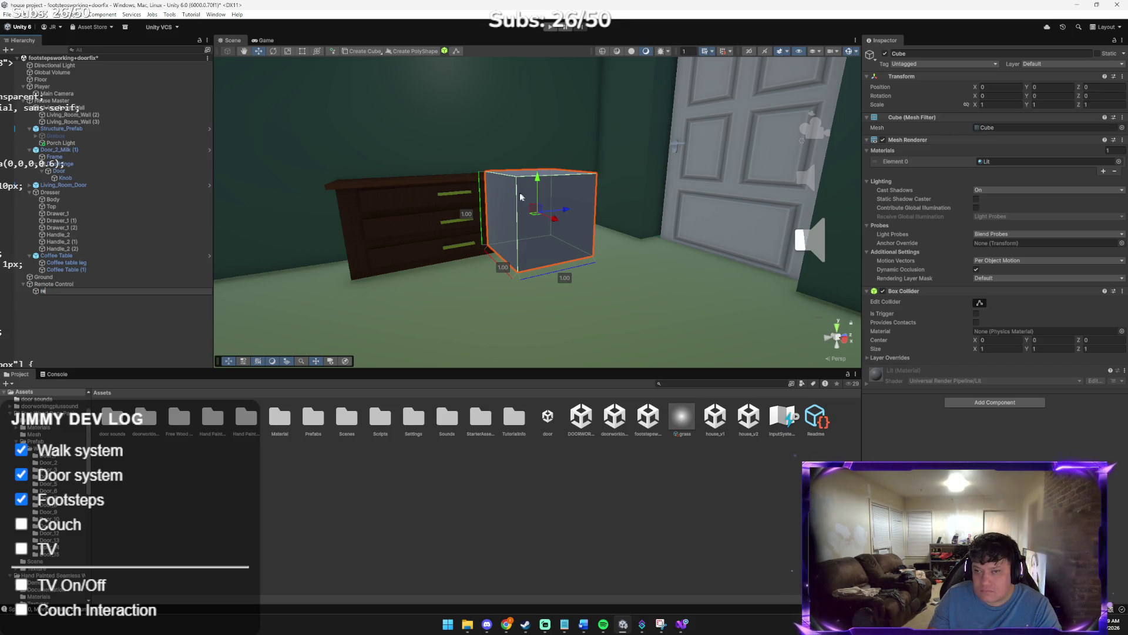
{"action": "type", "text": "r"}
{"action": "left_click", "coordinate": [993, 105]}
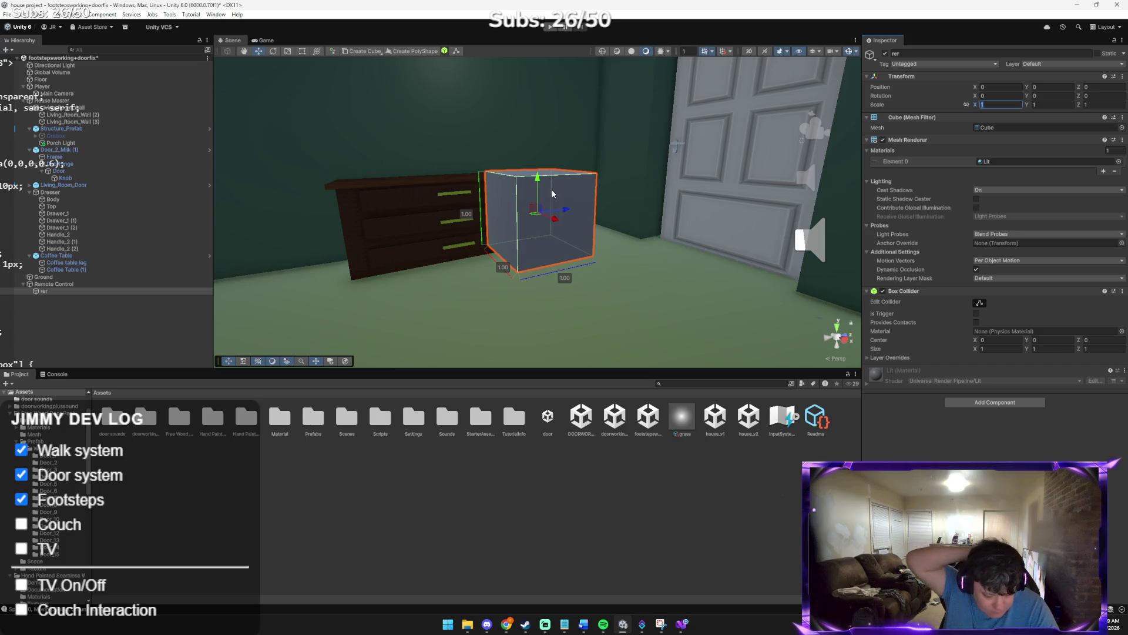
Scale the cube into a flat slab of about 0.46 × 0.07 × 0.79
{"action": "key", "text": "r"}
{"action": "mouse_move", "coordinate": [538, 177]}
{"action": "left_mouse_down"}
{"action": "mouse_move", "coordinate": [541, 214]}
{"action": "mouse_move", "coordinate": [585, 210]}
{"action": "mouse_move", "coordinate": [554, 222]}
{"action": "mouse_move", "coordinate": [588, 194]}
{"action": "mouse_move", "coordinate": [722, 171]}
{"action": "mouse_move", "coordinate": [757, 121]}
{"action": "mouse_move", "coordinate": [536, 302]}
{"action": "left_mouse_up"}
{"action": "scroll", "coordinate": [532, 201], "scroll_direction": "up", "scroll_amount": 3}
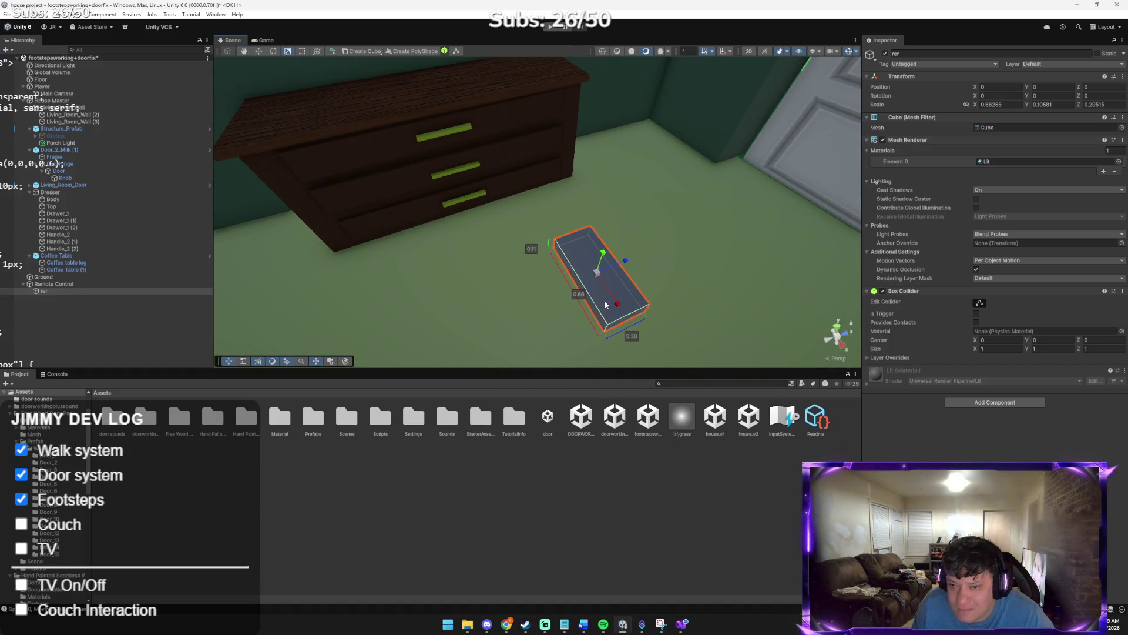
{"action": "left_click_drag", "start_coordinate": [605, 304], "coordinate": [614, 267]}
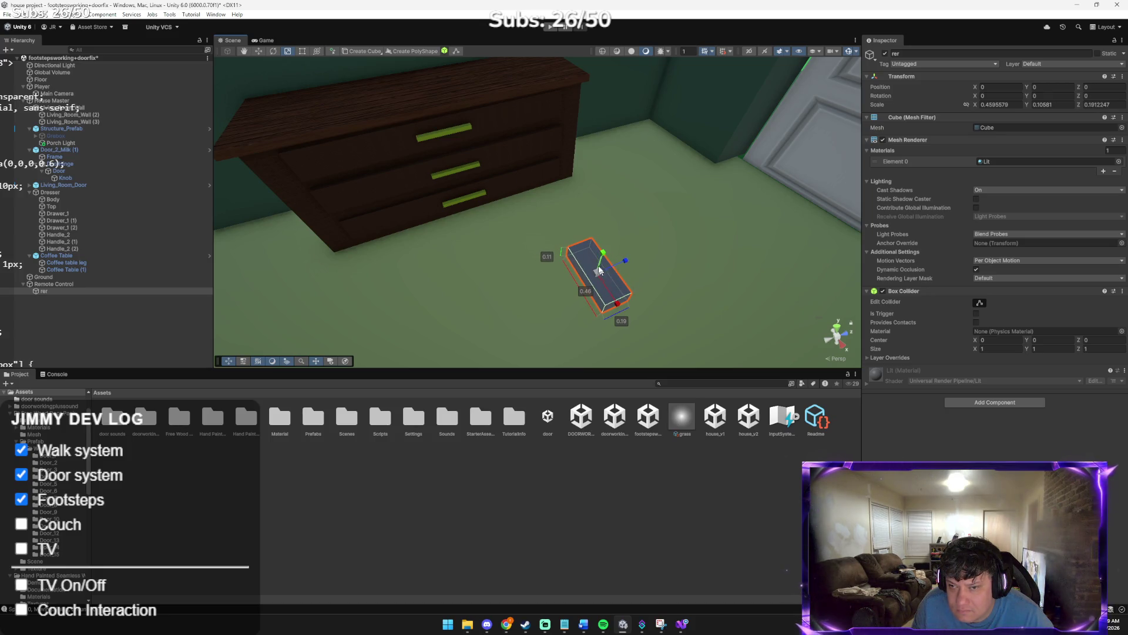
{"action": "mouse_move", "coordinate": [600, 256]}
{"action": "left_mouse_down"}
{"action": "mouse_move", "coordinate": [687, 255]}
{"action": "mouse_move", "coordinate": [643, 262]}
{"action": "left_mouse_up"}
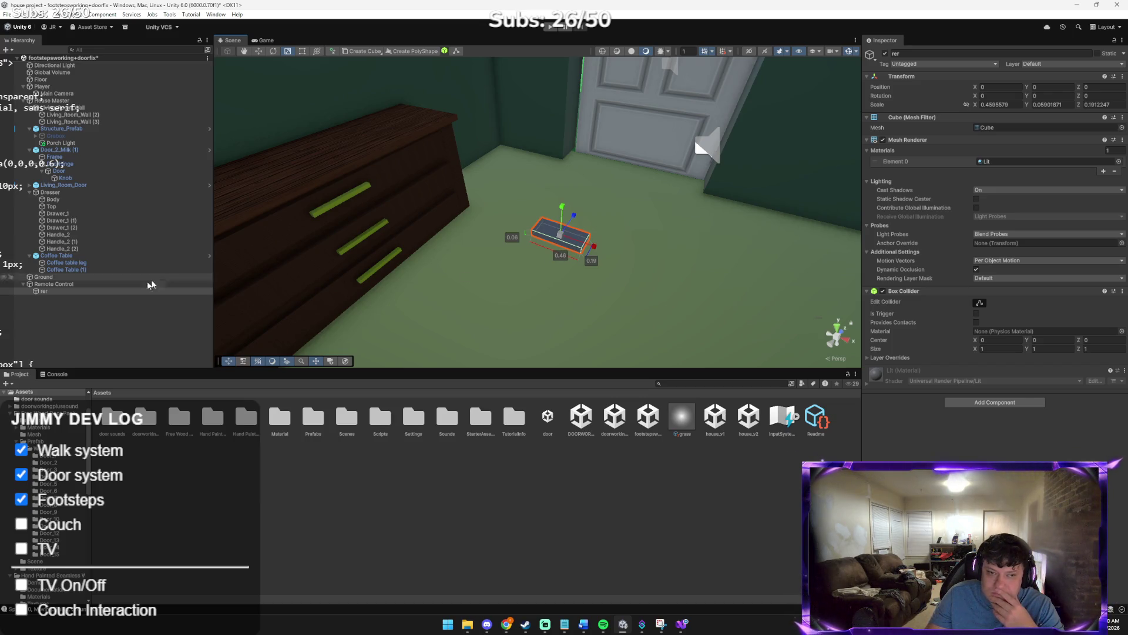
Rename the rer cube to Remote Base
{"action": "left_click", "coordinate": [76, 294]}
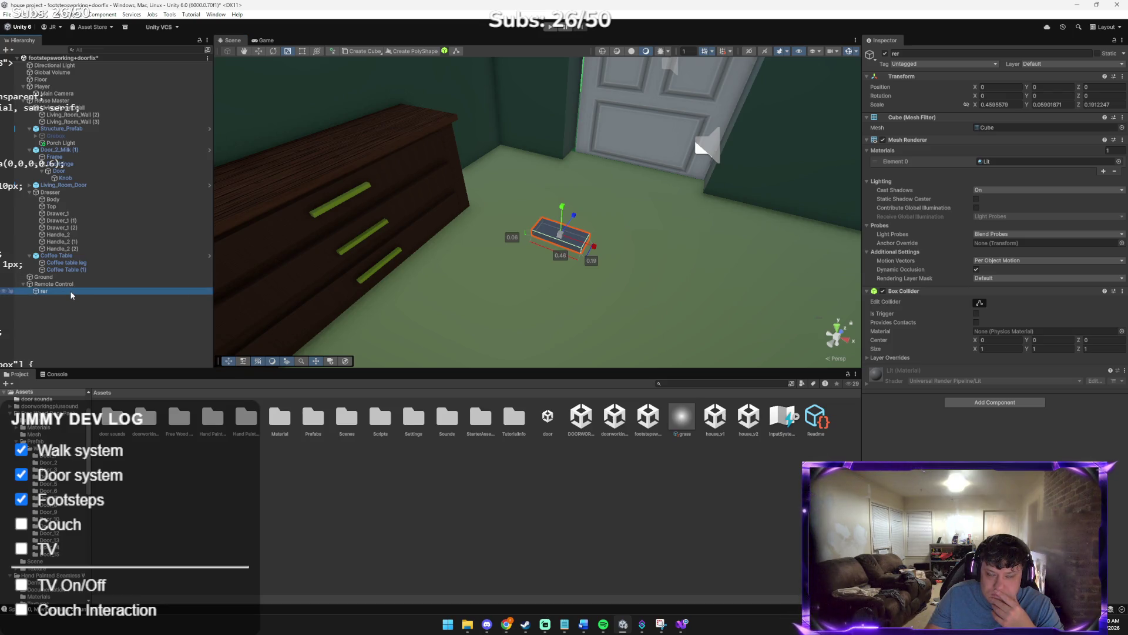
{"action": "key", "text": "Up"}
{"action": "key", "text": "Down"}
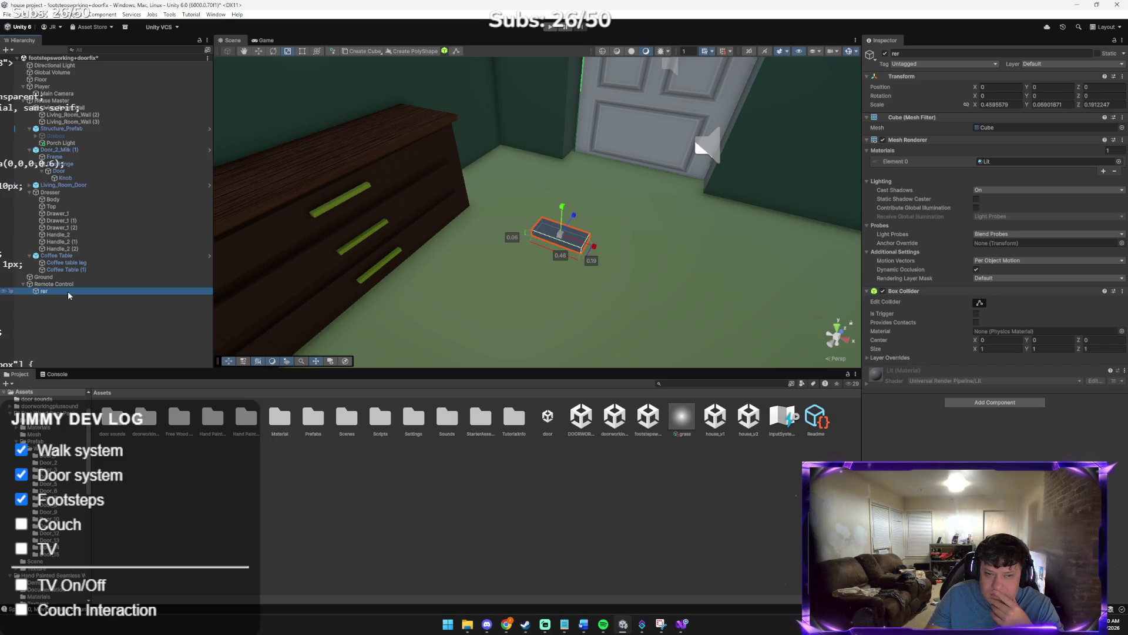
{"action": "right_click", "coordinate": [68, 291]}
{"action": "left_click", "coordinate": [107, 270]}
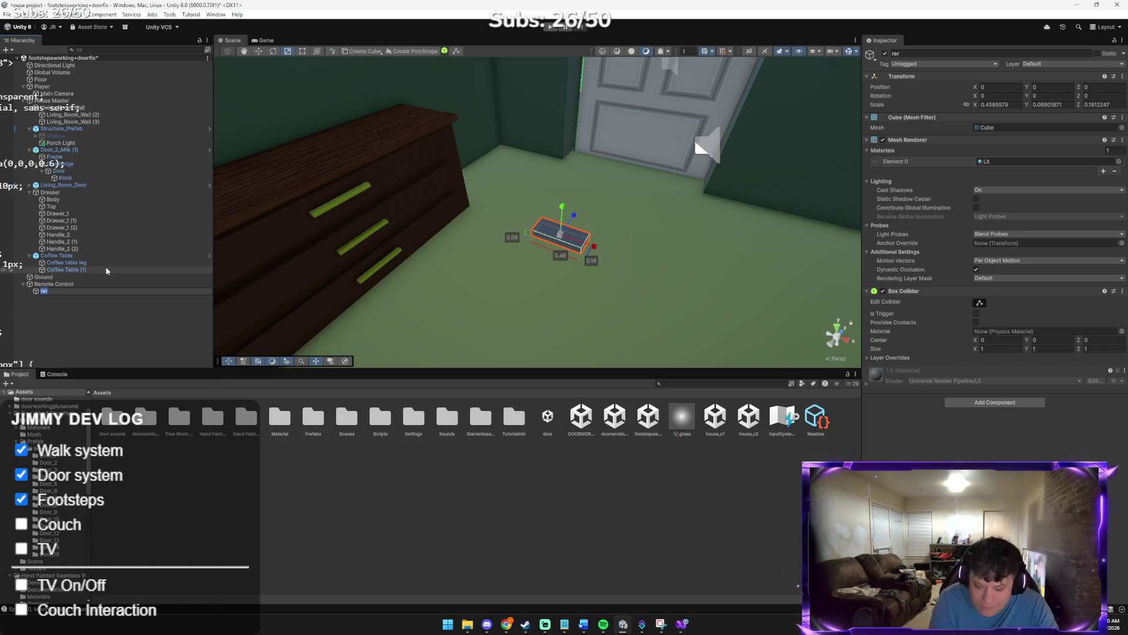
{"action": "type", "text": "REm"}
{"action": "key", "text": "BackSpace"}
{"action": "key", "text": "BackSpace"}
{"action": "type", "text": "emote"}
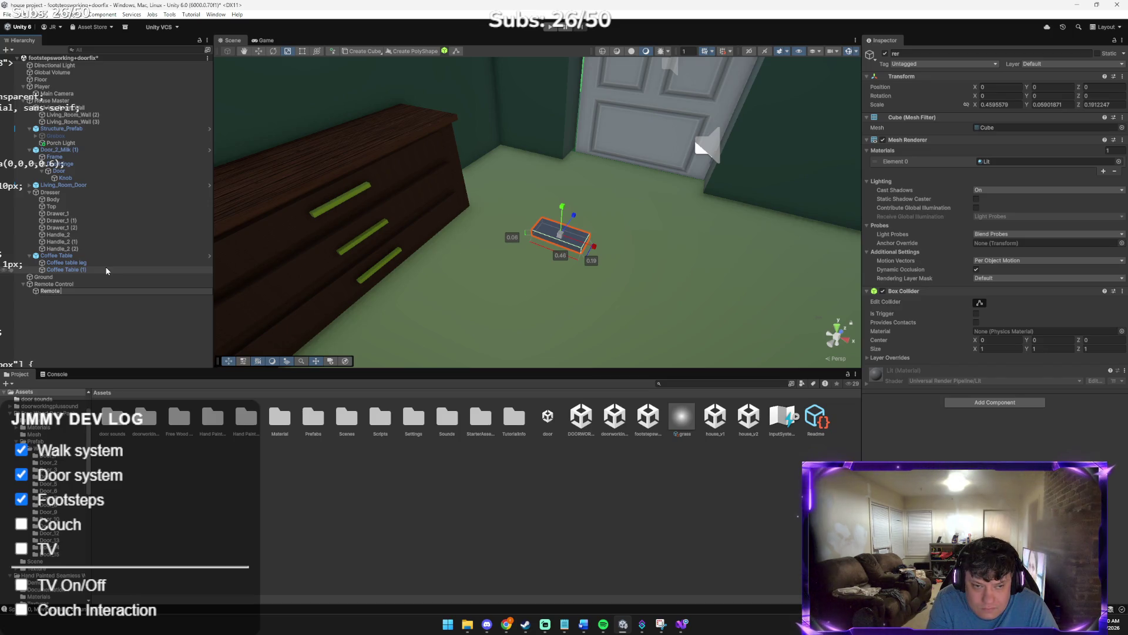
{"action": "type", "text": " Base"}
{"action": "key", "text": "Return"}
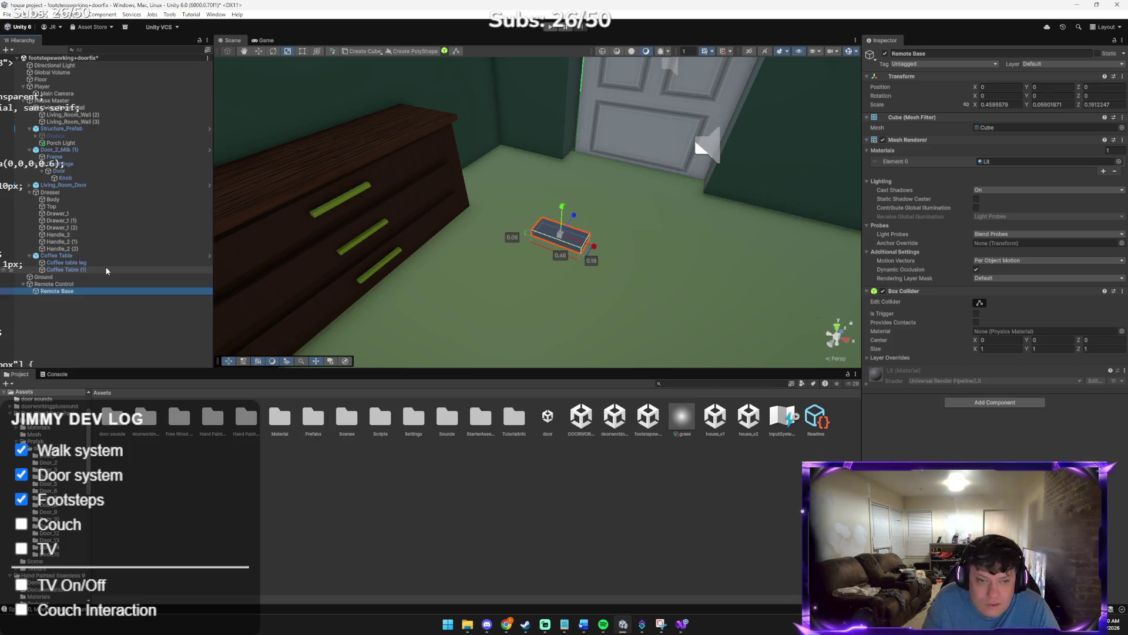
Add a Button1 cube under Remote Base and duplicate it into four button cubes
{"action": "right_click", "coordinate": [87, 291]}
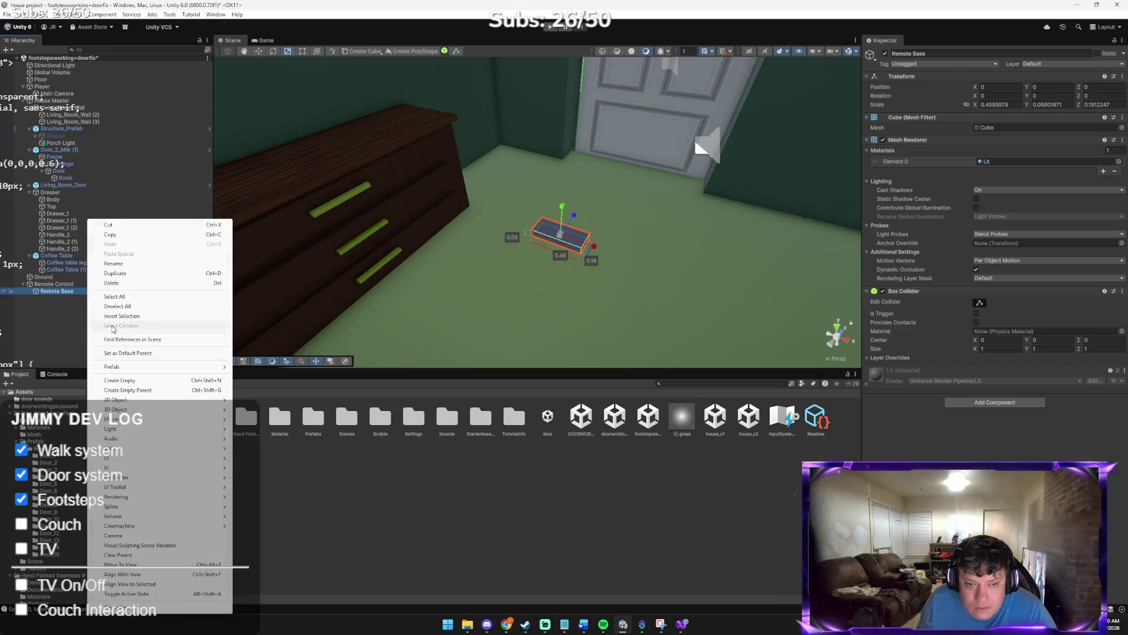
{"action": "mouse_move", "coordinate": [114, 400]}
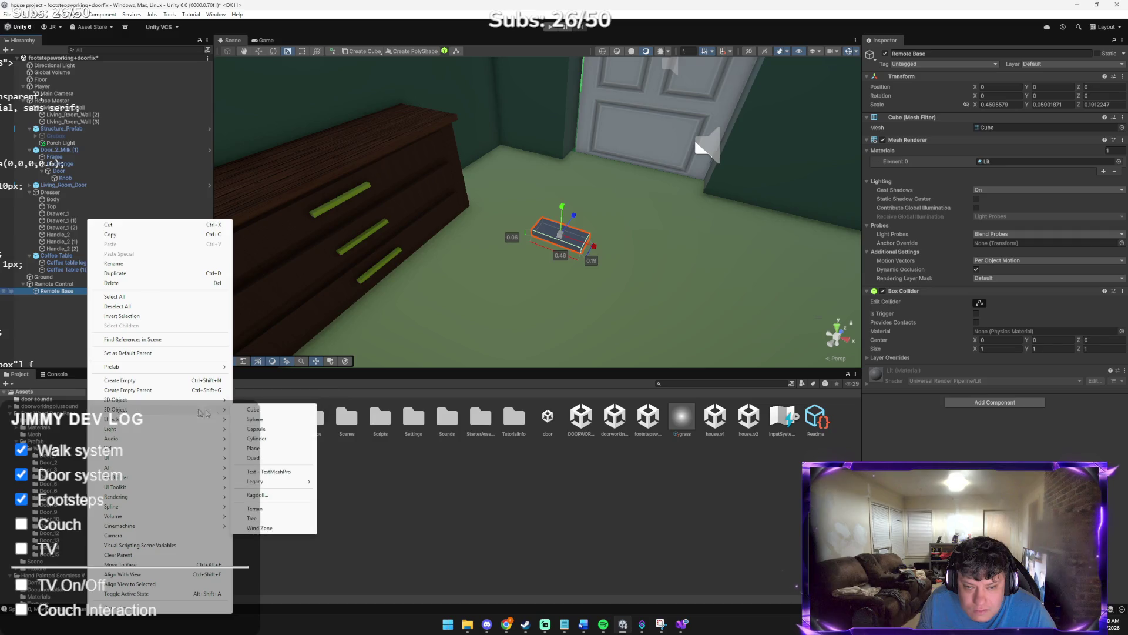
{"action": "left_click", "coordinate": [257, 405]}
{"action": "right_click", "coordinate": [69, 291]}
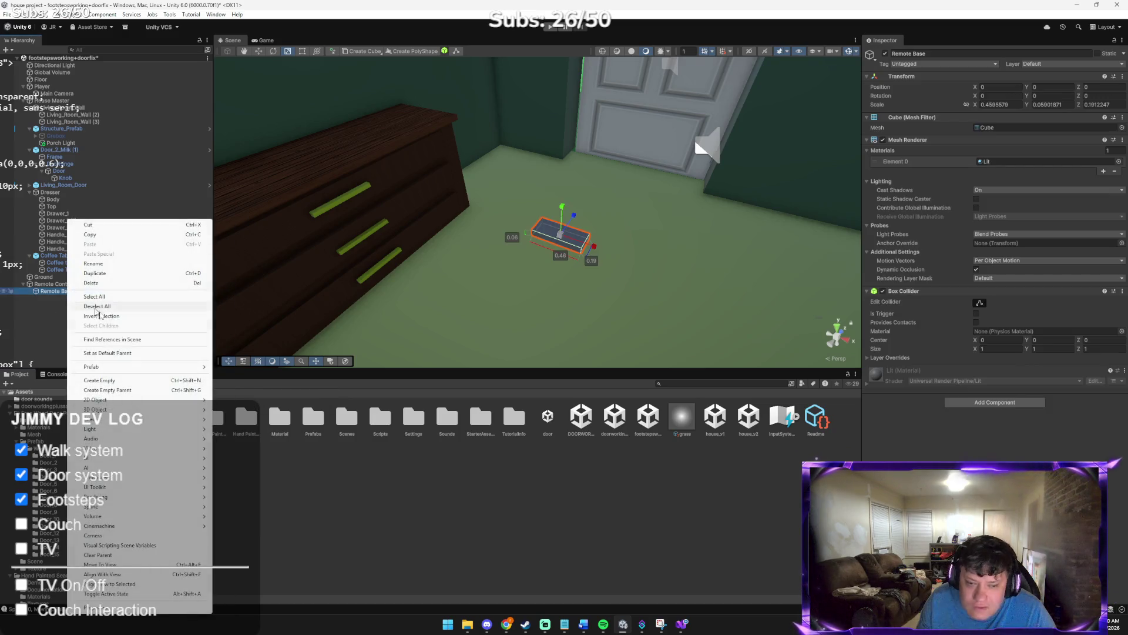
{"action": "mouse_move", "coordinate": [113, 410]}
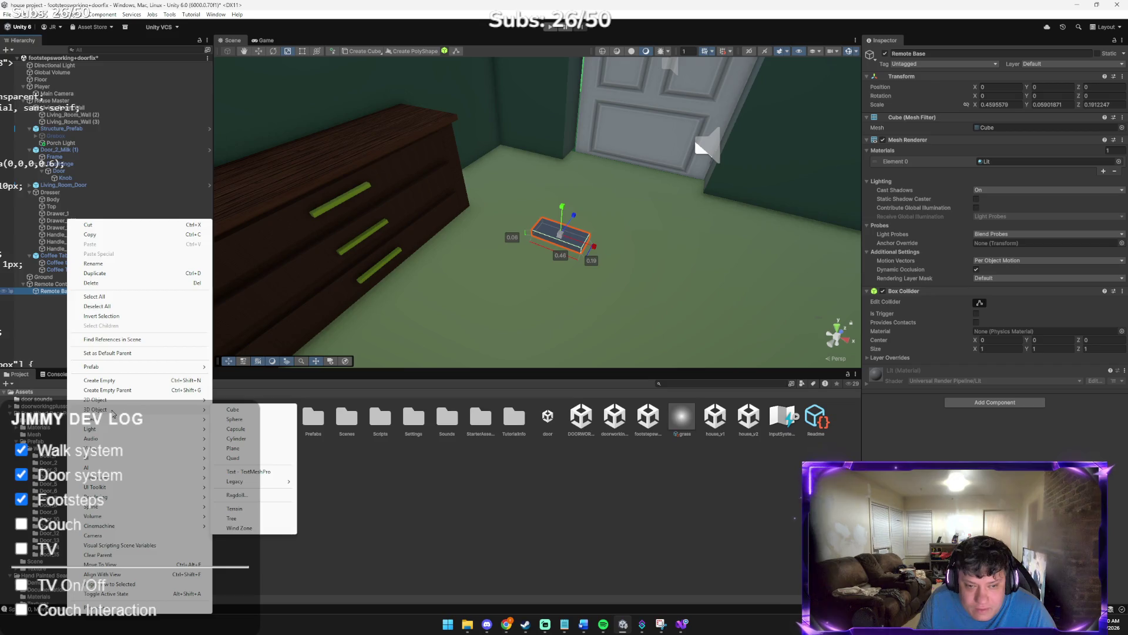
{"action": "left_click", "coordinate": [232, 410]}
{"action": "type", "text": "Button"}
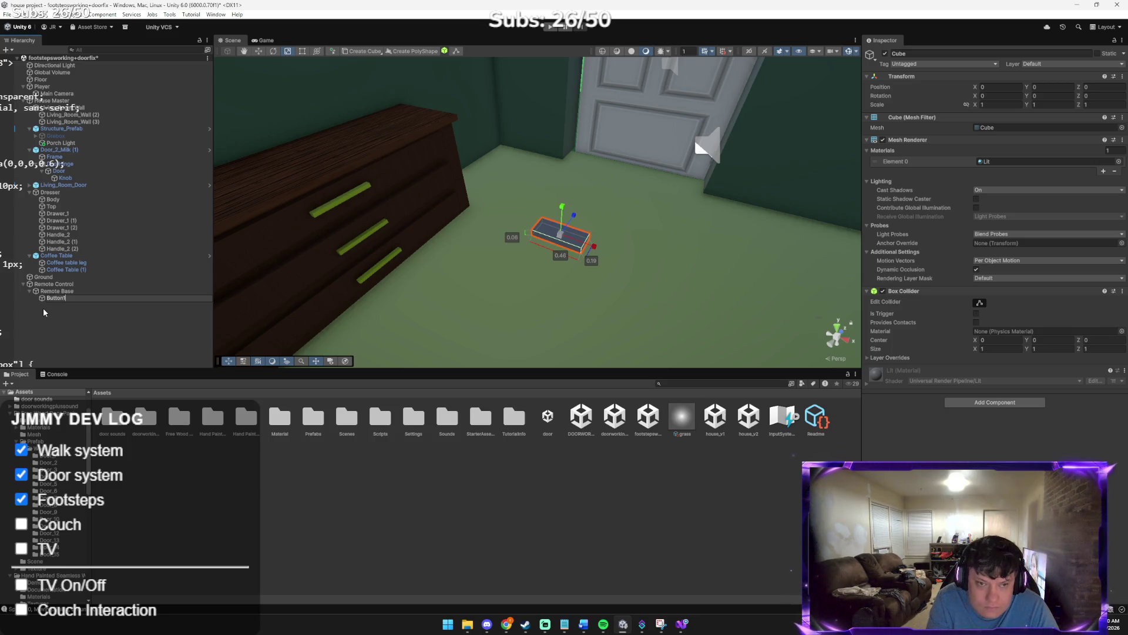
{"action": "key", "text": "Return"}
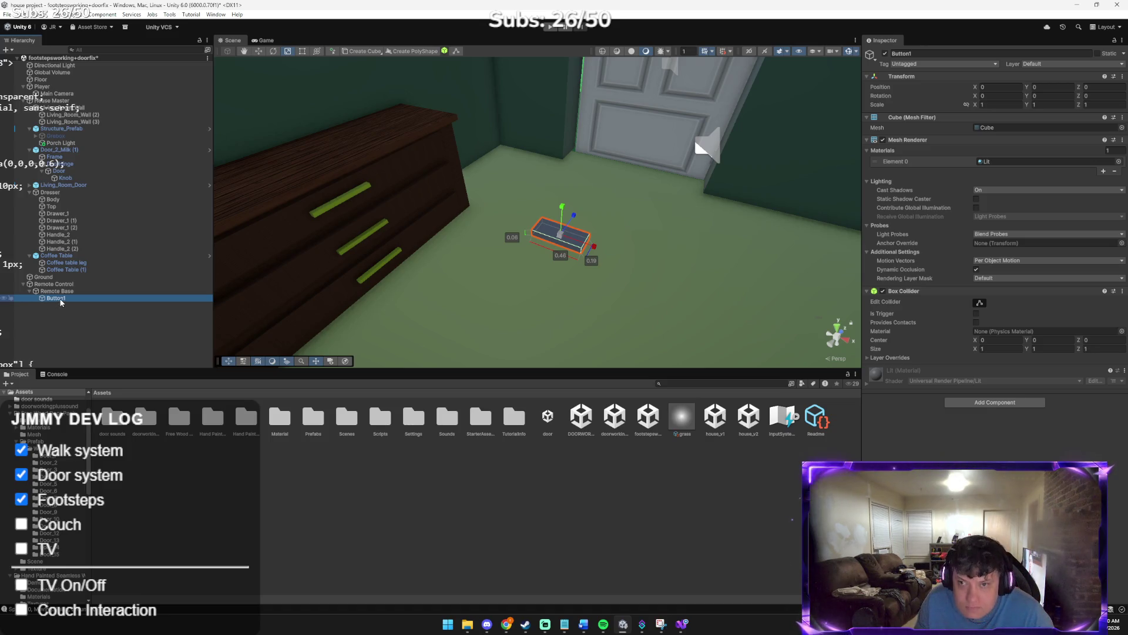
{"action": "key", "text": "ctrl+d"}
{"action": "key", "text": "ctrl+d"}
{"action": "key", "text": "ctrl+d"}
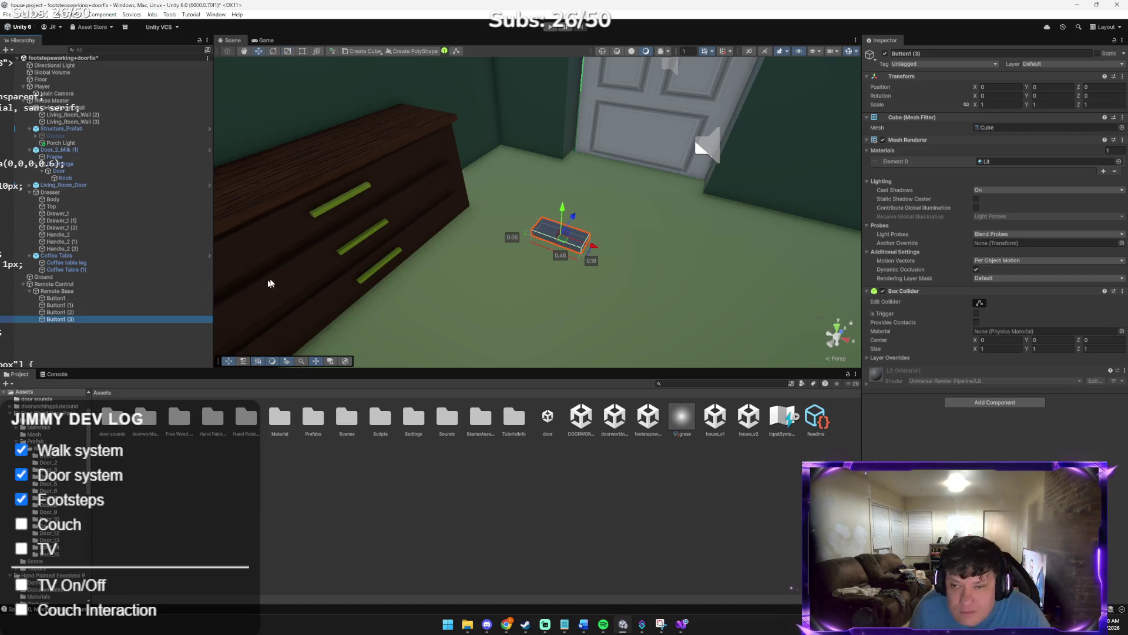
Raise and resize Button1 (3), then delete Button1 through Button1 (2)
{"action": "mouse_move", "coordinate": [566, 209]}
{"action": "left_mouse_down"}
{"action": "mouse_move", "coordinate": [566, 183]}
{"action": "mouse_move", "coordinate": [590, 210]}
{"action": "mouse_move", "coordinate": [575, 210]}
{"action": "left_mouse_up"}
{"action": "key", "text": "r"}
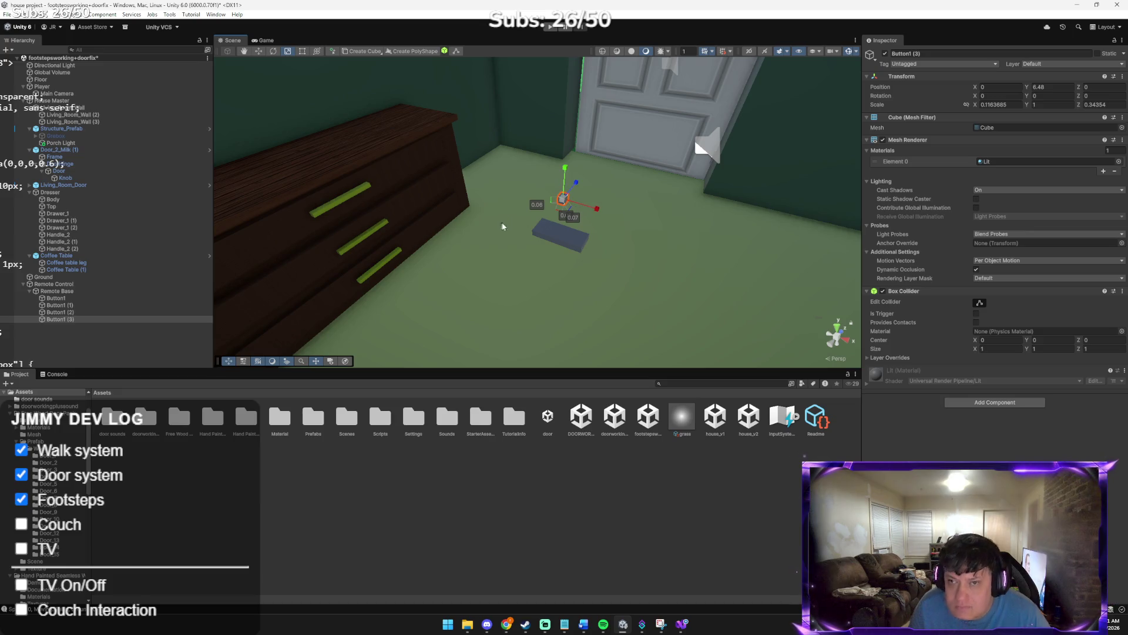
{"action": "key", "text": "w"}
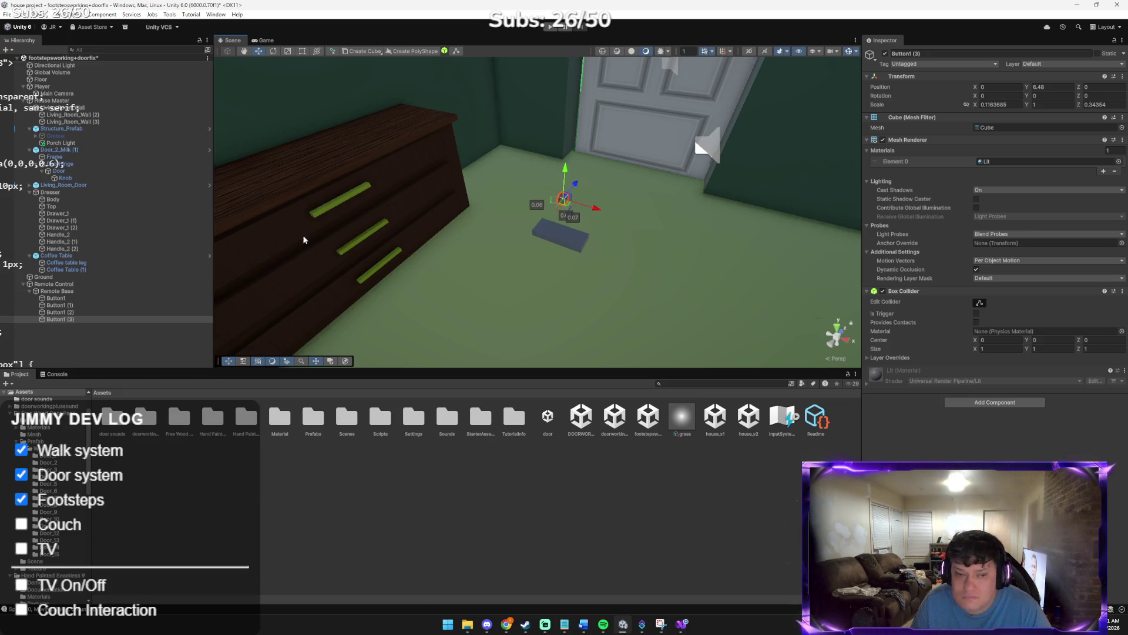
{"action": "left_click", "coordinate": [67, 312]}
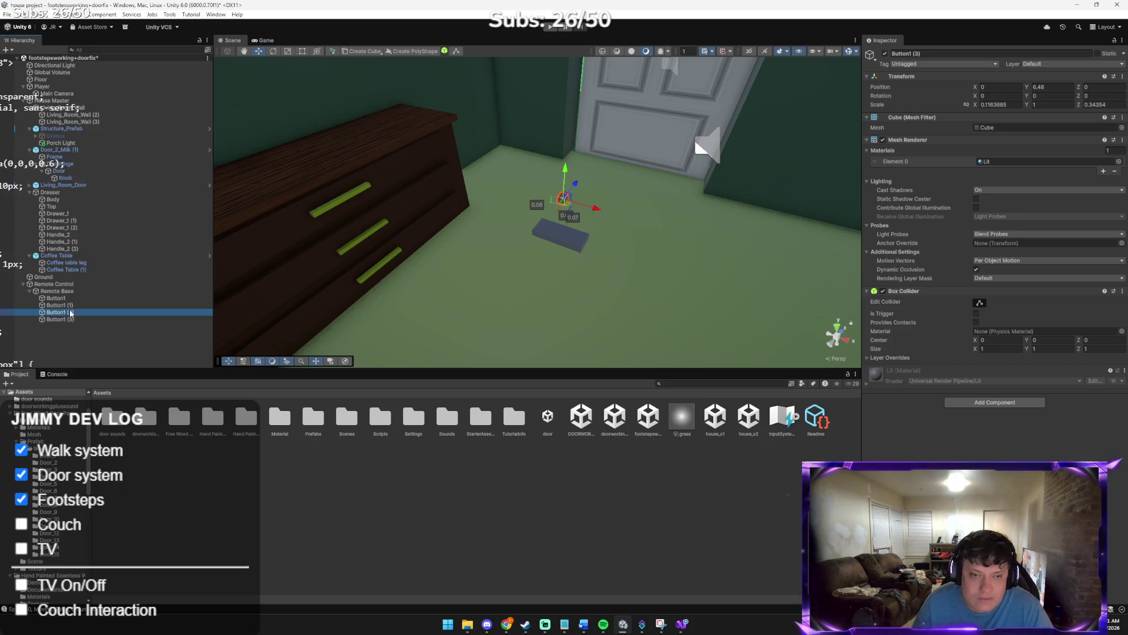
{"action": "left_click", "coordinate": [66, 298], "text": "shift"}
{"action": "key", "text": "Delete"}
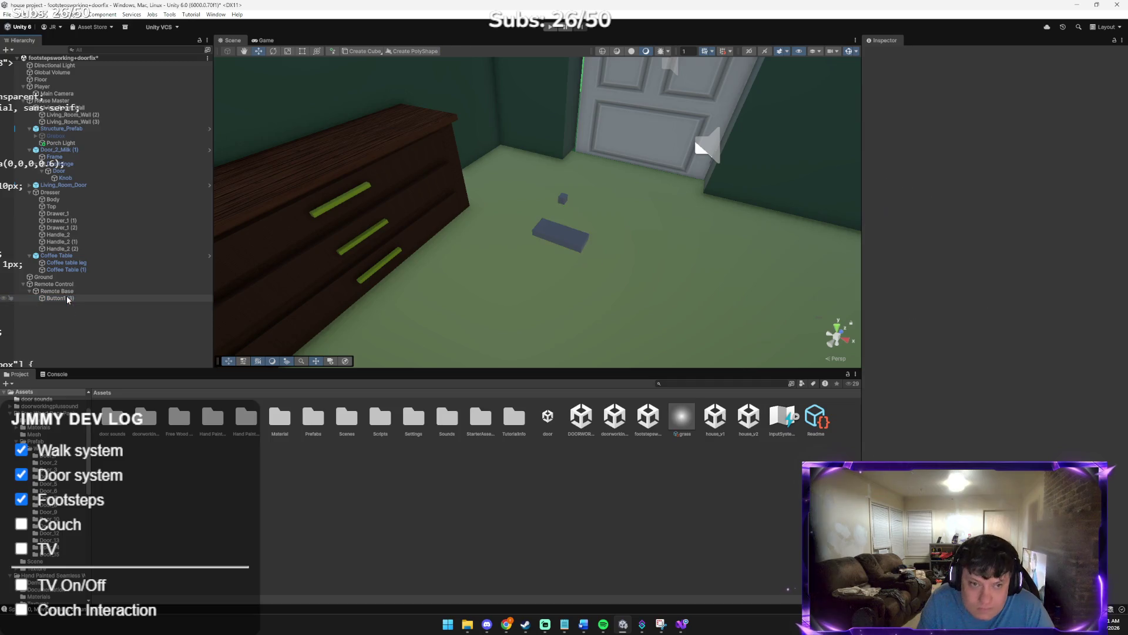
Duplicate Button1 (3) into more buttons and open the Material folder in the project
{"action": "left_click", "coordinate": [68, 298]}
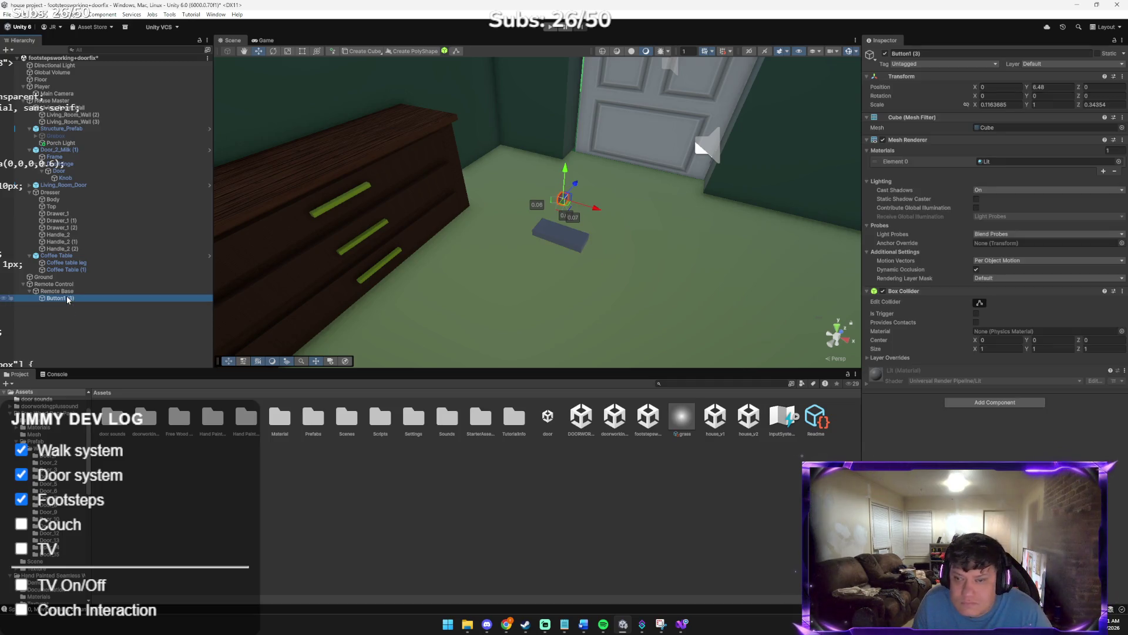
{"action": "key", "text": "ctrl+d"}
{"action": "key", "text": "ctrl+d"}
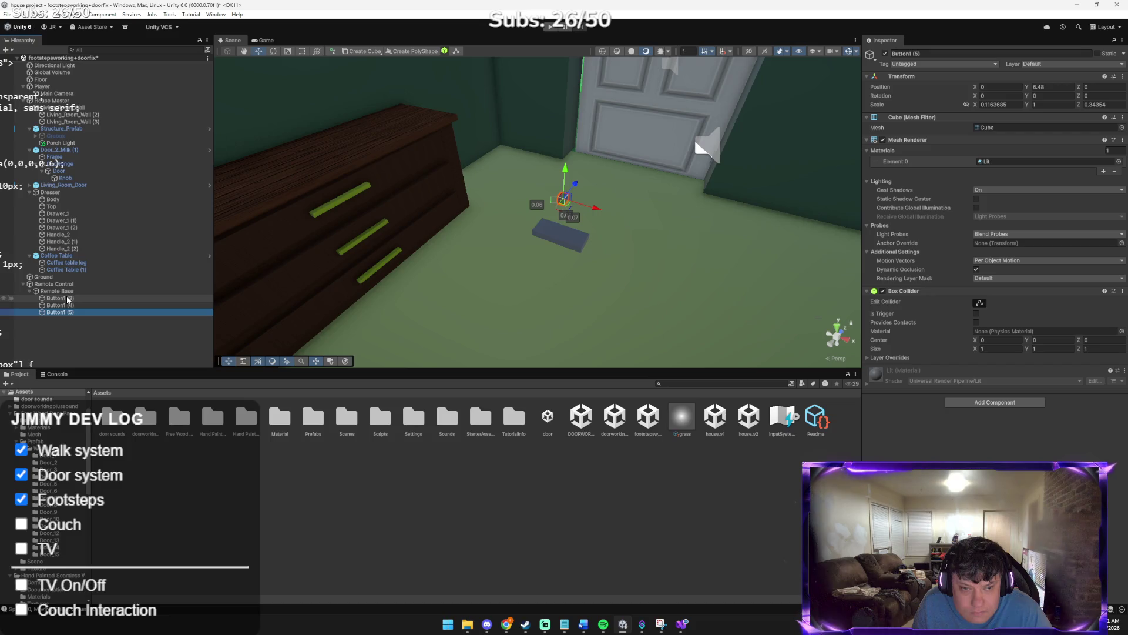
{"action": "key", "text": "ctrl+d"}
{"action": "left_click_drag", "start_coordinate": [526, 221], "coordinate": [647, 202]}
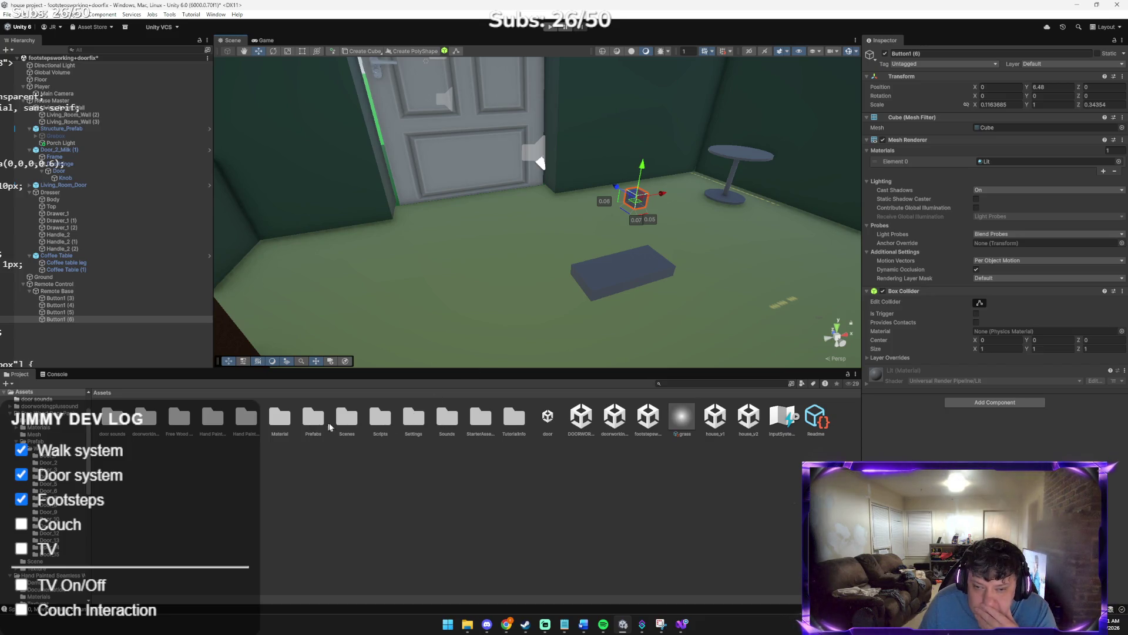
{"action": "double_click", "coordinate": [288, 421]}
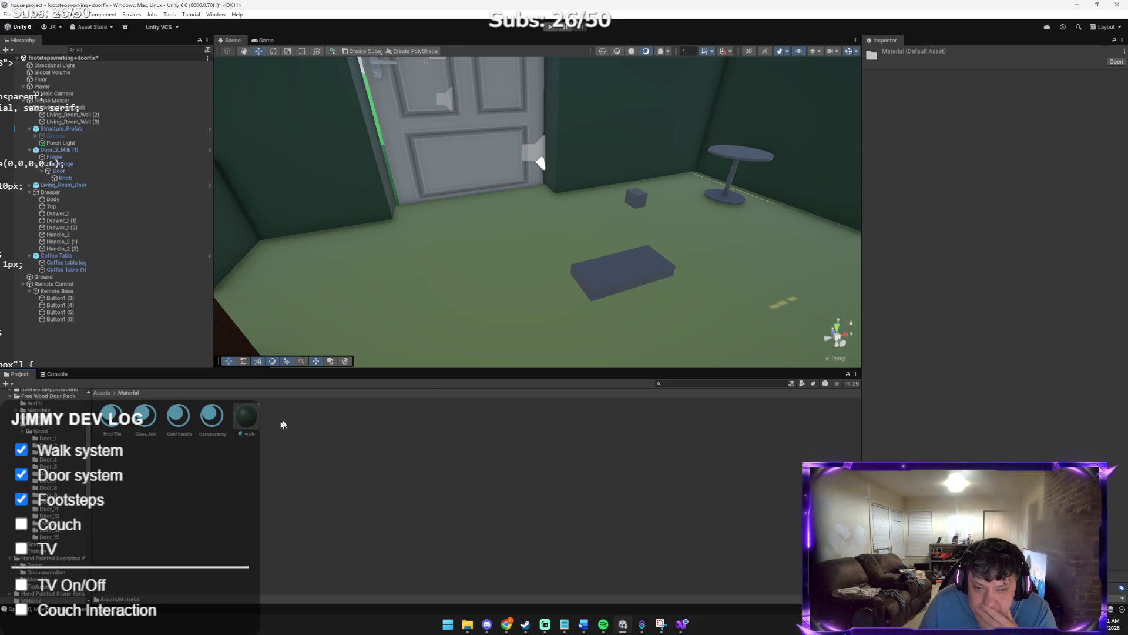
Create a new material named Remote Buttons in the Material folder
{"action": "right_click", "coordinate": [337, 421]}
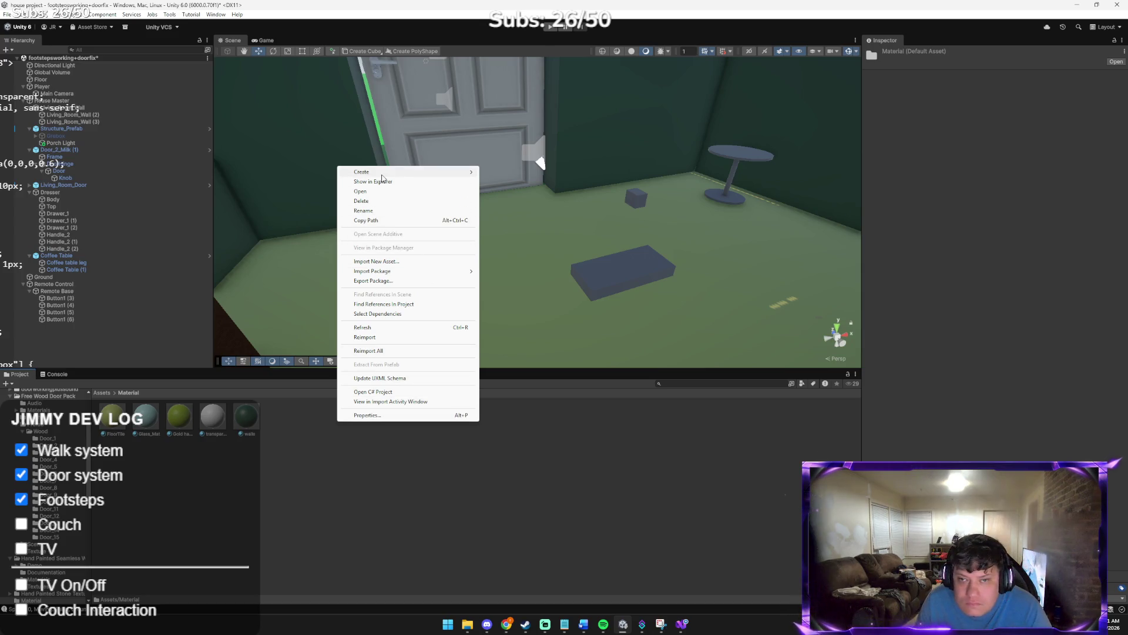
{"action": "mouse_move", "coordinate": [383, 174]}
{"action": "left_click", "coordinate": [547, 182]}
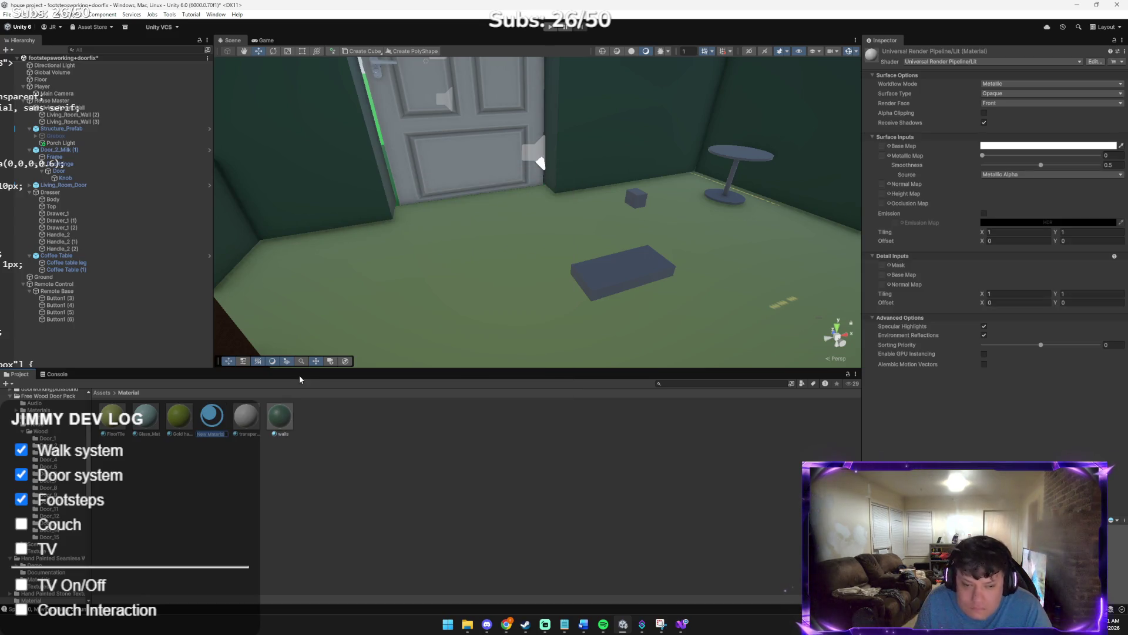
{"action": "type", "text": "bu"}
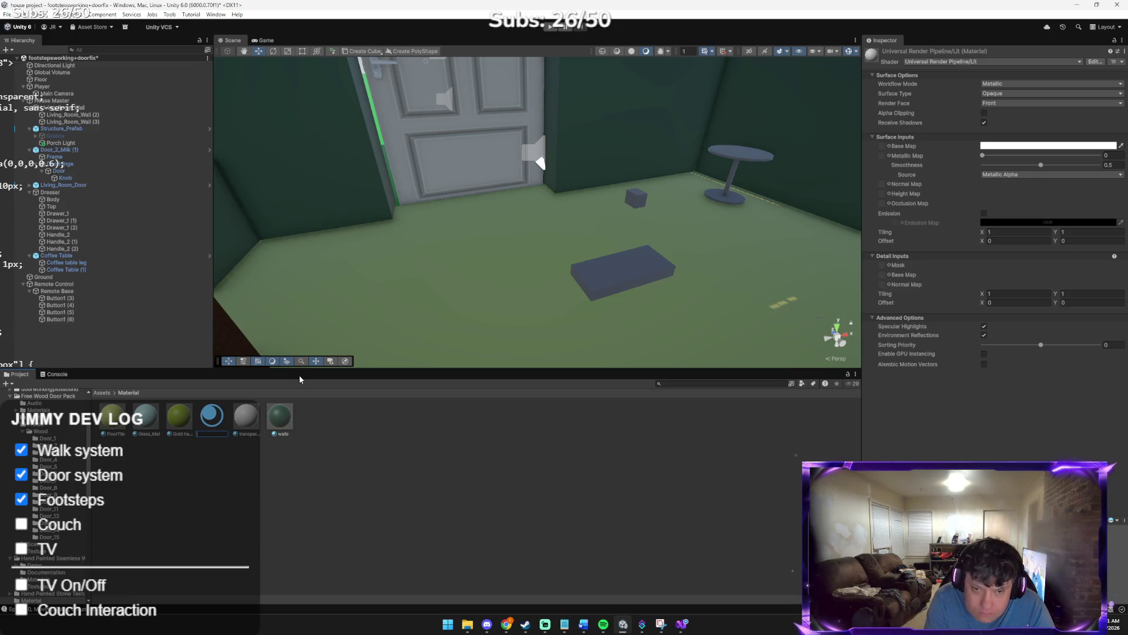
{"action": "type", "text": "emote"}
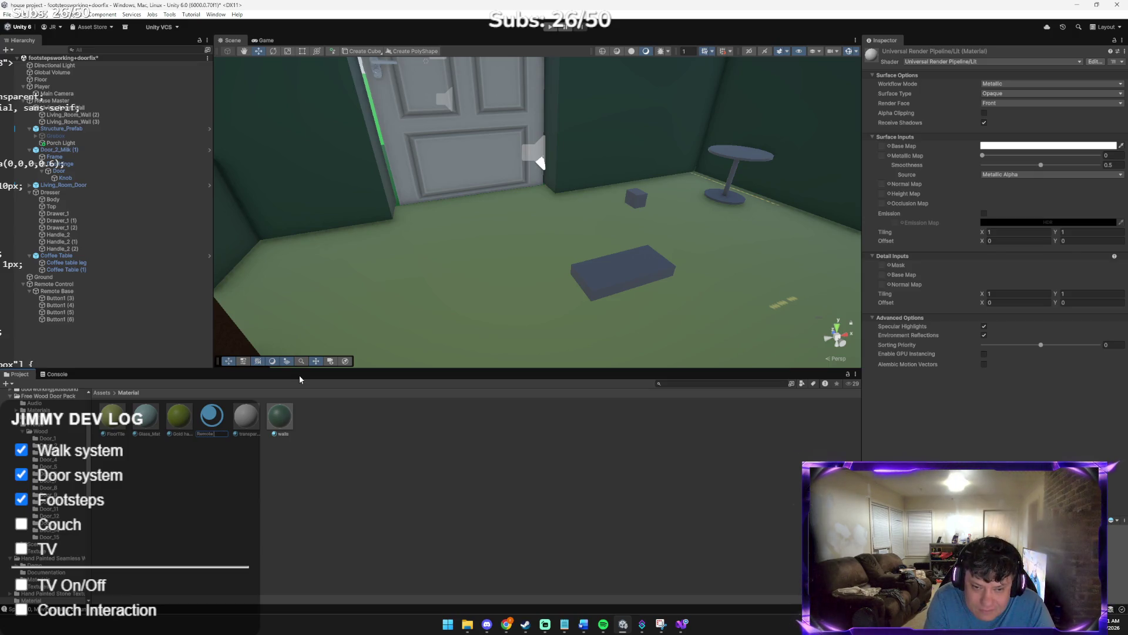
{"action": "type", "text": "ns"}
{"action": "key", "text": "Return"}
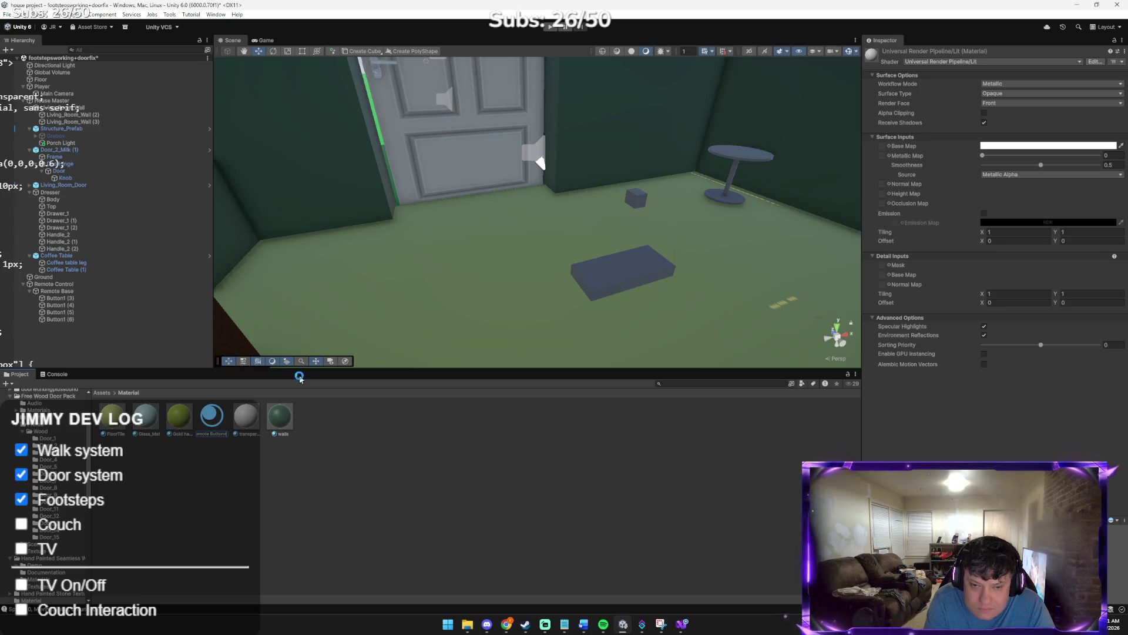
Set its base colour to near-black 030303 and apply it to the small button cube
{"action": "left_click", "coordinate": [1052, 147]}
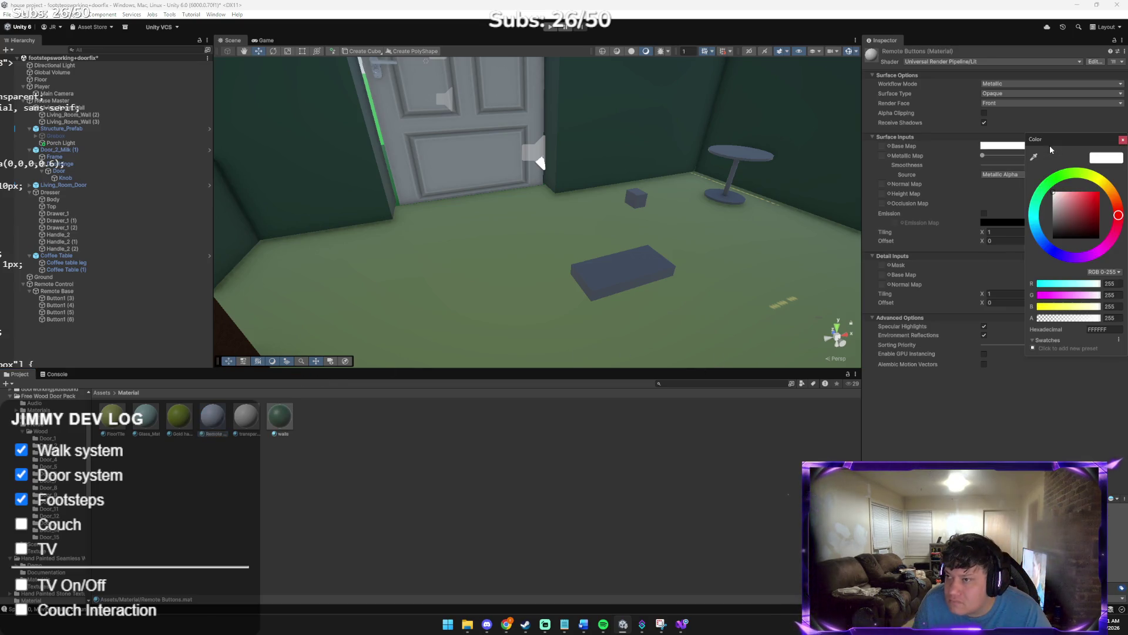
{"action": "left_click", "coordinate": [1056, 240]}
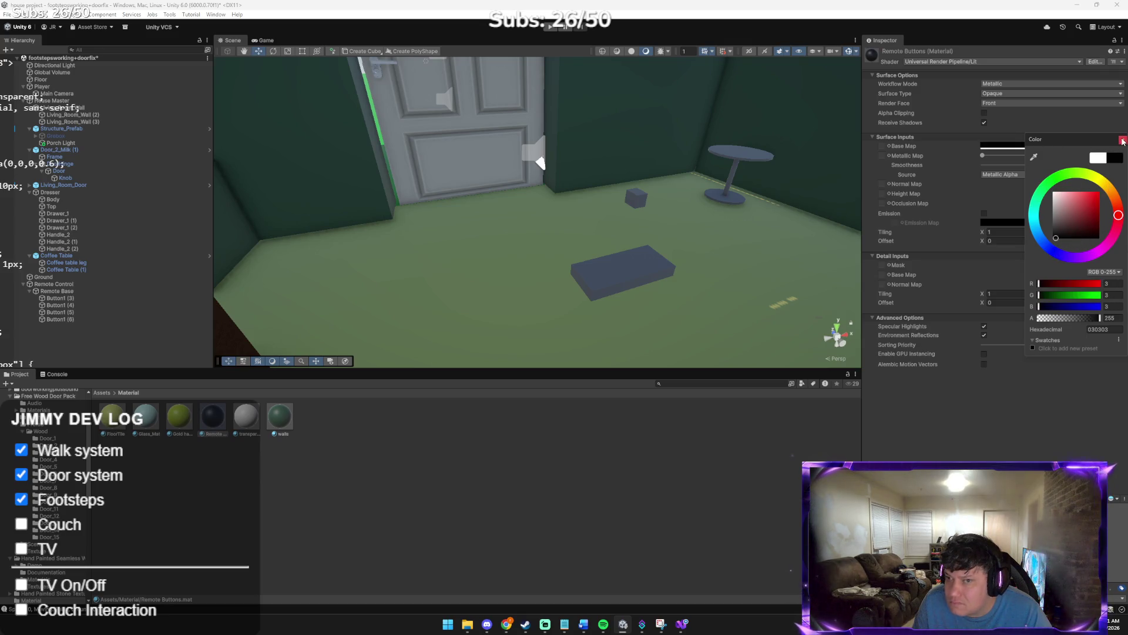
{"action": "left_click", "coordinate": [1122, 141]}
{"action": "mouse_move", "coordinate": [349, 385]}
{"action": "left_mouse_down"}
{"action": "mouse_move", "coordinate": [608, 262]}
{"action": "mouse_move", "coordinate": [635, 208]}
{"action": "left_mouse_up"}
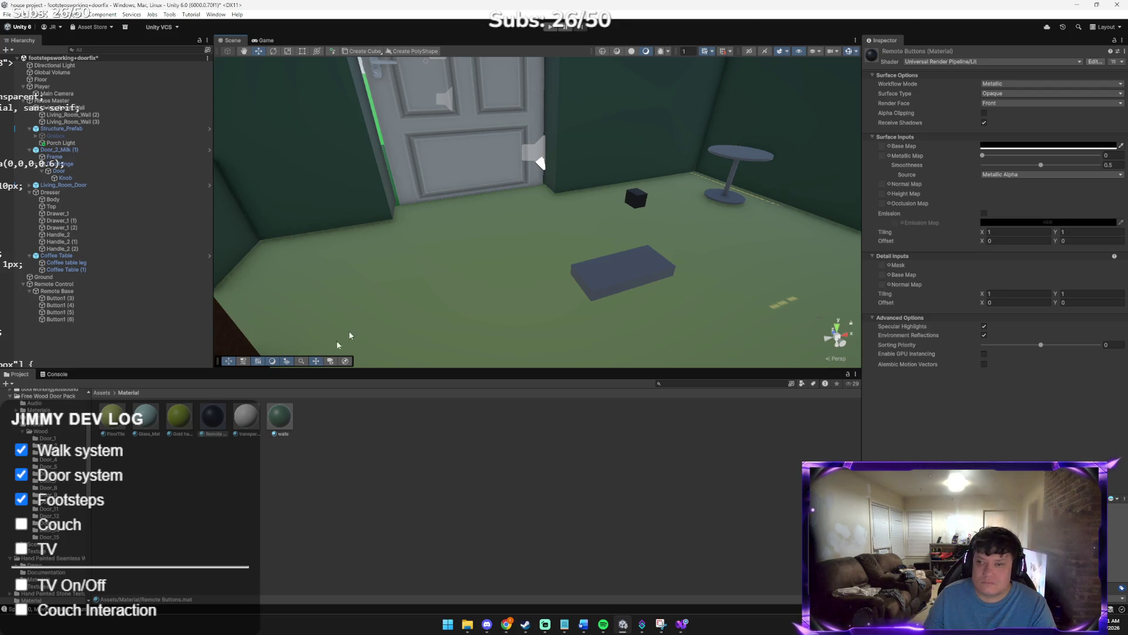
Lower Button1 (6) onto the remote base and narrow it along X
{"action": "left_click", "coordinate": [639, 201]}
{"action": "mouse_move", "coordinate": [640, 176]}
{"action": "left_mouse_down"}
{"action": "mouse_move", "coordinate": [614, 231]}
{"action": "mouse_move", "coordinate": [631, 260]}
{"action": "mouse_move", "coordinate": [587, 257]}
{"action": "mouse_move", "coordinate": [599, 245]}
{"action": "mouse_move", "coordinate": [620, 294]}
{"action": "mouse_move", "coordinate": [560, 276]}
{"action": "mouse_move", "coordinate": [536, 240]}
{"action": "mouse_move", "coordinate": [586, 226]}
{"action": "left_mouse_up"}
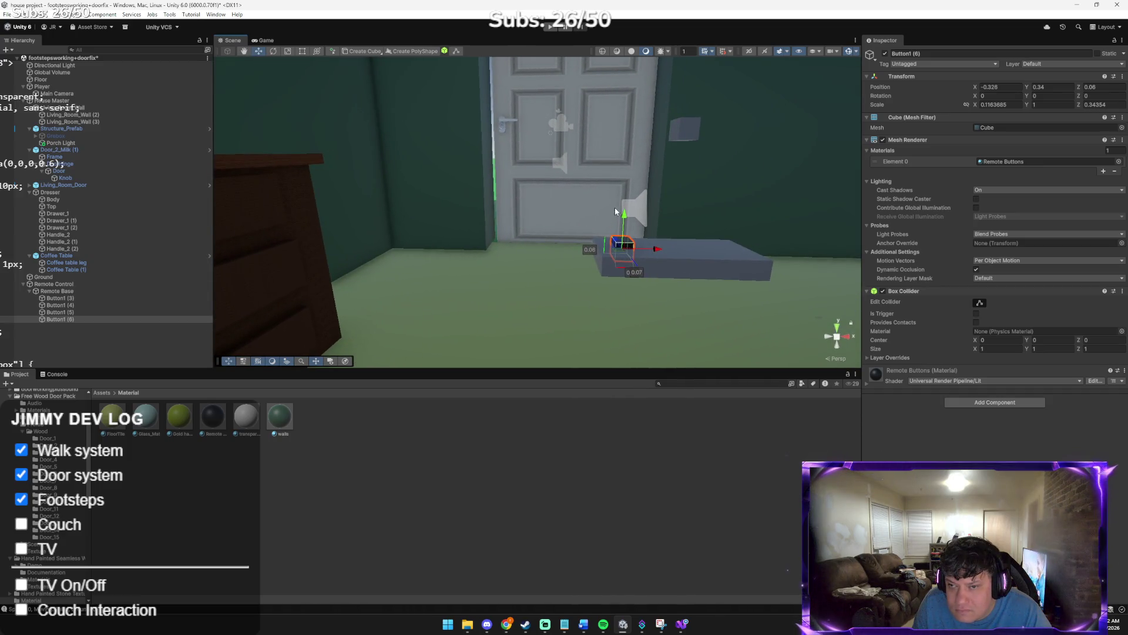
{"action": "mouse_move", "coordinate": [642, 248]}
{"action": "left_mouse_down"}
{"action": "mouse_move", "coordinate": [617, 241]}
{"action": "mouse_move", "coordinate": [594, 253]}
{"action": "mouse_move", "coordinate": [664, 196]}
{"action": "mouse_move", "coordinate": [496, 252]}
{"action": "mouse_move", "coordinate": [363, 249]}
{"action": "mouse_move", "coordinate": [415, 157]}
{"action": "mouse_move", "coordinate": [332, 344]}
{"action": "mouse_move", "coordinate": [429, 335]}
{"action": "mouse_move", "coordinate": [529, 346]}
{"action": "mouse_move", "coordinate": [715, 328]}
{"action": "mouse_move", "coordinate": [727, 316]}
{"action": "mouse_move", "coordinate": [672, 308]}
{"action": "mouse_move", "coordinate": [662, 277]}
{"action": "mouse_move", "coordinate": [697, 281]}
{"action": "mouse_move", "coordinate": [618, 300]}
{"action": "mouse_move", "coordinate": [561, 278]}
{"action": "mouse_move", "coordinate": [568, 312]}
{"action": "mouse_move", "coordinate": [801, 115]}
{"action": "mouse_move", "coordinate": [607, 70]}
{"action": "mouse_move", "coordinate": [549, 156]}
{"action": "mouse_move", "coordinate": [462, 224]}
{"action": "mouse_move", "coordinate": [435, 333]}
{"action": "mouse_move", "coordinate": [449, 303]}
{"action": "left_mouse_up"}
{"action": "key", "text": "w"}
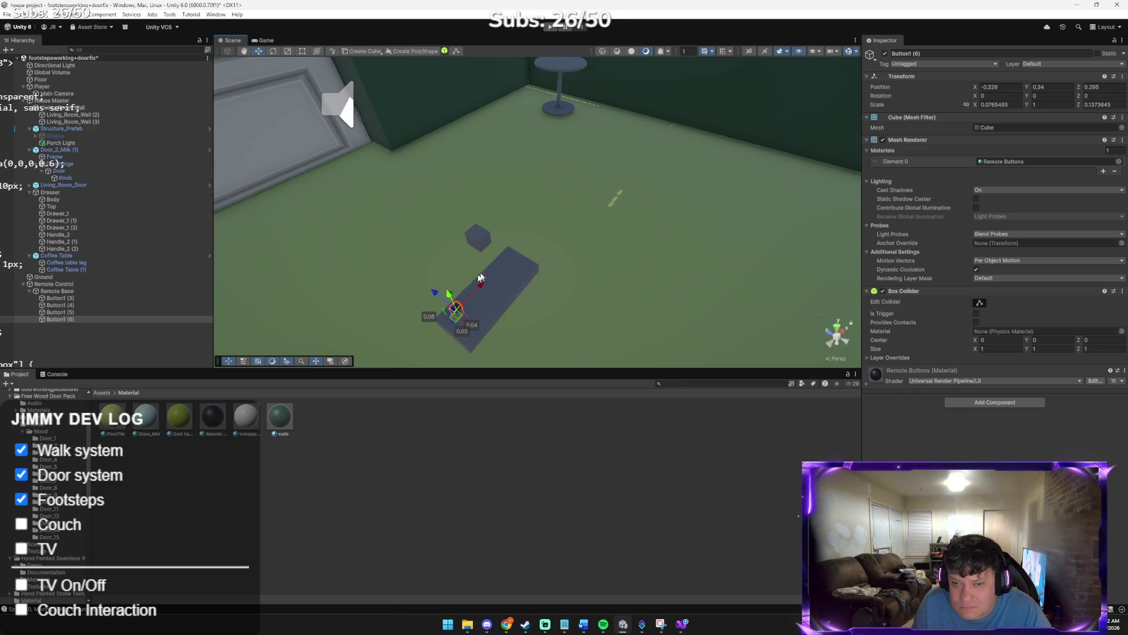
Delete spare buttons Button1 (3)–(5) and duplicate Button1 (6) several times
{"action": "left_click", "coordinate": [163, 311]}
{"action": "left_click", "coordinate": [153, 298], "text": "shift"}
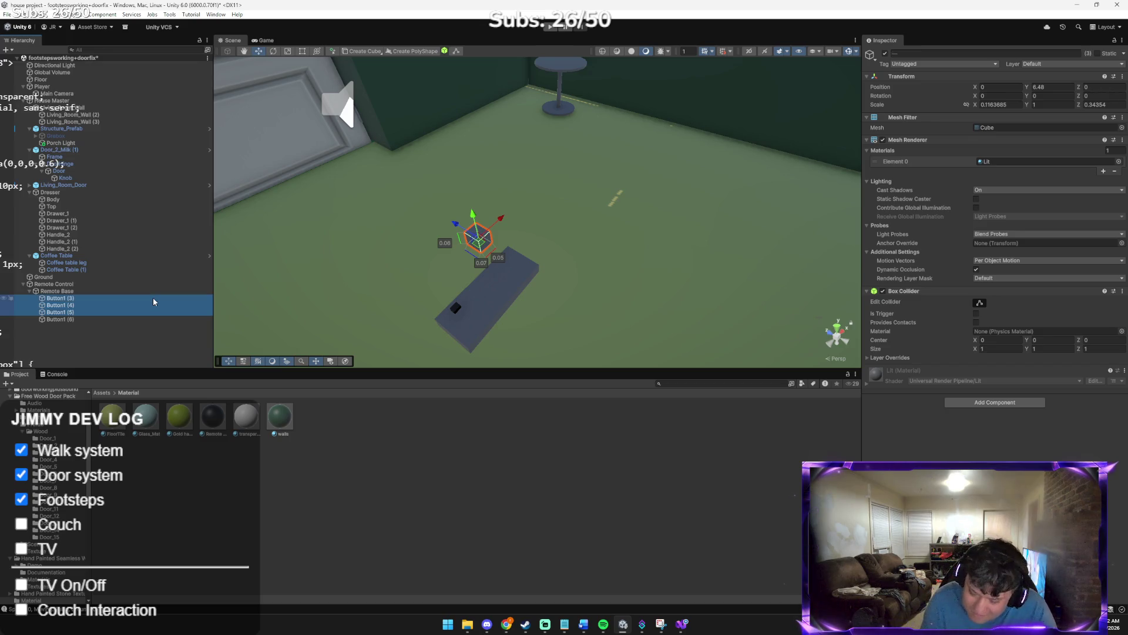
{"action": "key", "text": "Delete"}
{"action": "left_click", "coordinate": [153, 298]}
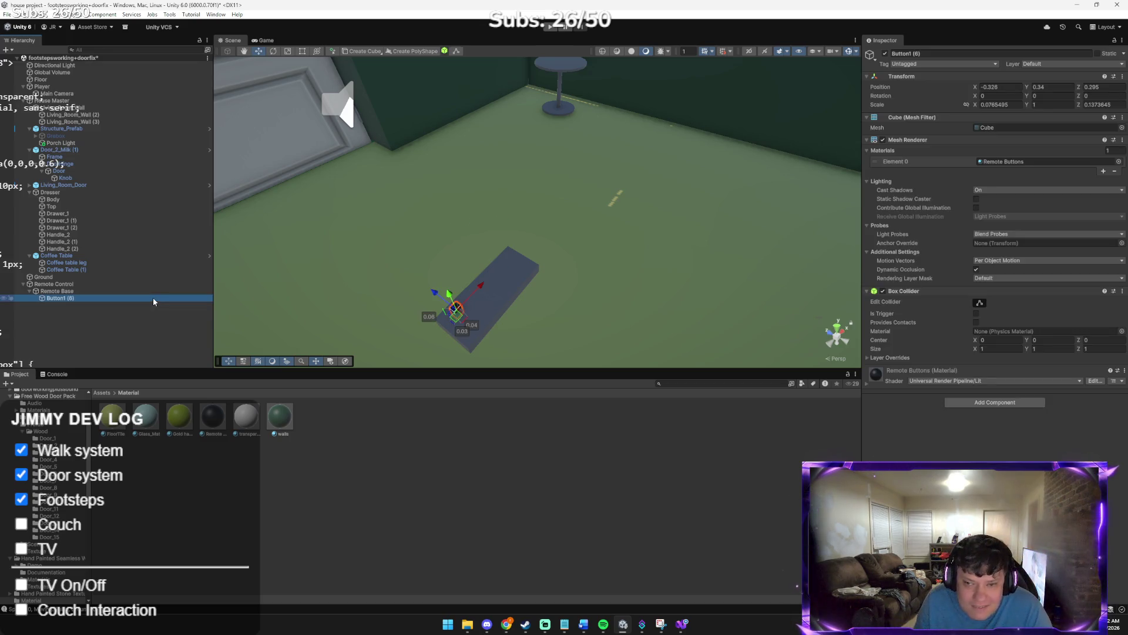
{"action": "key", "text": "ctrl+d"}
{"action": "key", "text": "ctrl+d"}
{"action": "key", "text": "ctrl+d"}
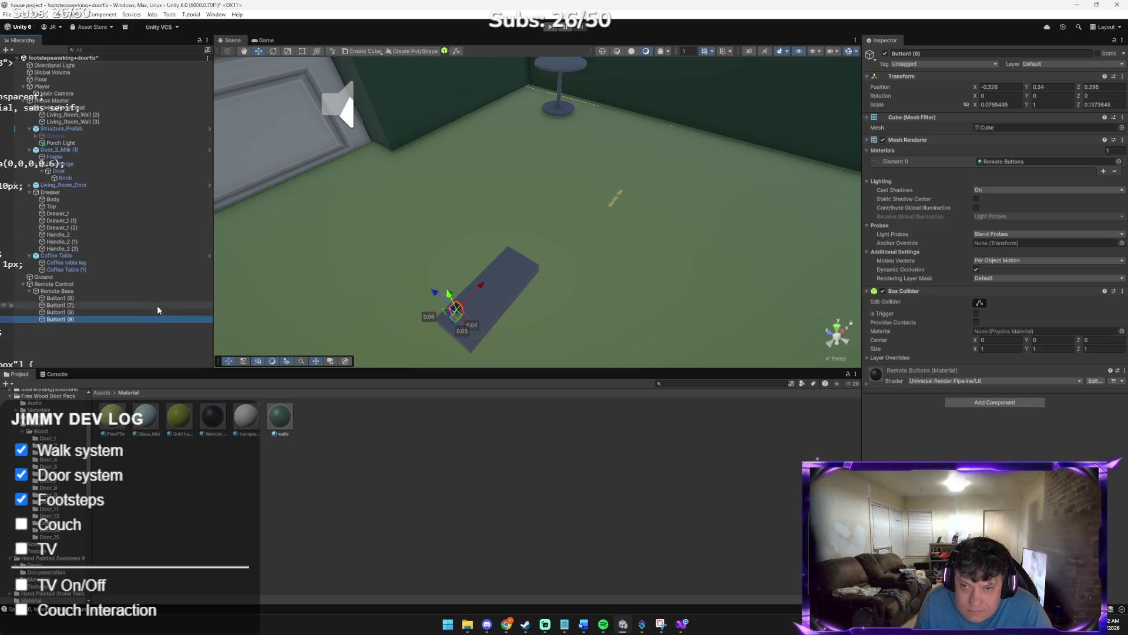
Position Button1 (10), (9), (8) and (7) along the remote's length
{"action": "left_click_drag", "start_coordinate": [436, 294], "coordinate": [450, 315]}
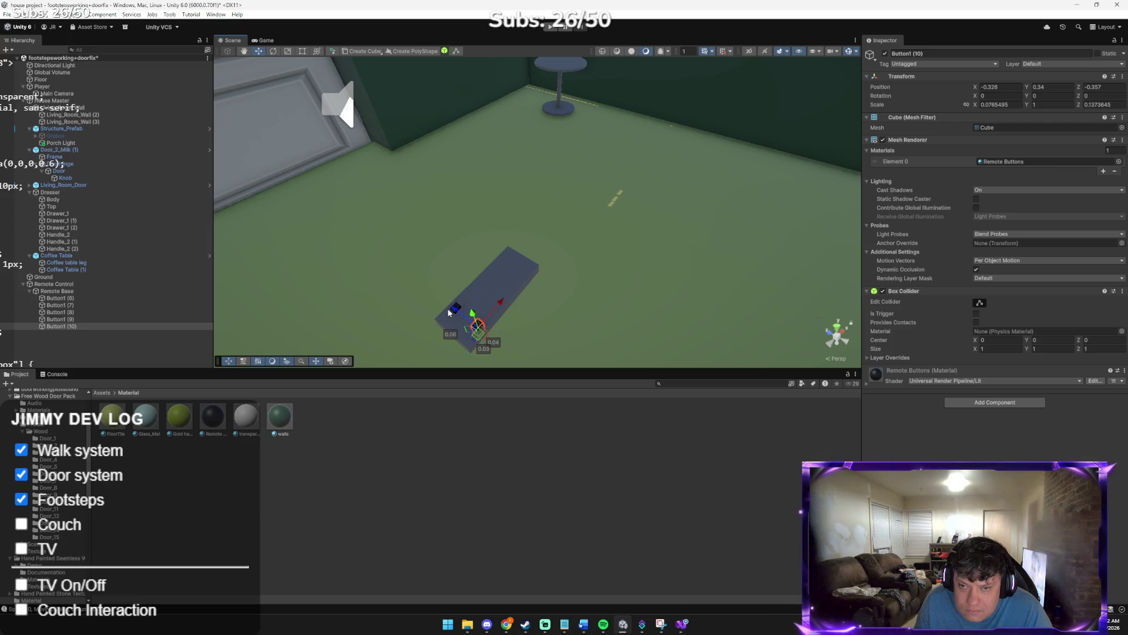
{"action": "left_click", "coordinate": [456, 309]}
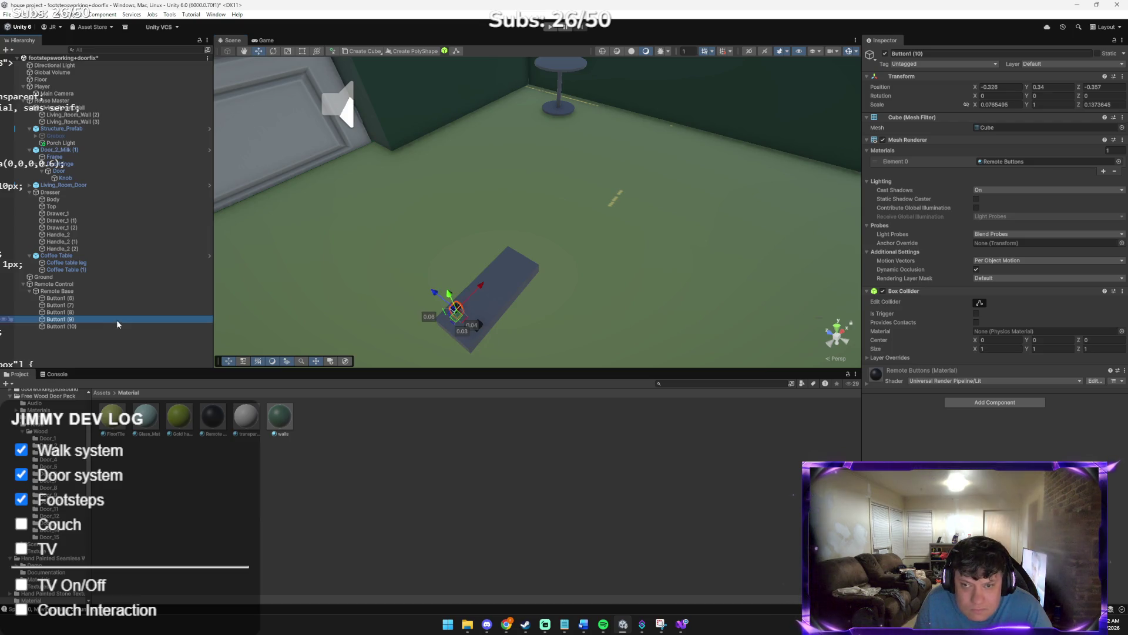
{"action": "left_click_drag", "start_coordinate": [434, 297], "coordinate": [441, 302]}
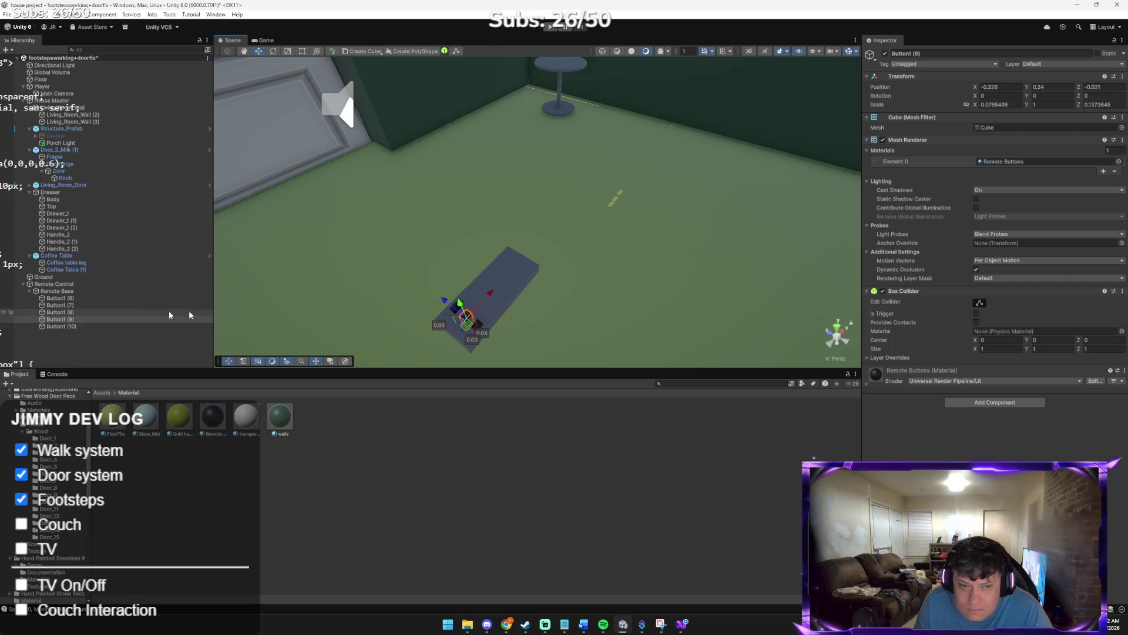
{"action": "left_click", "coordinate": [78, 313]}
{"action": "mouse_move", "coordinate": [448, 319]}
{"action": "left_mouse_down"}
{"action": "mouse_move", "coordinate": [438, 312]}
{"action": "mouse_move", "coordinate": [502, 267]}
{"action": "left_mouse_up"}
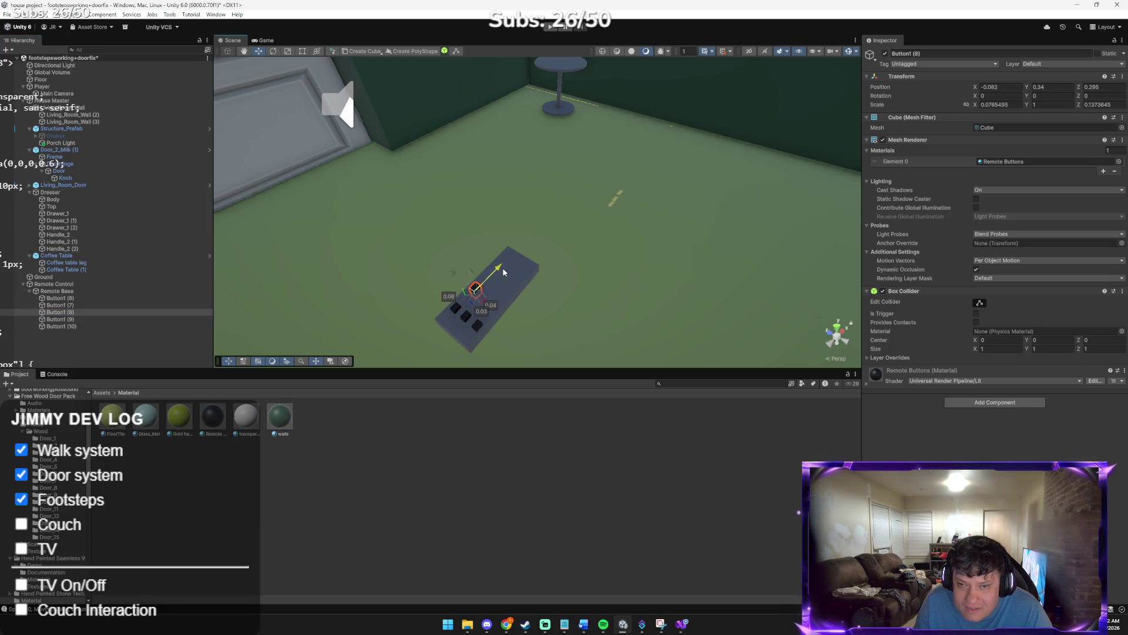
{"action": "left_click", "coordinate": [61, 305]}
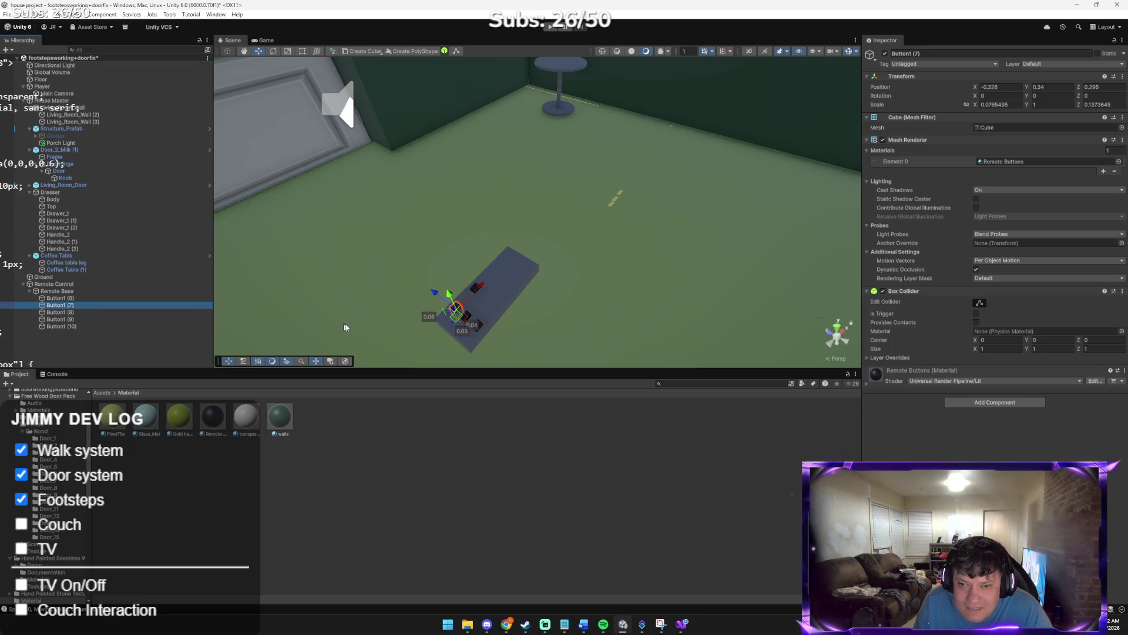
{"action": "left_click_drag", "start_coordinate": [434, 295], "coordinate": [436, 293]}
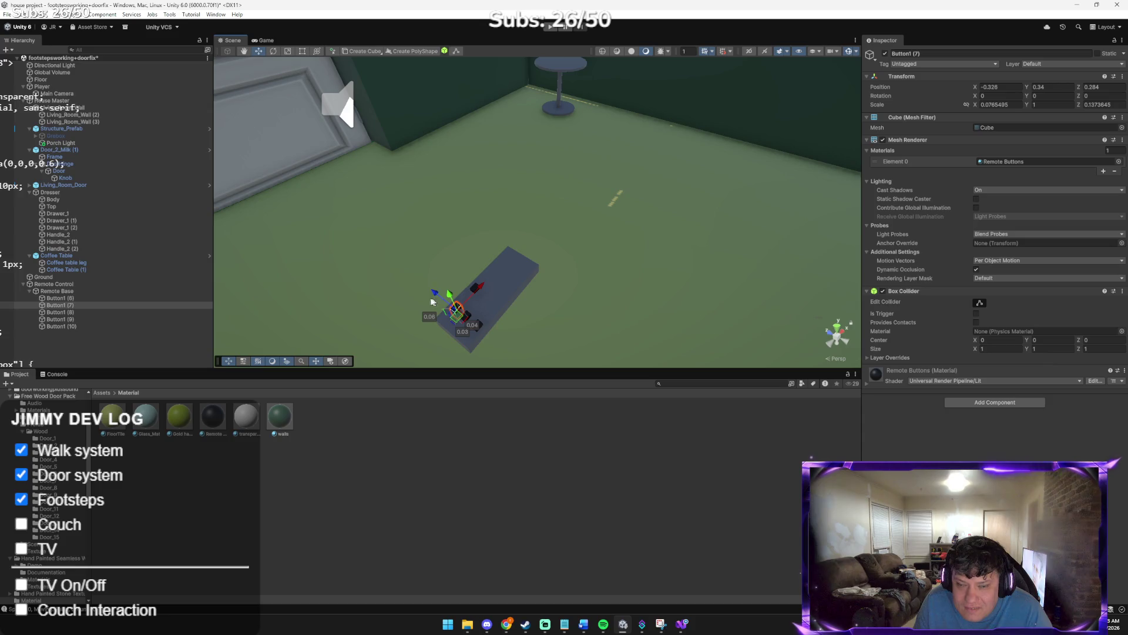
Delete Button1 (8) and Button1 (6), adjusting Button1 (10) to leave a row of three
{"action": "left_click", "coordinate": [493, 307]}
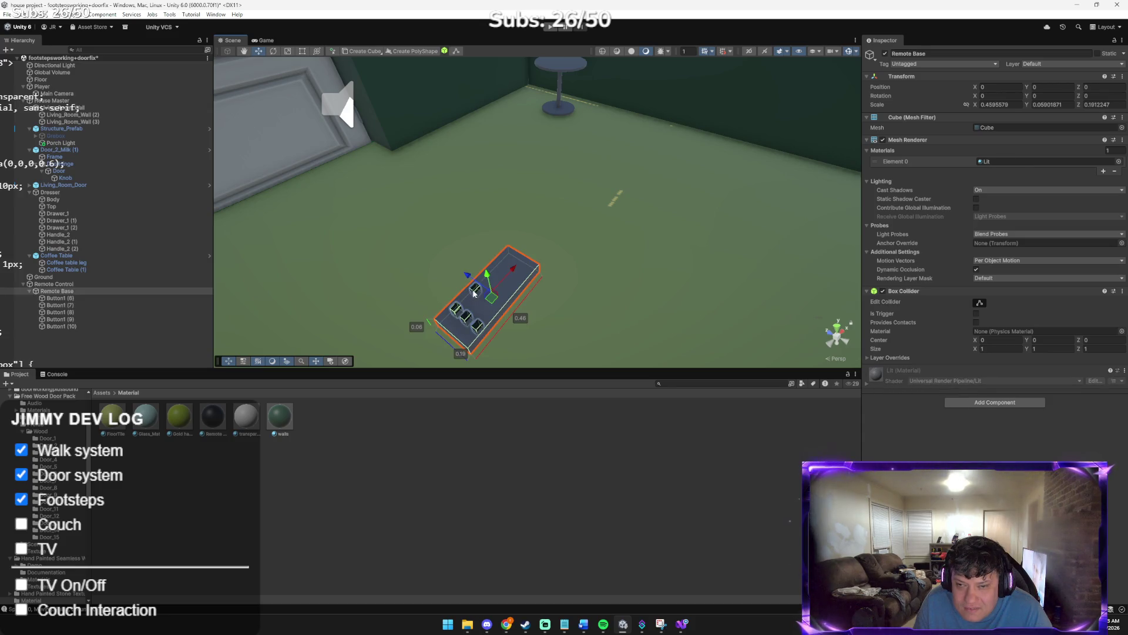
{"action": "left_click", "coordinate": [473, 292]}
{"action": "key", "text": "Delete"}
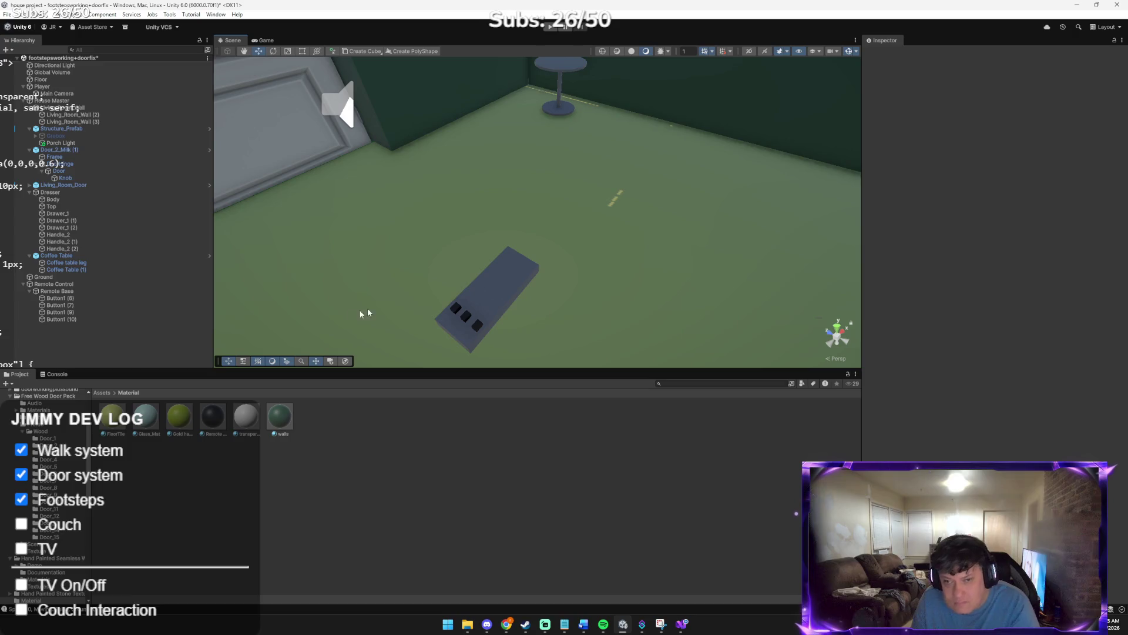
{"action": "left_click", "coordinate": [57, 304]}
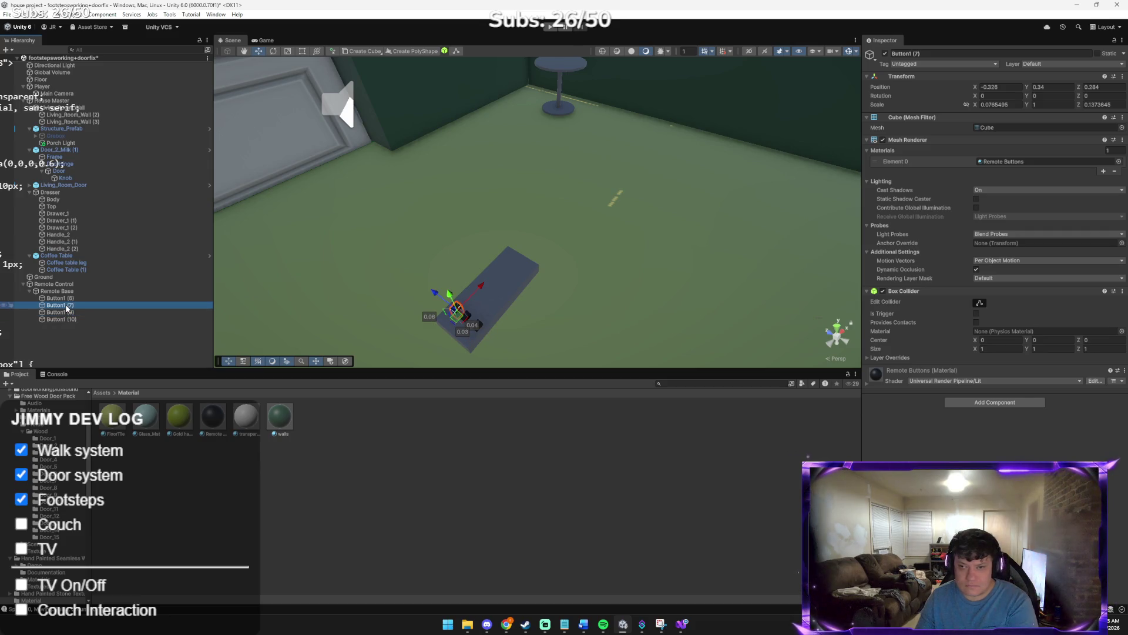
{"action": "right_click", "coordinate": [199, 319]}
{"action": "left_click", "coordinate": [108, 325]}
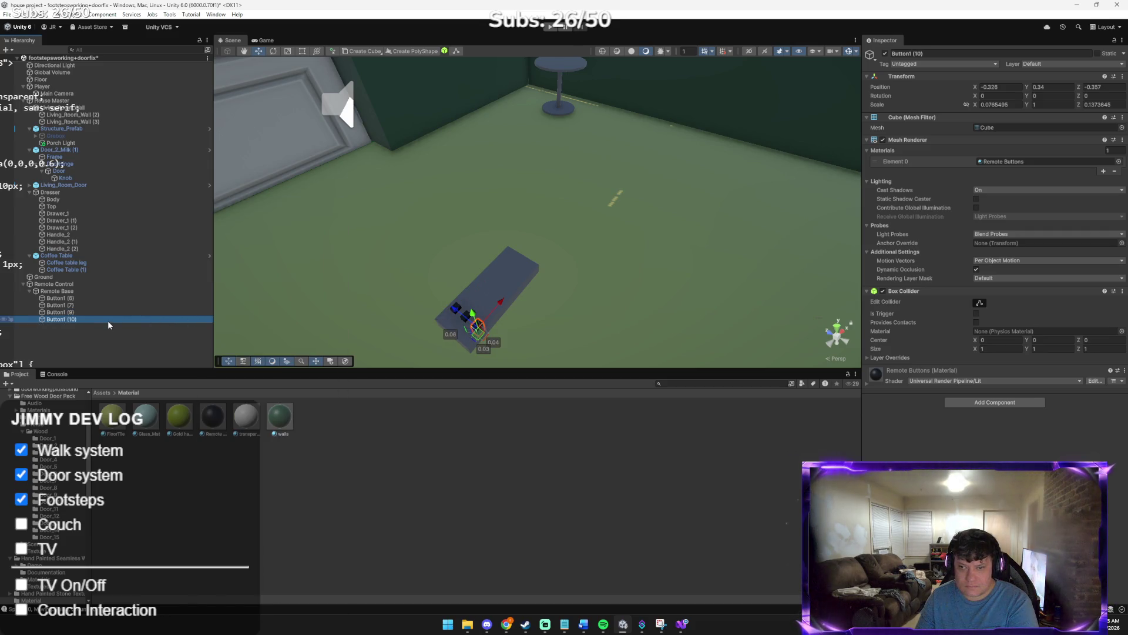
{"action": "left_click_drag", "start_coordinate": [501, 301], "coordinate": [501, 302]}
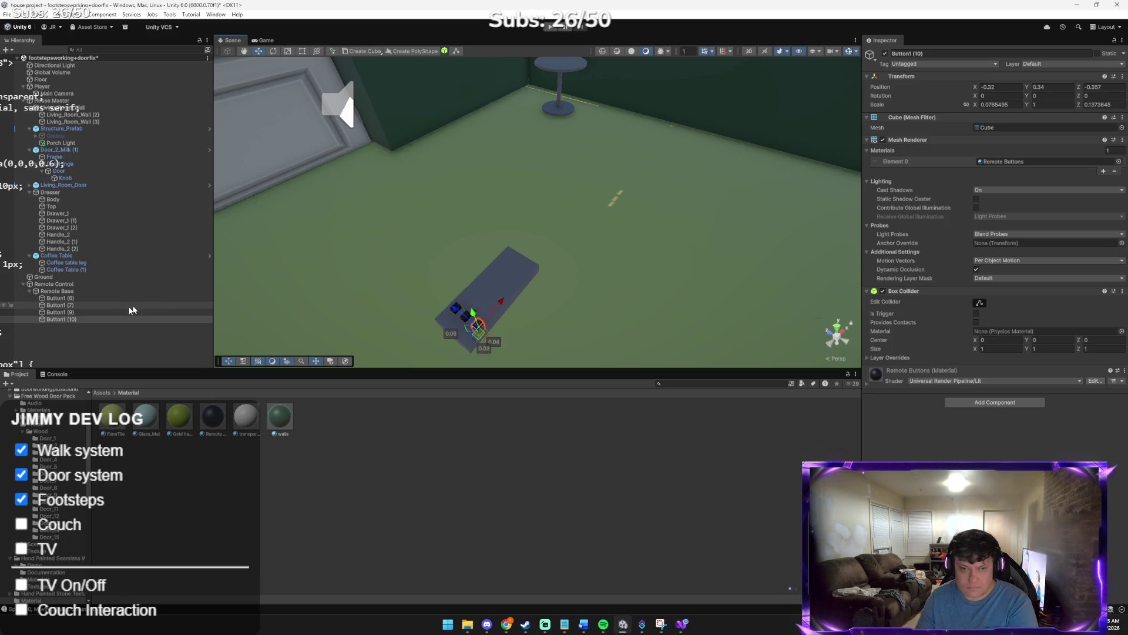
{"action": "left_click", "coordinate": [75, 298]}
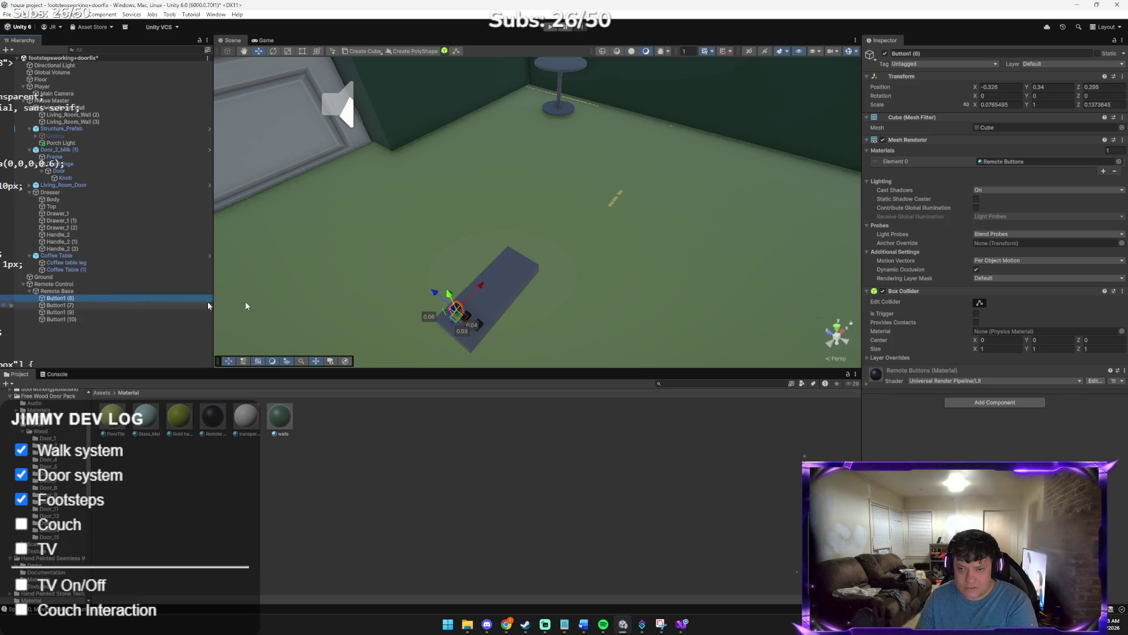
{"action": "left_click_drag", "start_coordinate": [475, 289], "coordinate": [506, 278]}
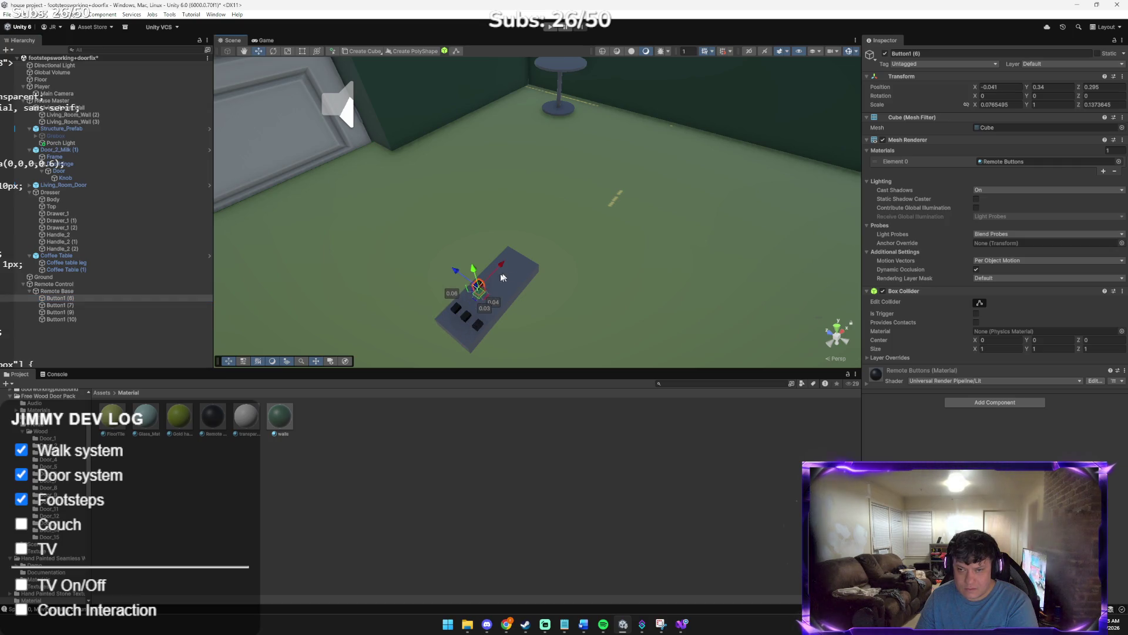
{"action": "key", "text": "Delete"}
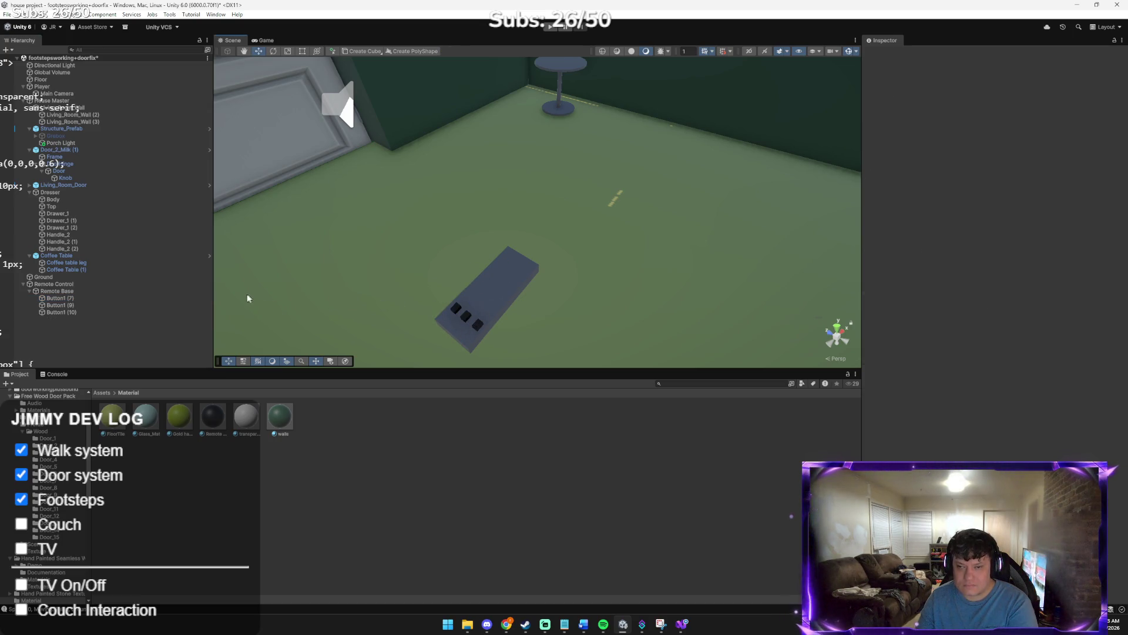
Duplicate the three-button row twice, offsetting each copy along X into a nine-button grid
{"action": "left_click", "coordinate": [62, 298]}
{"action": "left_click", "coordinate": [70, 313], "text": "shift"}
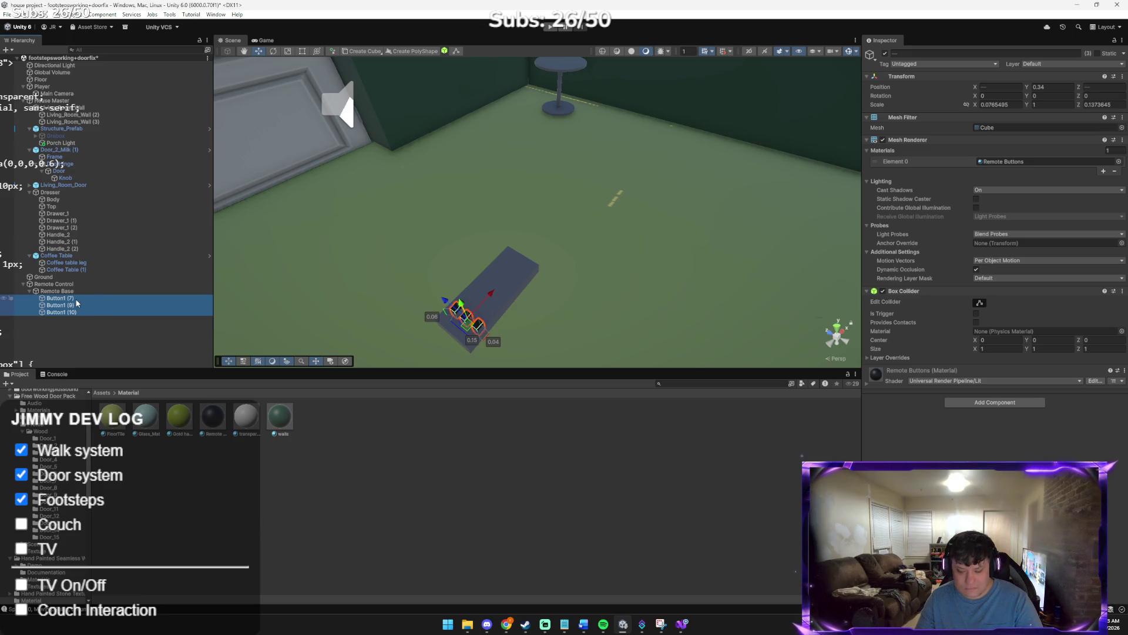
{"action": "key", "text": "ctrl+d"}
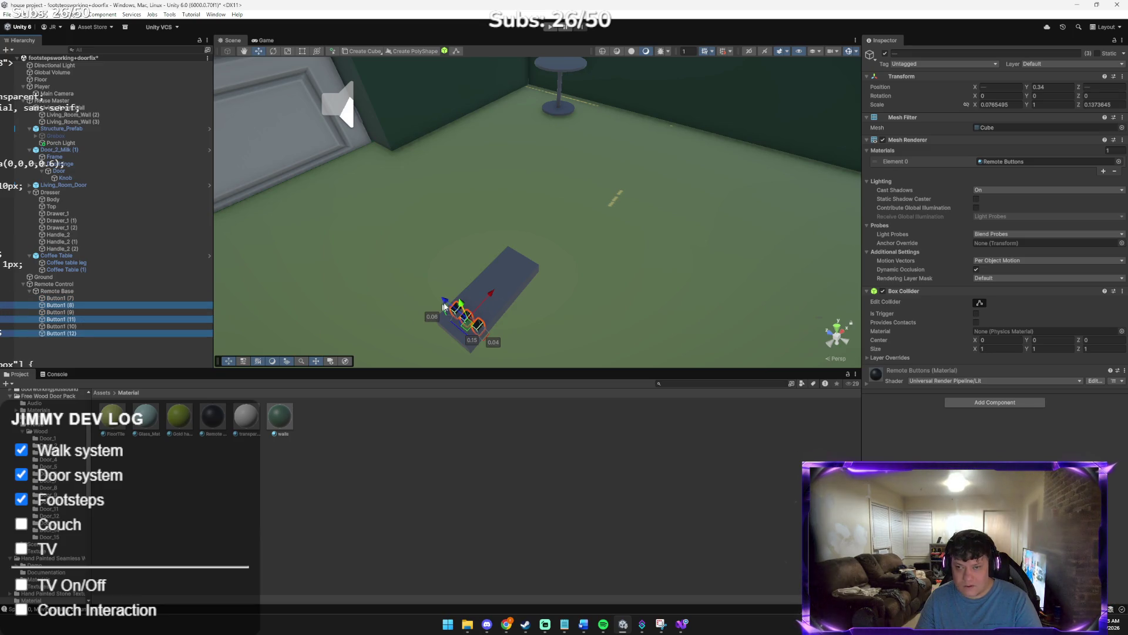
{"action": "mouse_move", "coordinate": [481, 299]}
{"action": "left_mouse_down"}
{"action": "mouse_move", "coordinate": [517, 281]}
{"action": "mouse_move", "coordinate": [502, 286]}
{"action": "left_mouse_up"}
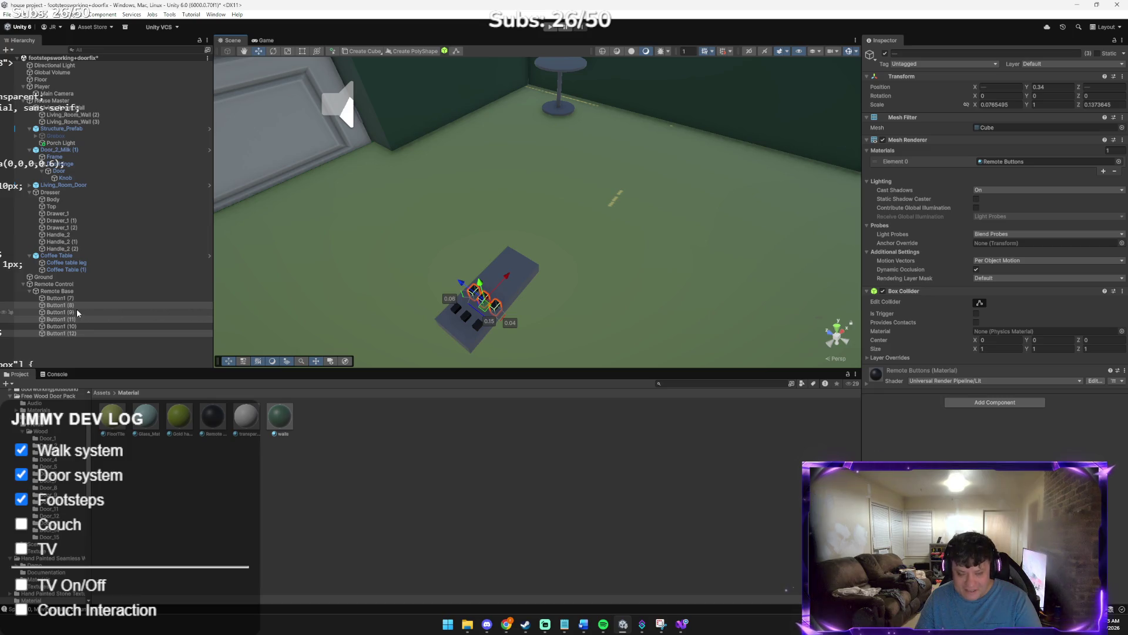
{"action": "key", "text": "ctrl+d"}
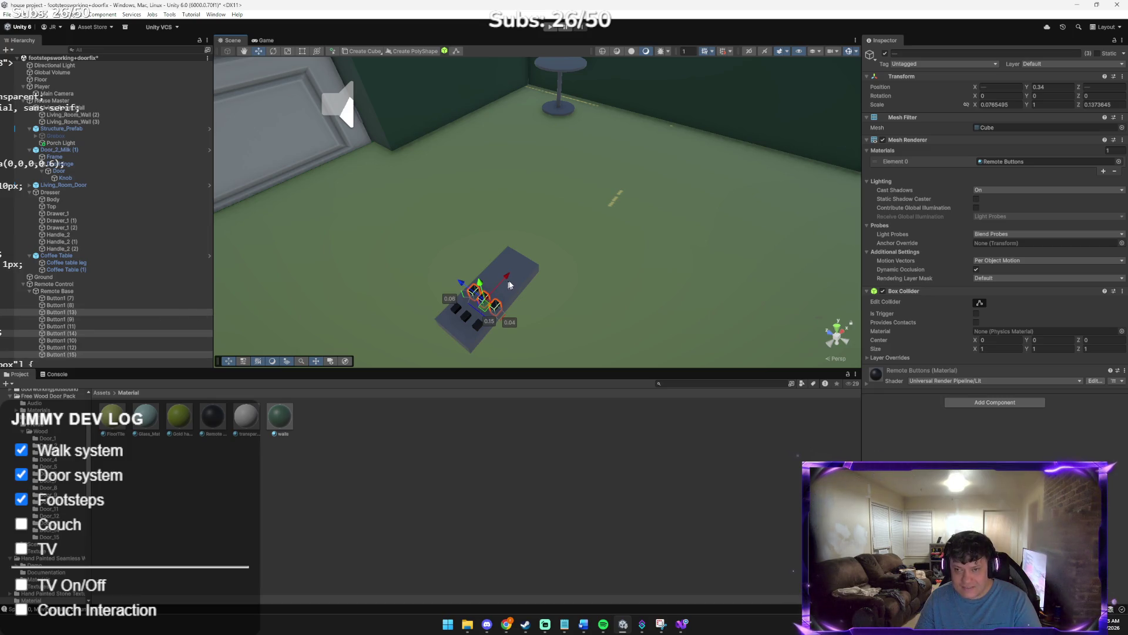
{"action": "left_click_drag", "start_coordinate": [509, 278], "coordinate": [530, 262]}
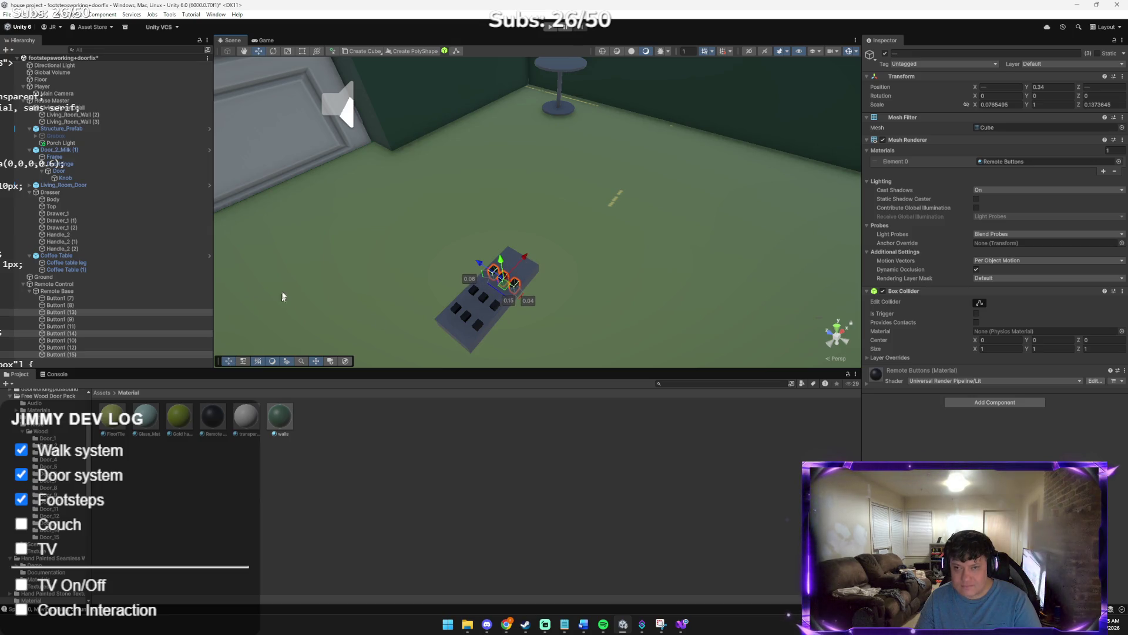
{"action": "left_click", "coordinate": [306, 299]}
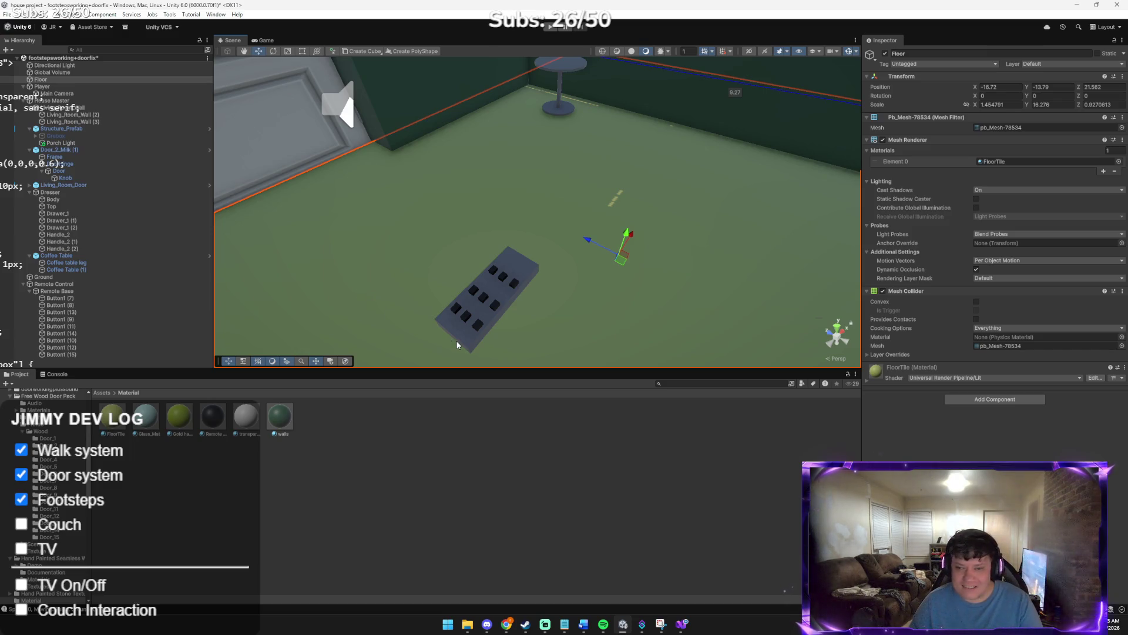
{"action": "left_click_drag", "start_coordinate": [515, 322], "coordinate": [365, 287]}
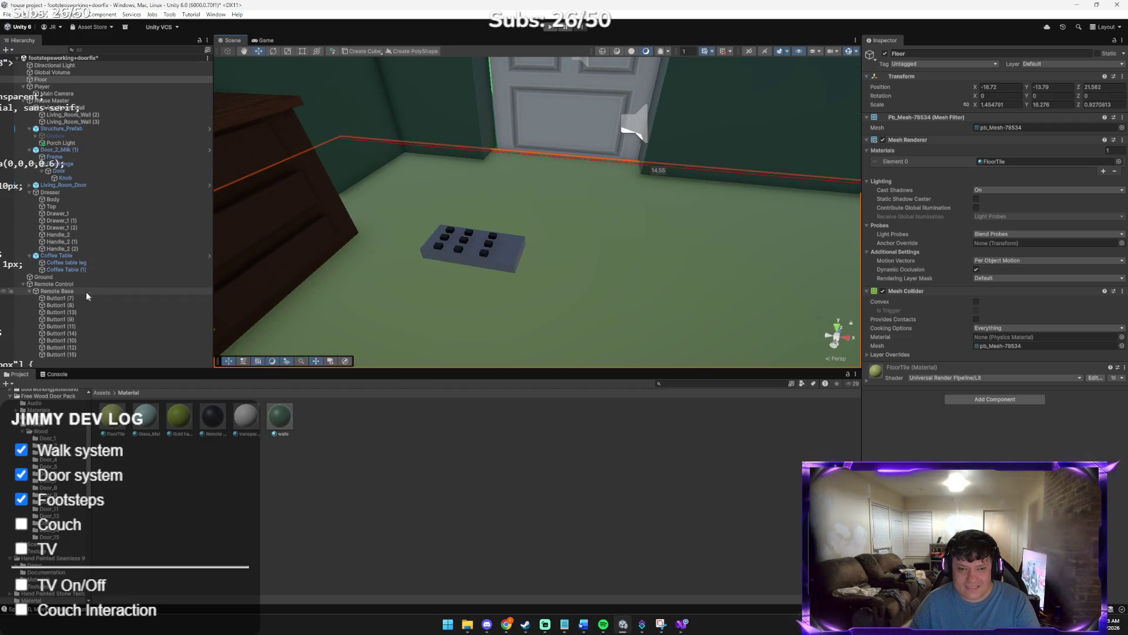
{"action": "left_click", "coordinate": [55, 284]}
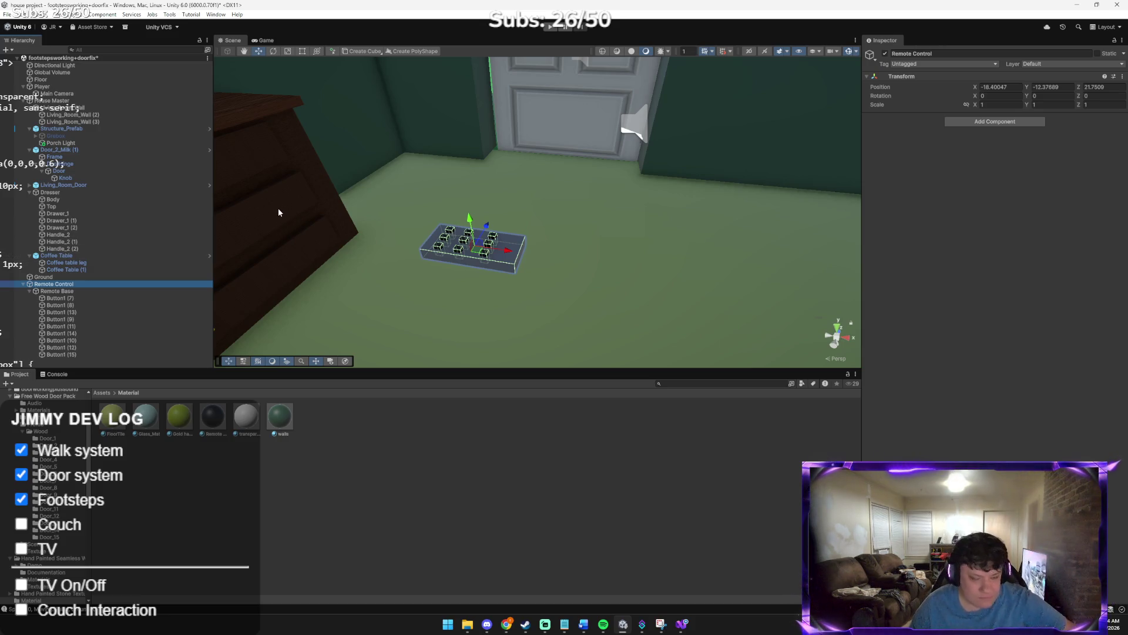
{"action": "left_click", "coordinate": [599, 247]}
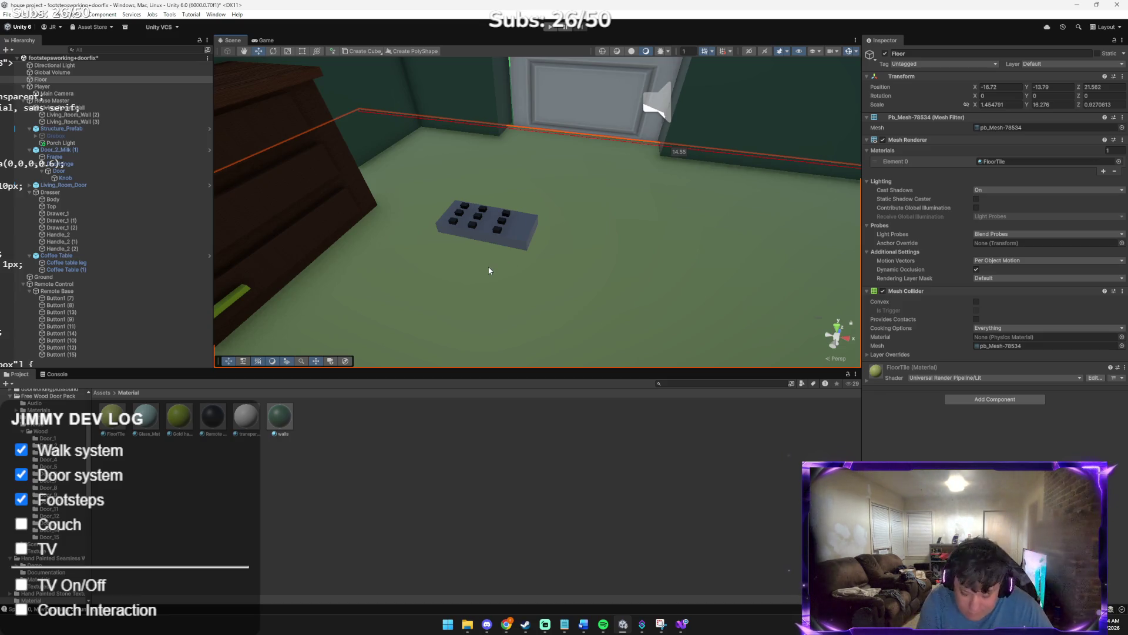
Send the remote screenshot to Claude with the message 'we got a remote!!!'
{"action": "key", "text": "alt+Tab"}
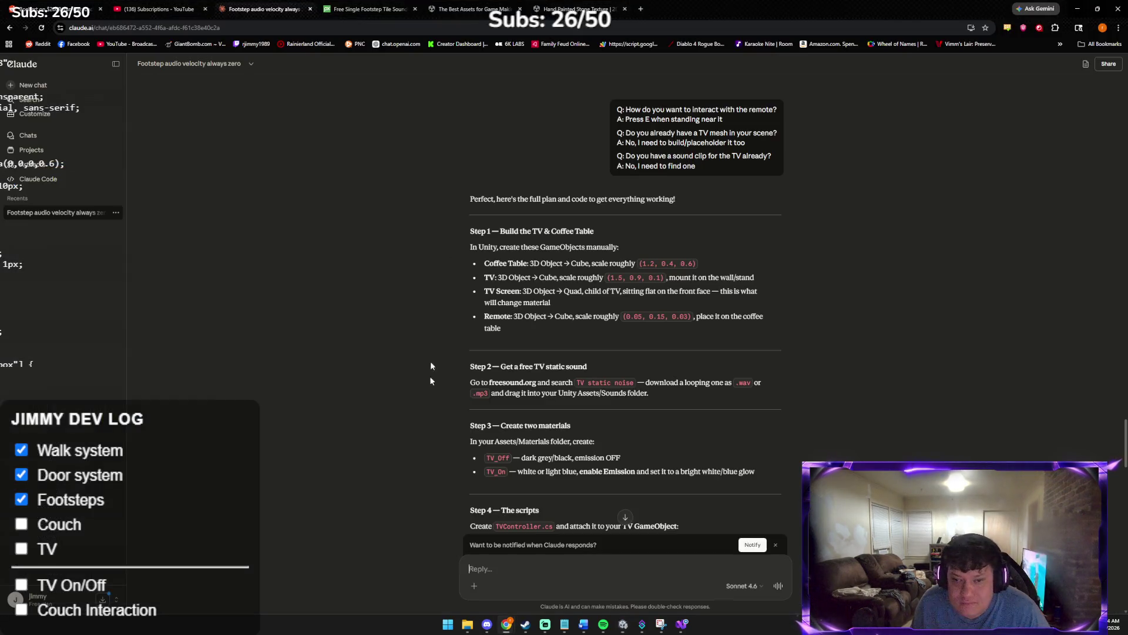
{"action": "type", "text": "we got a remote!!!"}
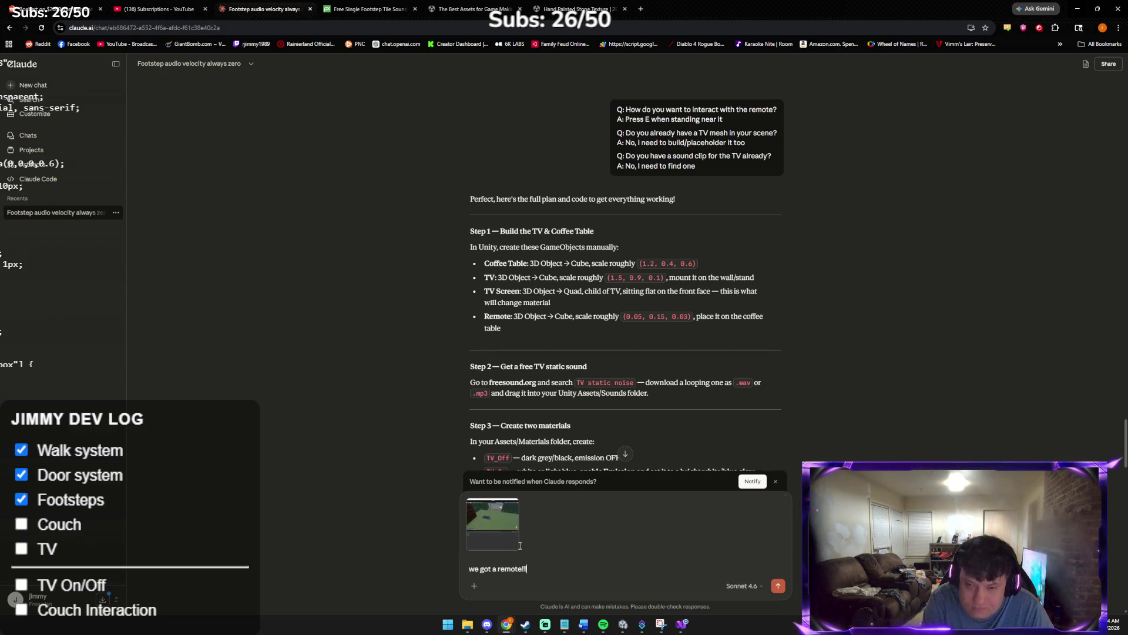
{"action": "key", "text": "Return"}
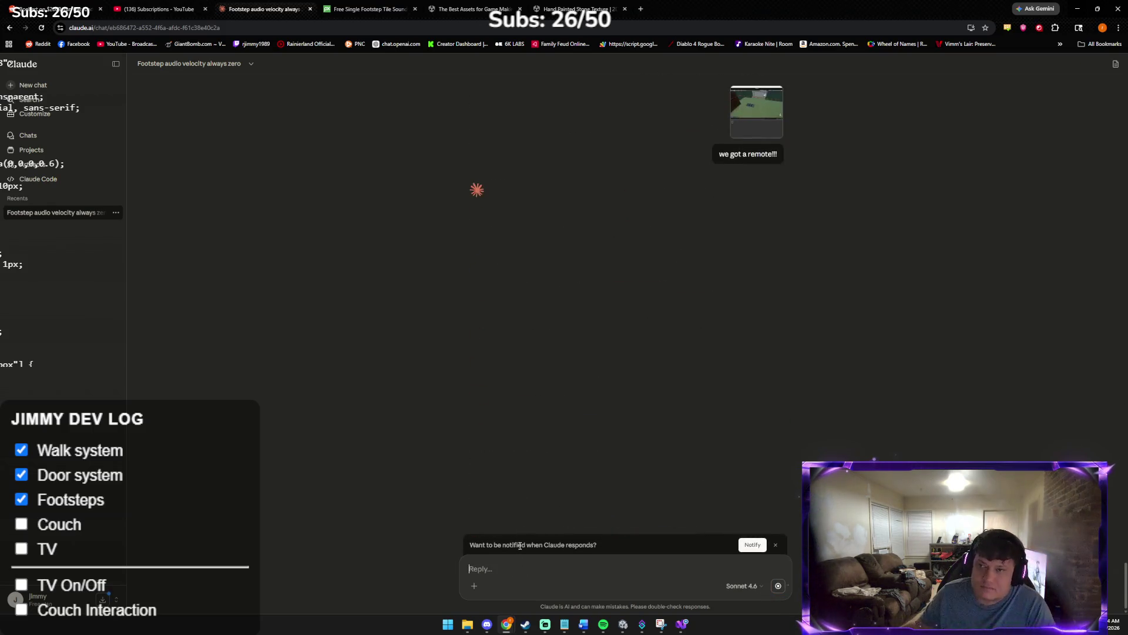
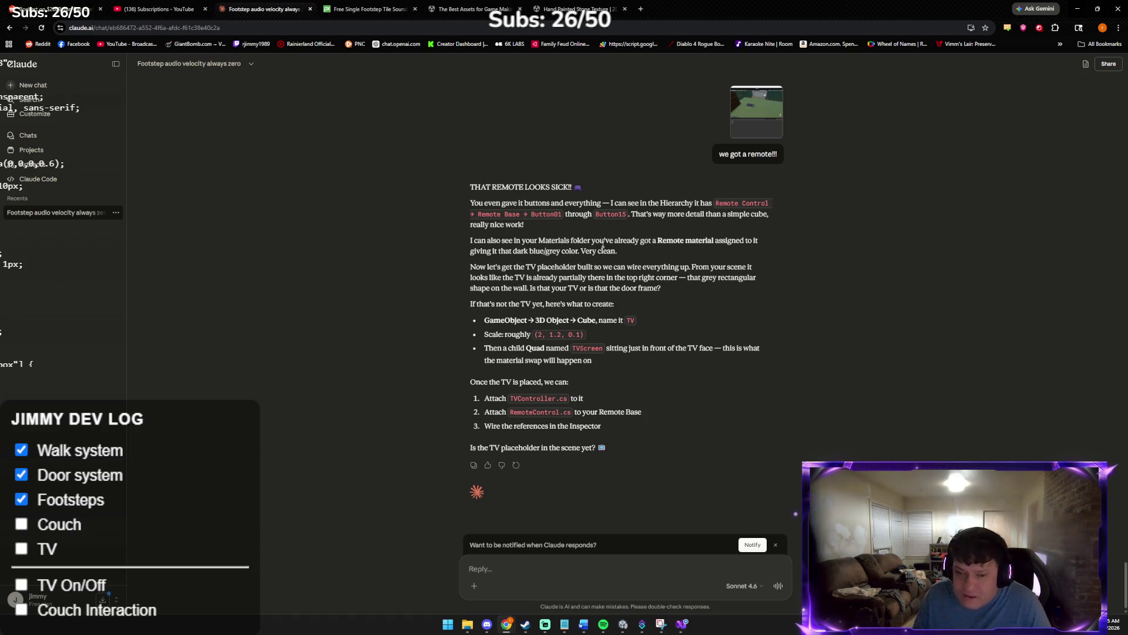
Switch from the Claude chat in Chrome to the Unity editor
{"action": "key", "text": "alt+Tab"}
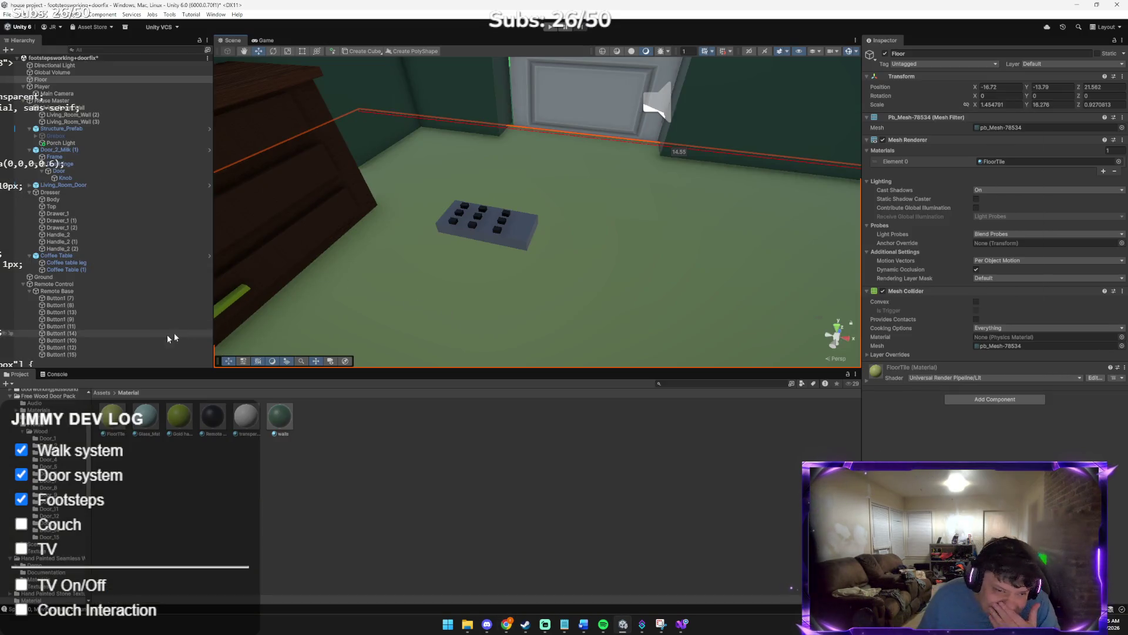
Move the Remote Control onto the top of the small round table
{"action": "left_click", "coordinate": [100, 392]}
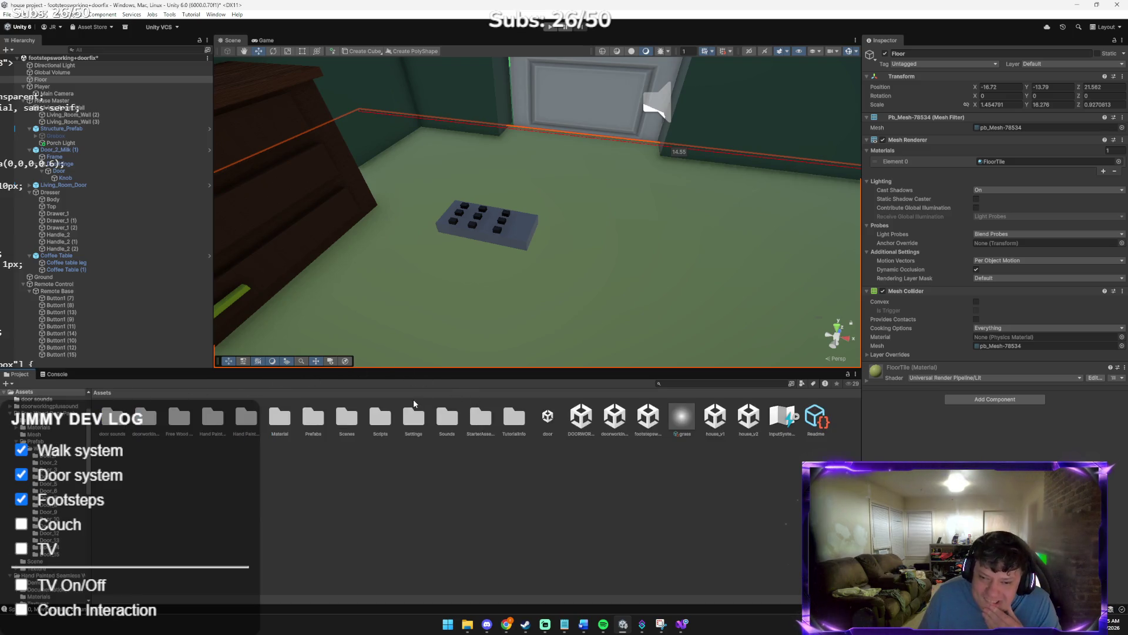
{"action": "double_click", "coordinate": [78, 284]}
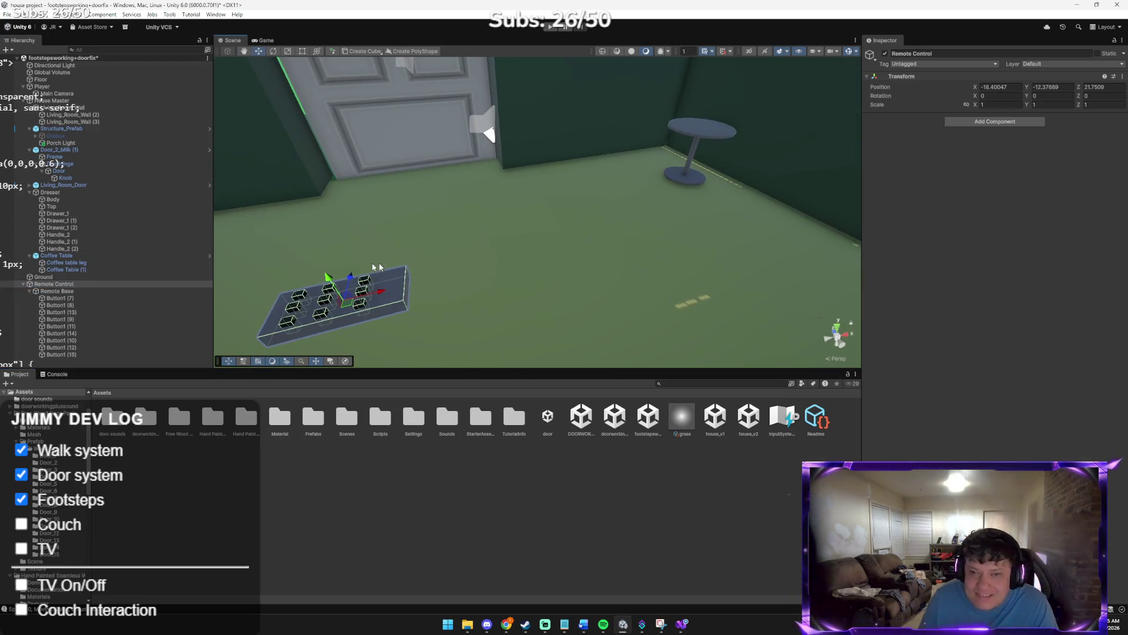
{"action": "mouse_move", "coordinate": [371, 293]}
{"action": "left_mouse_down"}
{"action": "mouse_move", "coordinate": [823, 185]}
{"action": "mouse_move", "coordinate": [808, 198]}
{"action": "mouse_move", "coordinate": [900, 186]}
{"action": "mouse_move", "coordinate": [922, 164]}
{"action": "left_mouse_up"}
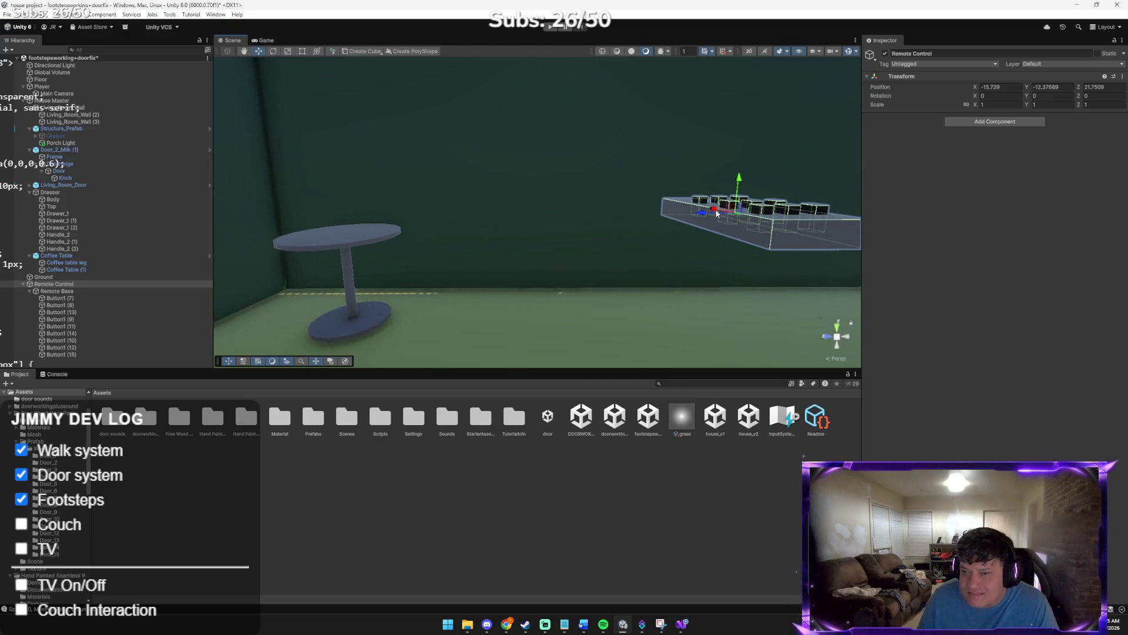
{"action": "mouse_move", "coordinate": [717, 213]}
{"action": "left_mouse_down"}
{"action": "mouse_move", "coordinate": [549, 189]}
{"action": "mouse_move", "coordinate": [573, 224]}
{"action": "left_mouse_up"}
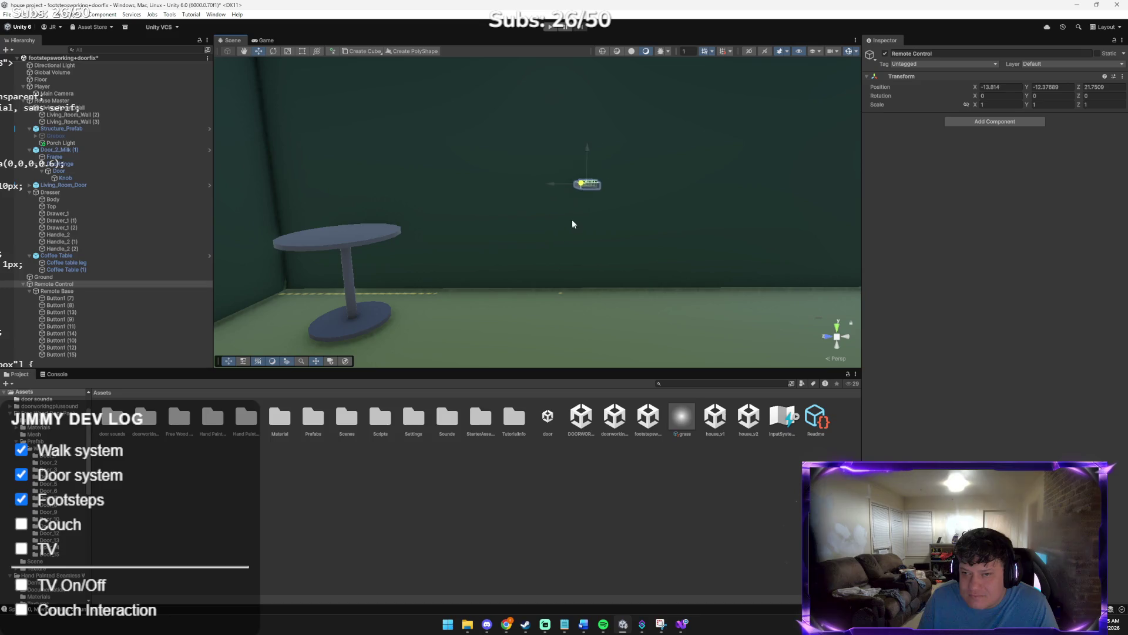
{"action": "mouse_move", "coordinate": [551, 183]}
{"action": "left_mouse_down"}
{"action": "mouse_move", "coordinate": [329, 213]}
{"action": "mouse_move", "coordinate": [352, 210]}
{"action": "left_mouse_up"}
{"action": "scroll", "coordinate": [277, 186], "scroll_direction": "up", "scroll_amount": 3}
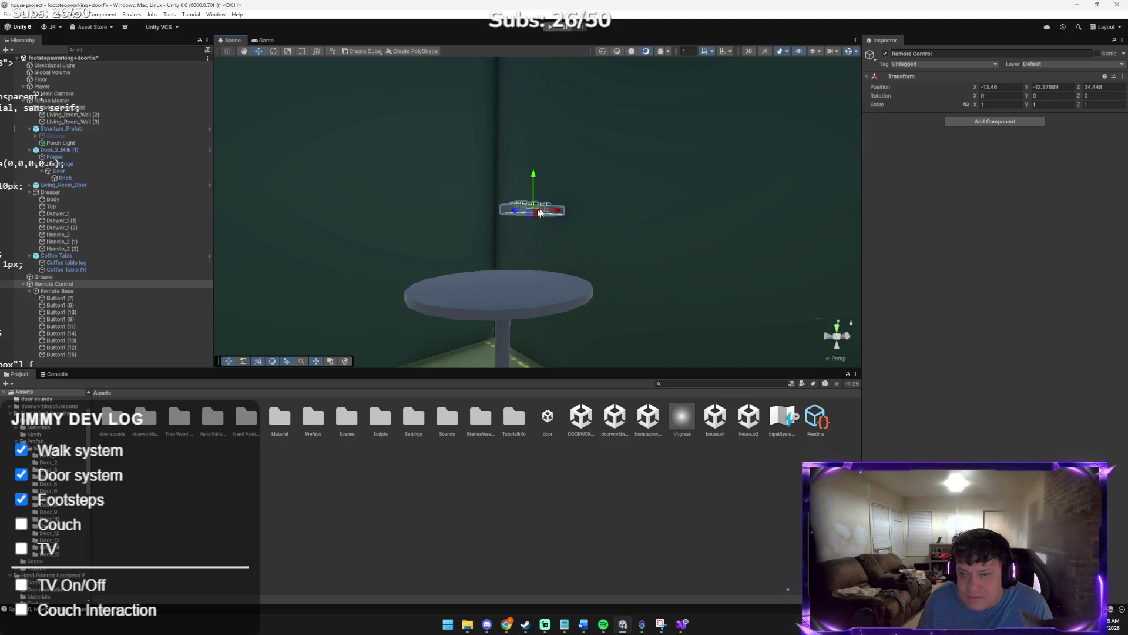
{"action": "mouse_move", "coordinate": [536, 213]}
{"action": "left_mouse_down"}
{"action": "mouse_move", "coordinate": [520, 223]}
{"action": "mouse_move", "coordinate": [517, 126]}
{"action": "mouse_move", "coordinate": [420, 149]}
{"action": "mouse_move", "coordinate": [416, 259]}
{"action": "mouse_move", "coordinate": [443, 265]}
{"action": "left_mouse_up"}
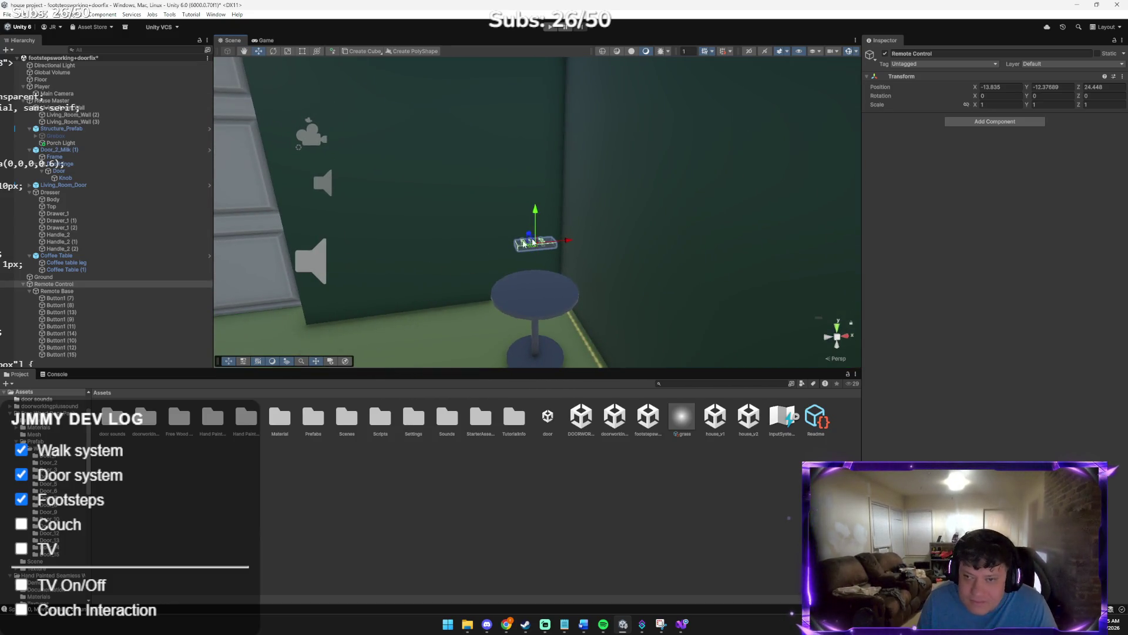
{"action": "mouse_move", "coordinate": [535, 213]}
{"action": "left_mouse_down"}
{"action": "mouse_move", "coordinate": [536, 260]}
{"action": "mouse_move", "coordinate": [569, 284]}
{"action": "left_mouse_up"}
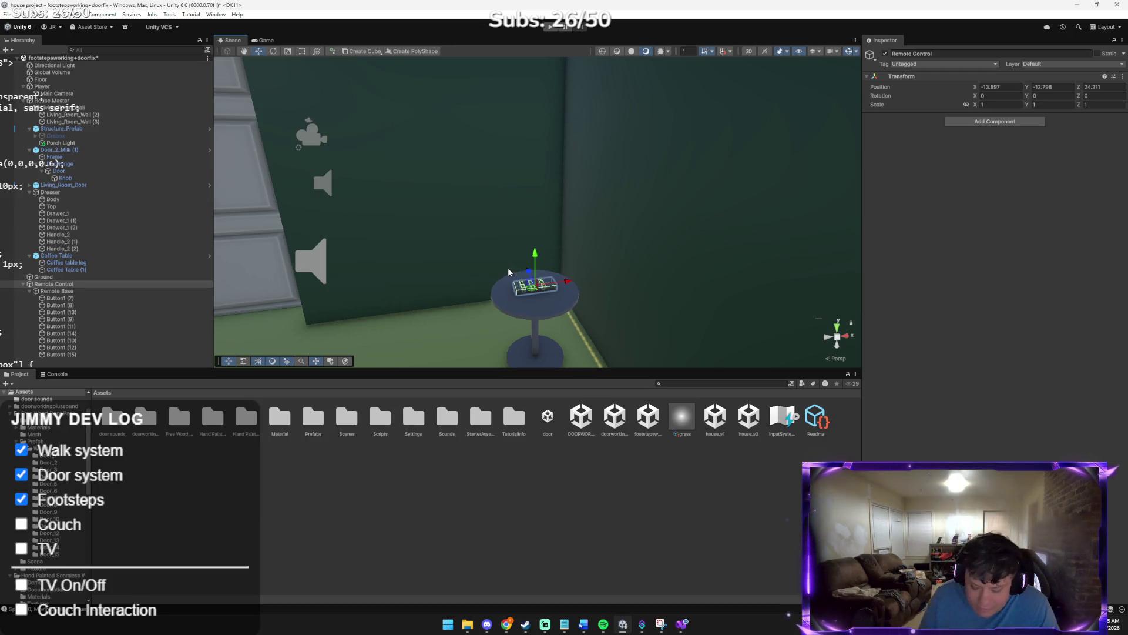
Turn the remote slightly around its vertical Y axis
{"action": "key", "text": "e"}
{"action": "left_click_drag", "start_coordinate": [546, 286], "coordinate": [467, 276]}
{"action": "left_click", "coordinate": [398, 206]}
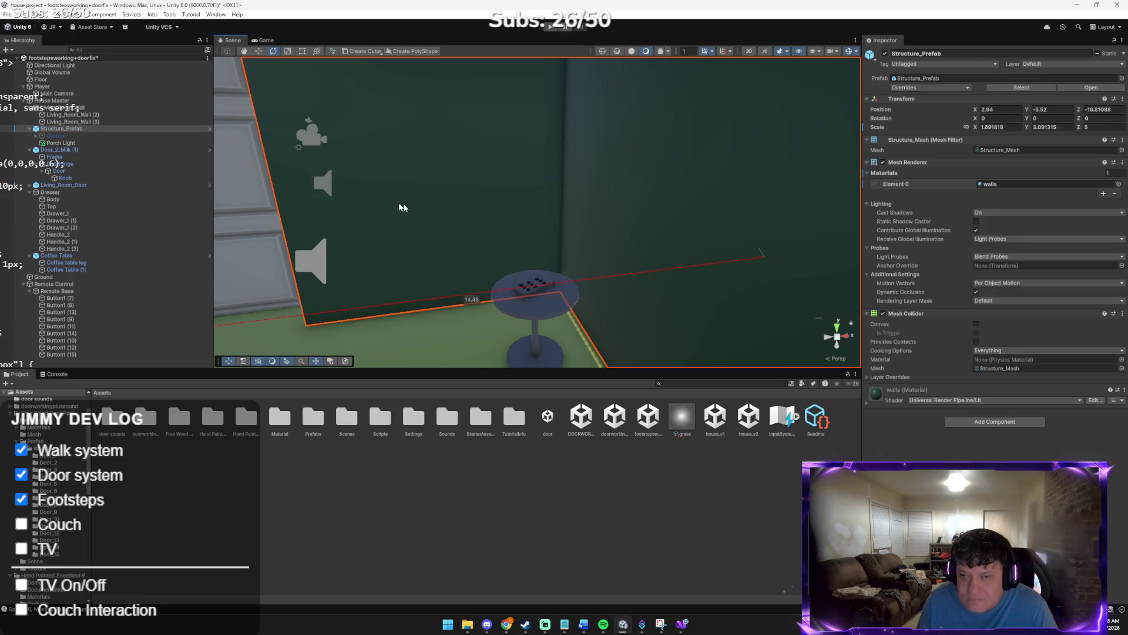
Apply the Glass_Mat material from Assets > Material to the coffee table top
{"action": "left_click", "coordinate": [466, 340]}
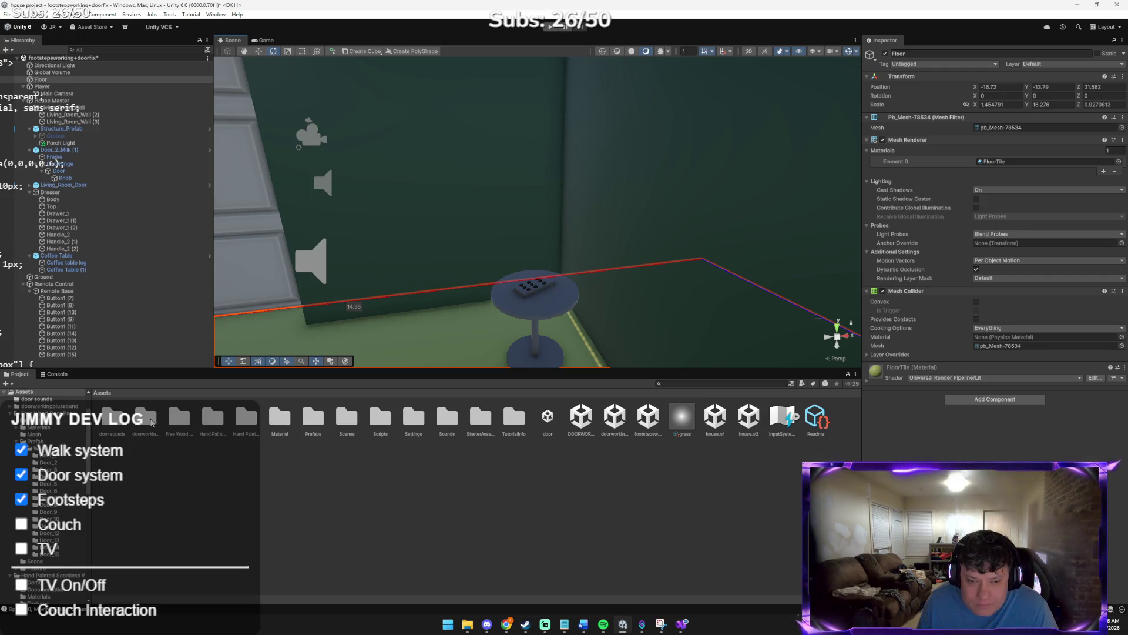
{"action": "double_click", "coordinate": [174, 423]}
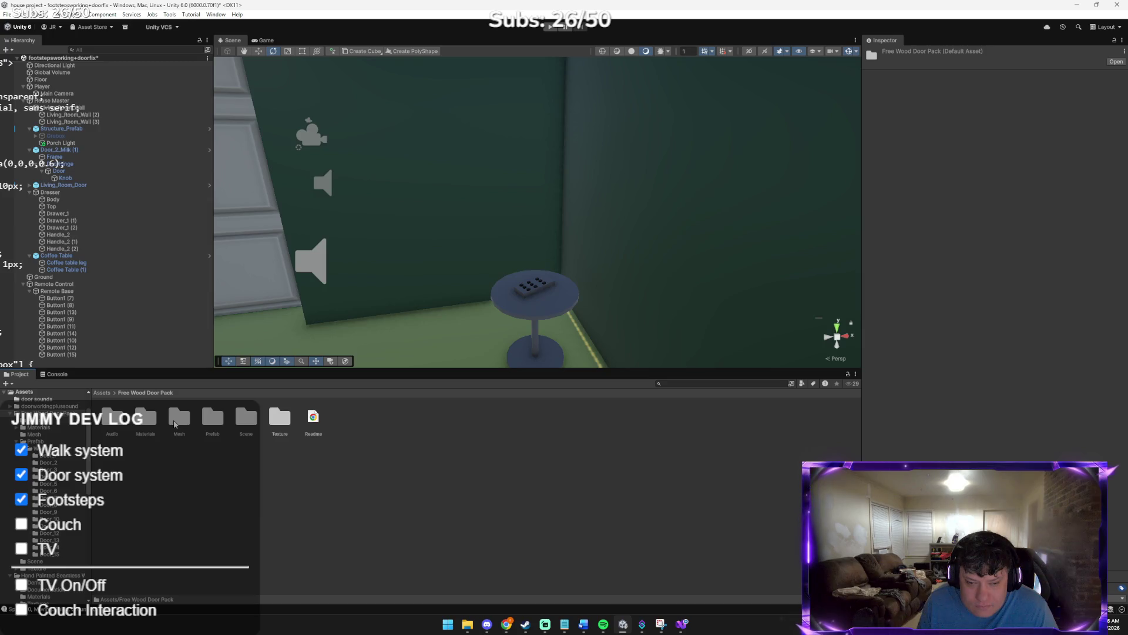
{"action": "double_click", "coordinate": [221, 426]}
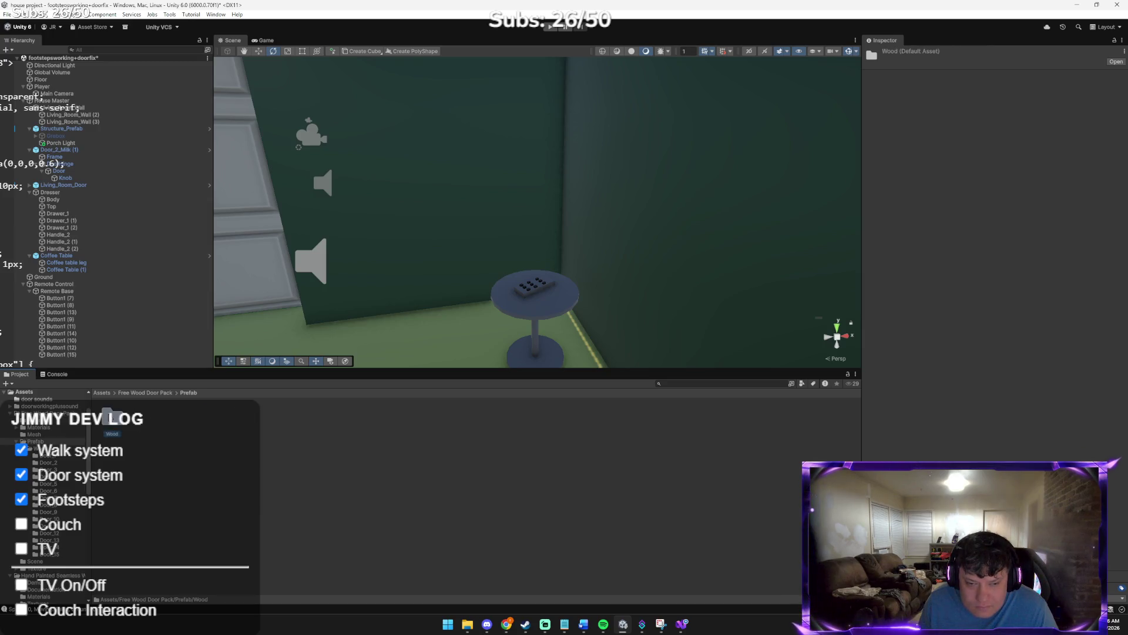
{"action": "left_click", "coordinate": [102, 392]}
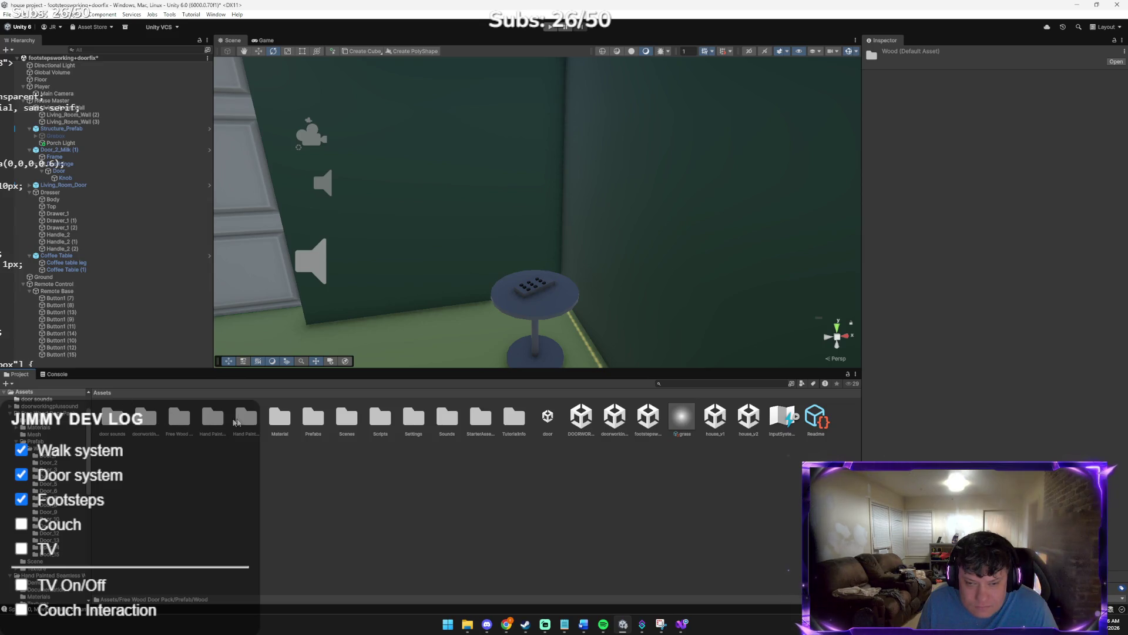
{"action": "double_click", "coordinate": [293, 425]}
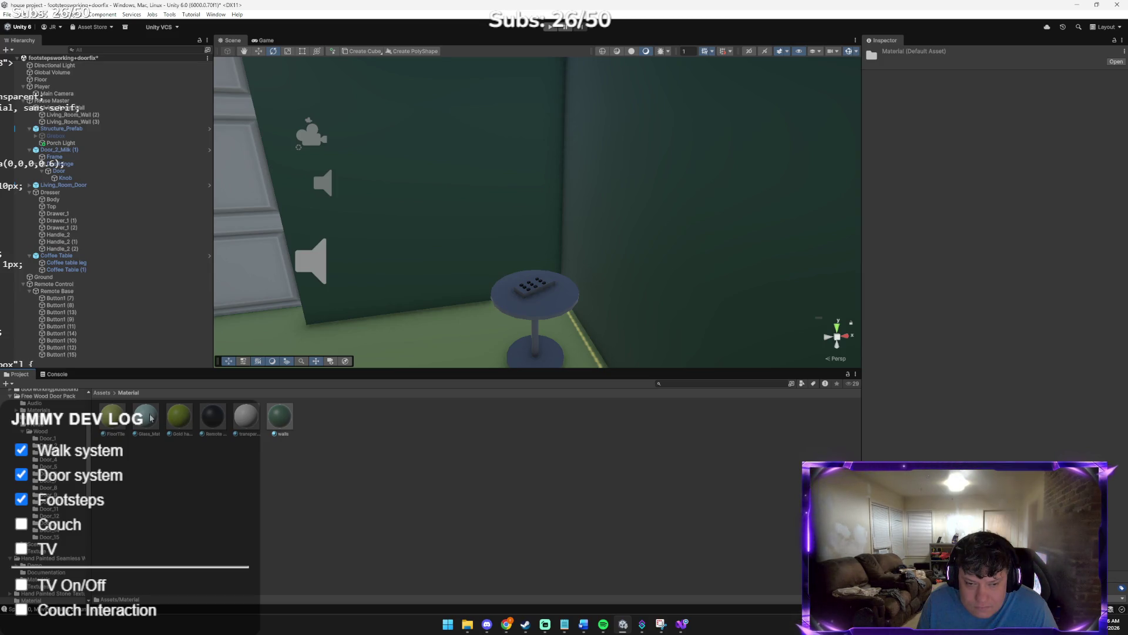
{"action": "mouse_move", "coordinate": [141, 420]}
{"action": "left_mouse_down"}
{"action": "mouse_move", "coordinate": [489, 335]}
{"action": "mouse_move", "coordinate": [544, 300]}
{"action": "left_mouse_up"}
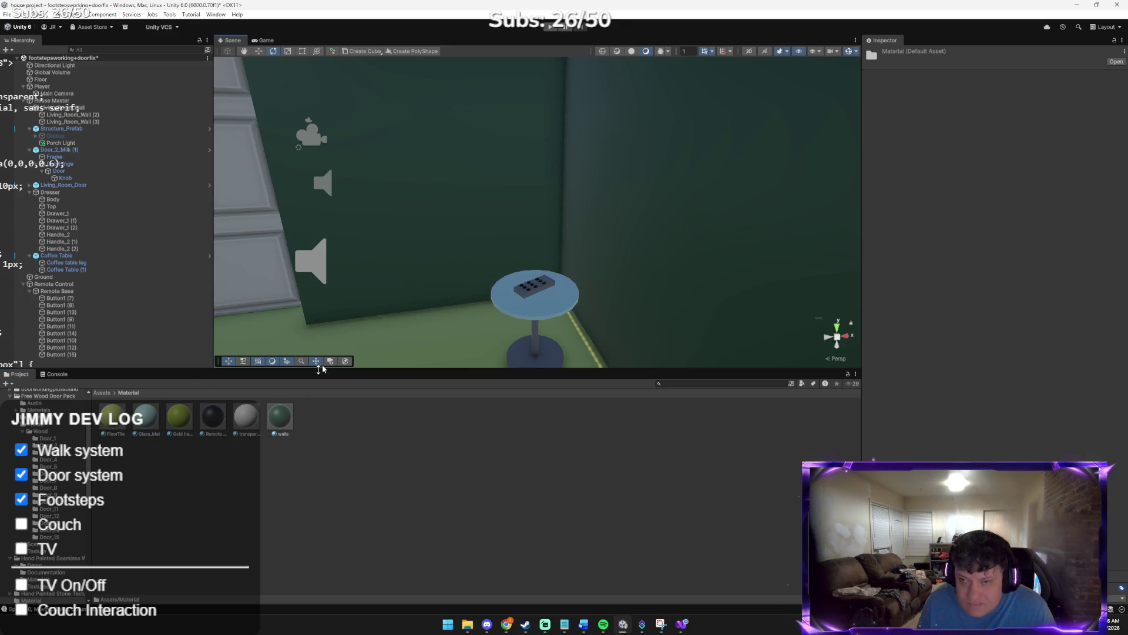
{"action": "left_click_drag", "start_coordinate": [399, 241], "coordinate": [405, 288]}
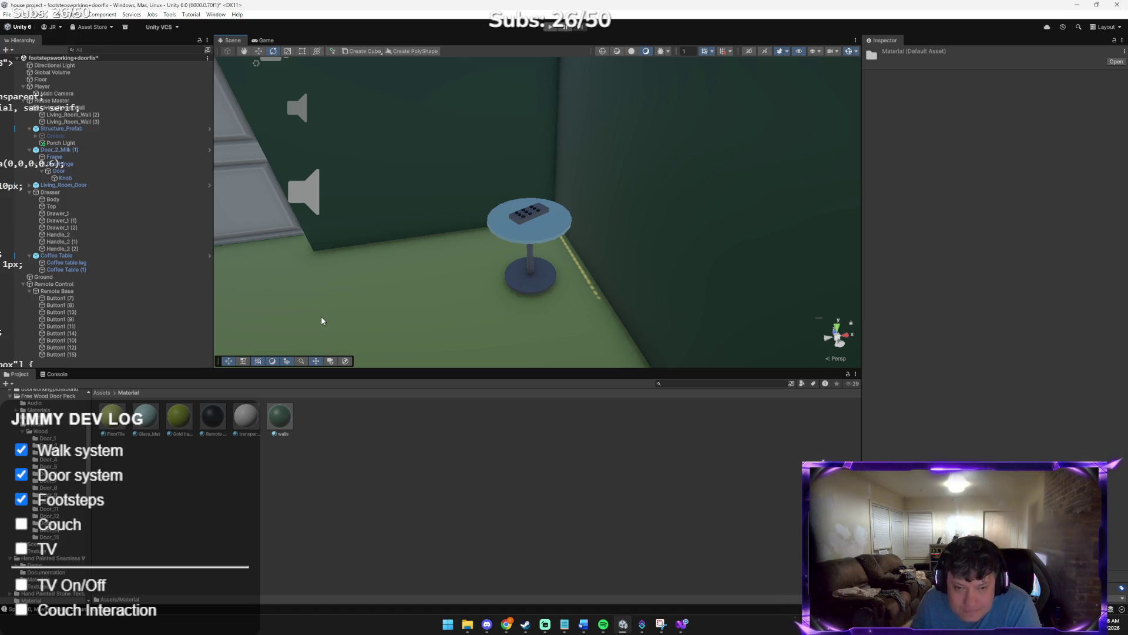
Lower Glass_Mat's Base Map colour alpha from 255 to 0 for a see-through tabletop
{"action": "left_click", "coordinate": [235, 422]}
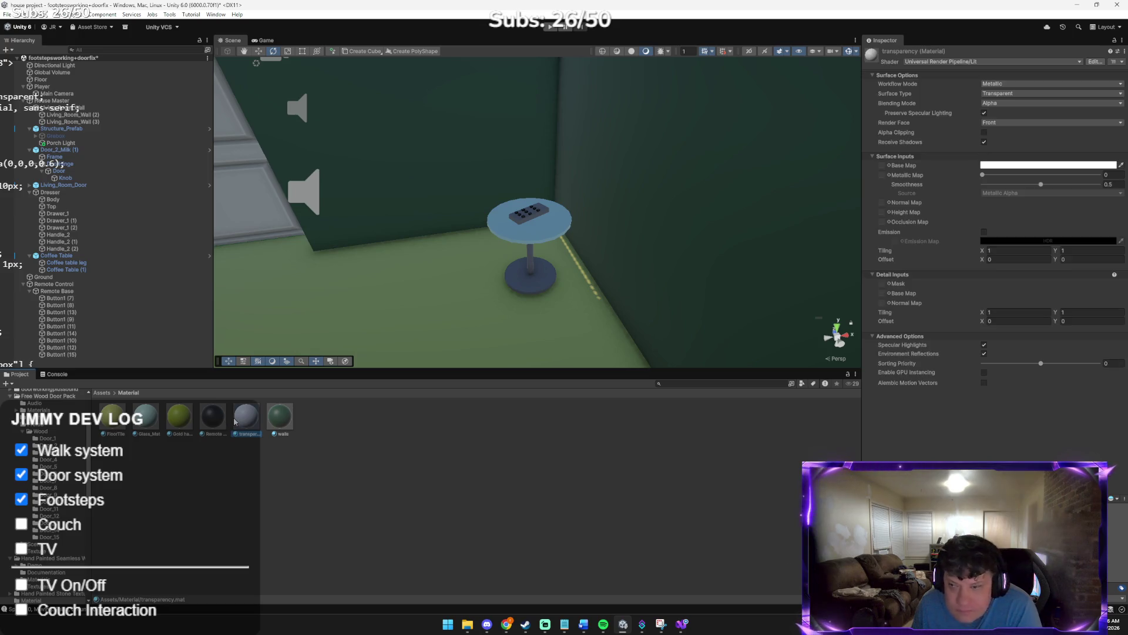
{"action": "left_click", "coordinate": [147, 419]}
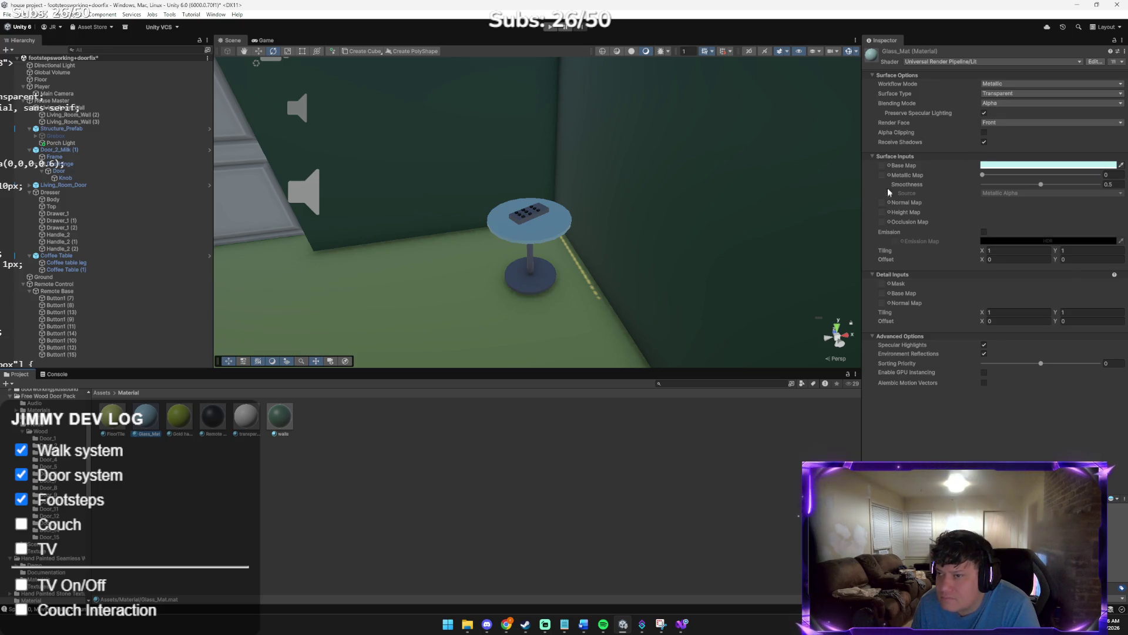
{"action": "left_click", "coordinate": [882, 166]}
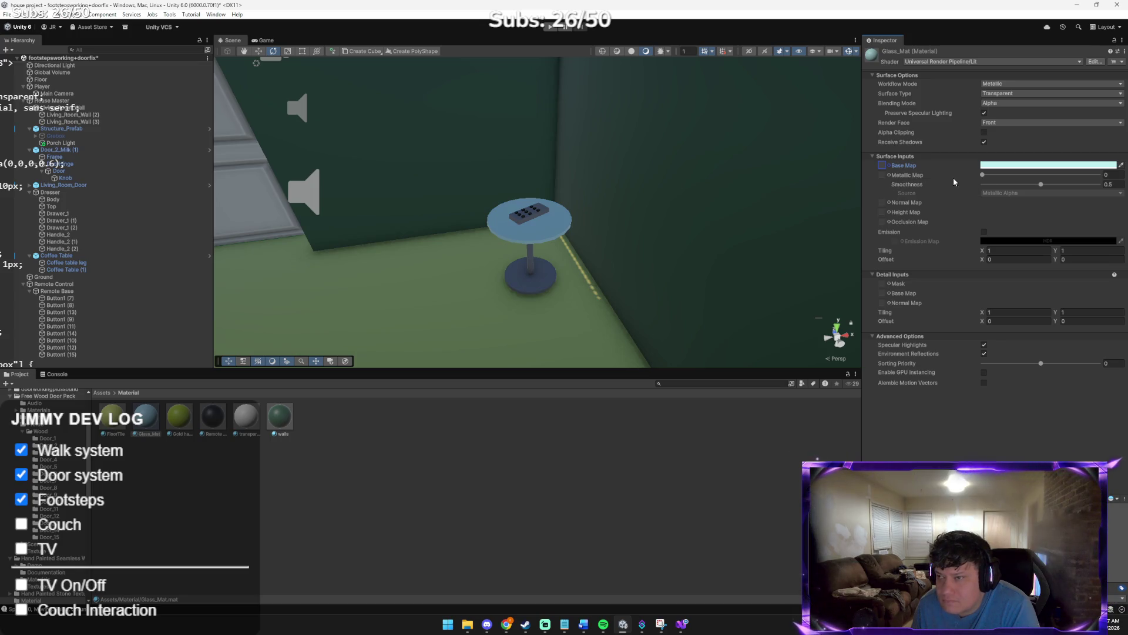
{"action": "left_click", "coordinate": [1080, 165]}
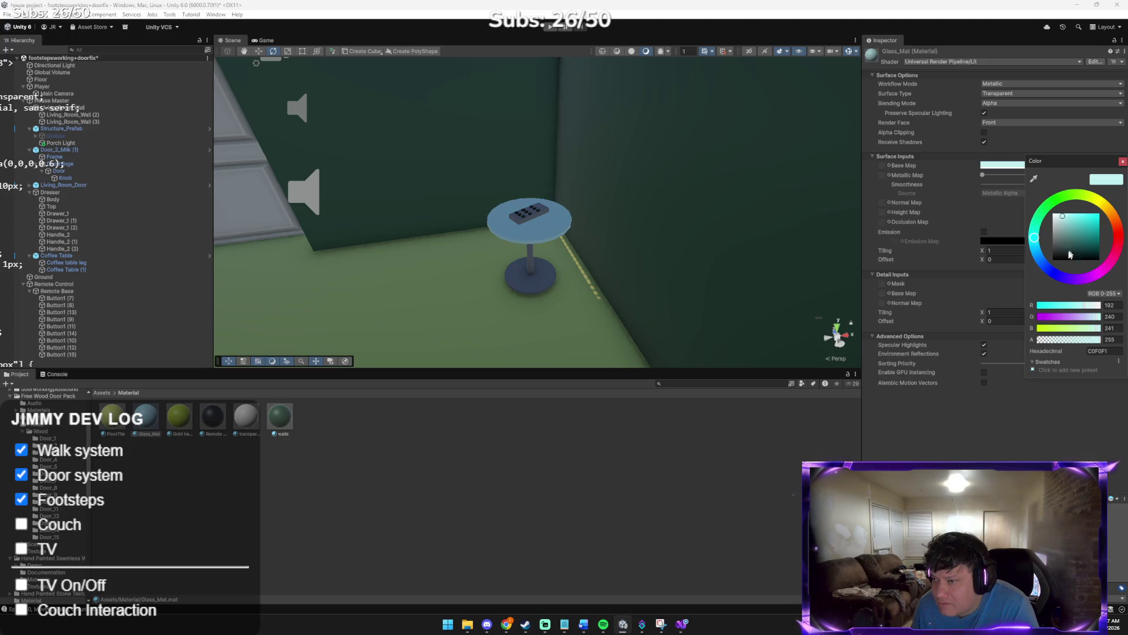
{"action": "left_click_drag", "start_coordinate": [1086, 340], "coordinate": [1033, 343]}
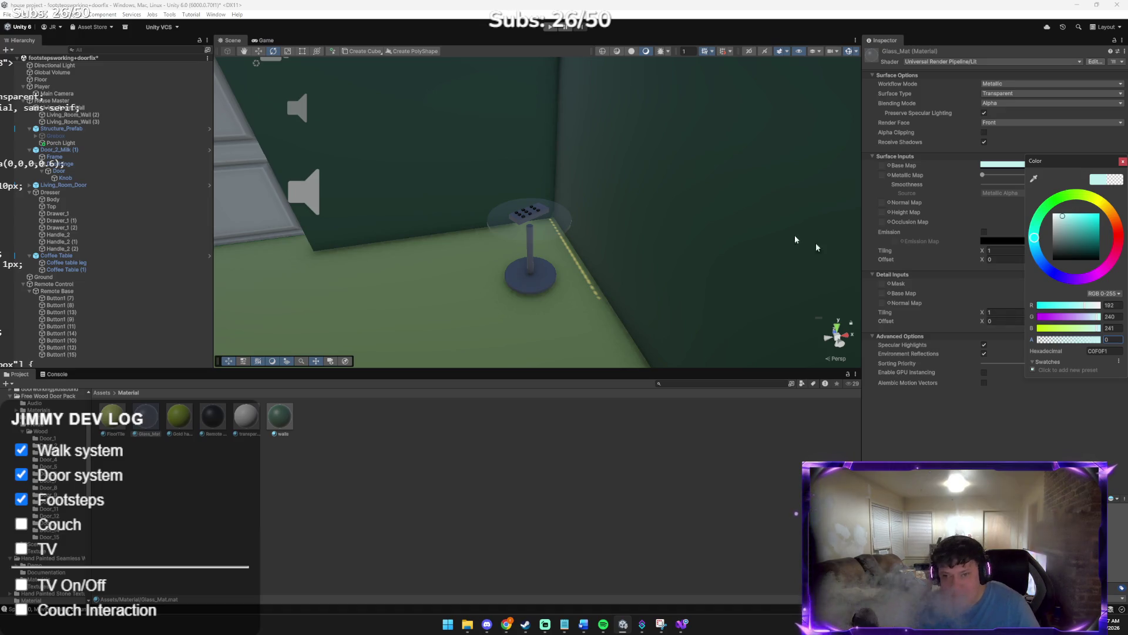
{"action": "mouse_move", "coordinate": [728, 221]}
{"action": "left_mouse_down"}
{"action": "mouse_move", "coordinate": [698, 239]}
{"action": "mouse_move", "coordinate": [787, 213]}
{"action": "left_mouse_up"}
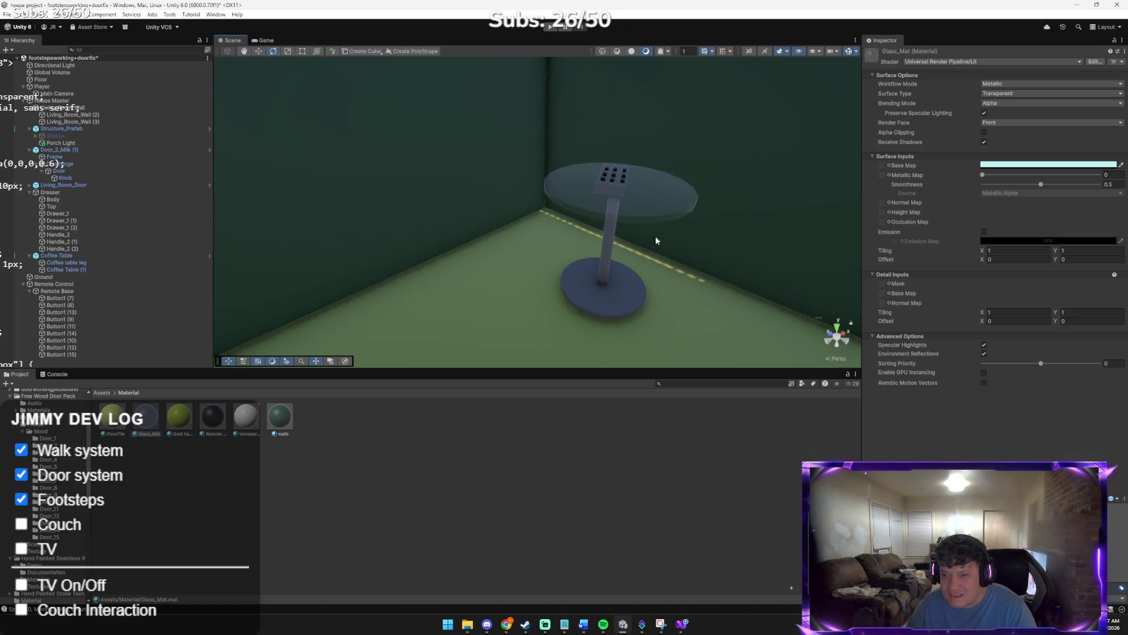
{"action": "left_click", "coordinate": [613, 242]}
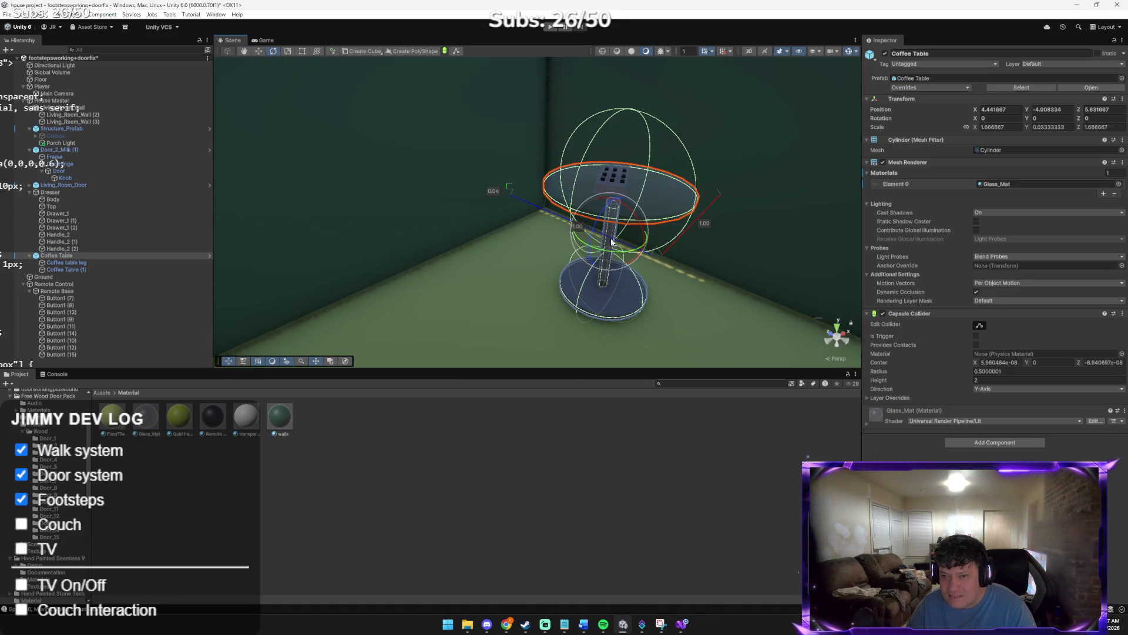
Shorten the Coffee table leg by scaling it down along Y
{"action": "left_click", "coordinate": [467, 237]}
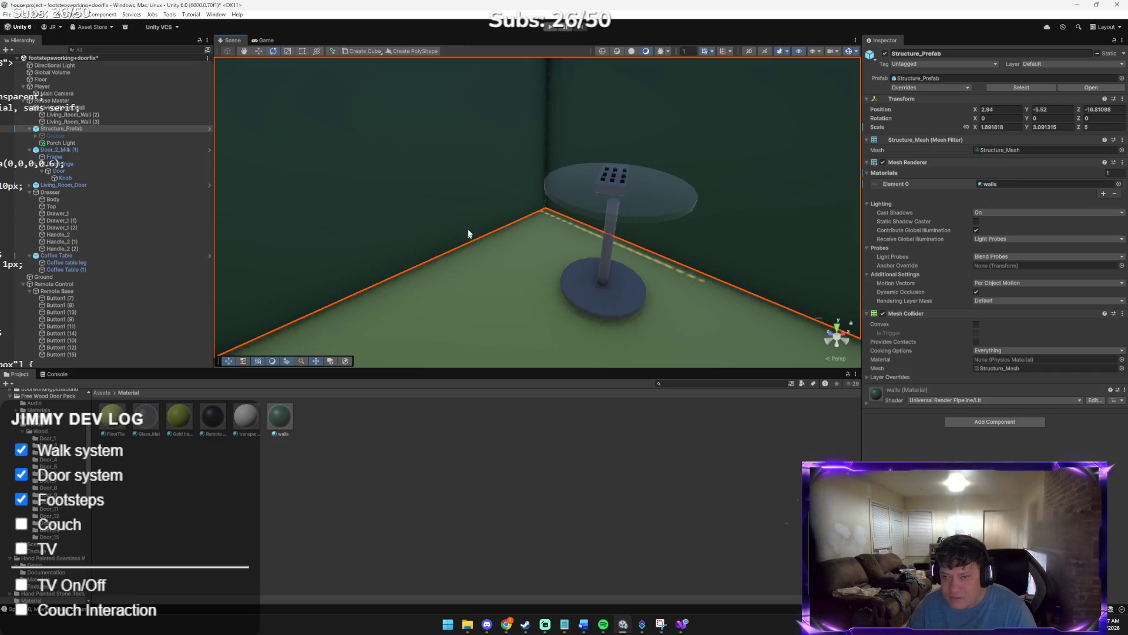
{"action": "mouse_move", "coordinate": [481, 228]}
{"action": "left_mouse_down"}
{"action": "mouse_move", "coordinate": [534, 202]}
{"action": "mouse_move", "coordinate": [554, 221]}
{"action": "mouse_move", "coordinate": [740, 186]}
{"action": "mouse_move", "coordinate": [692, 181]}
{"action": "left_mouse_up"}
{"action": "left_click", "coordinate": [570, 227]}
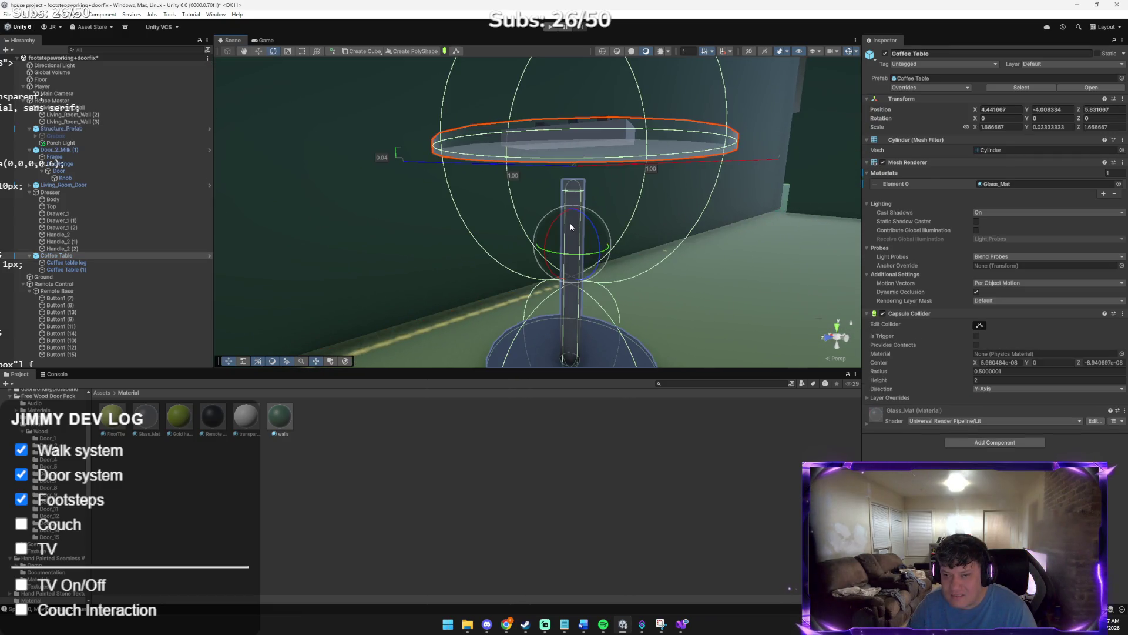
{"action": "key", "text": "w"}
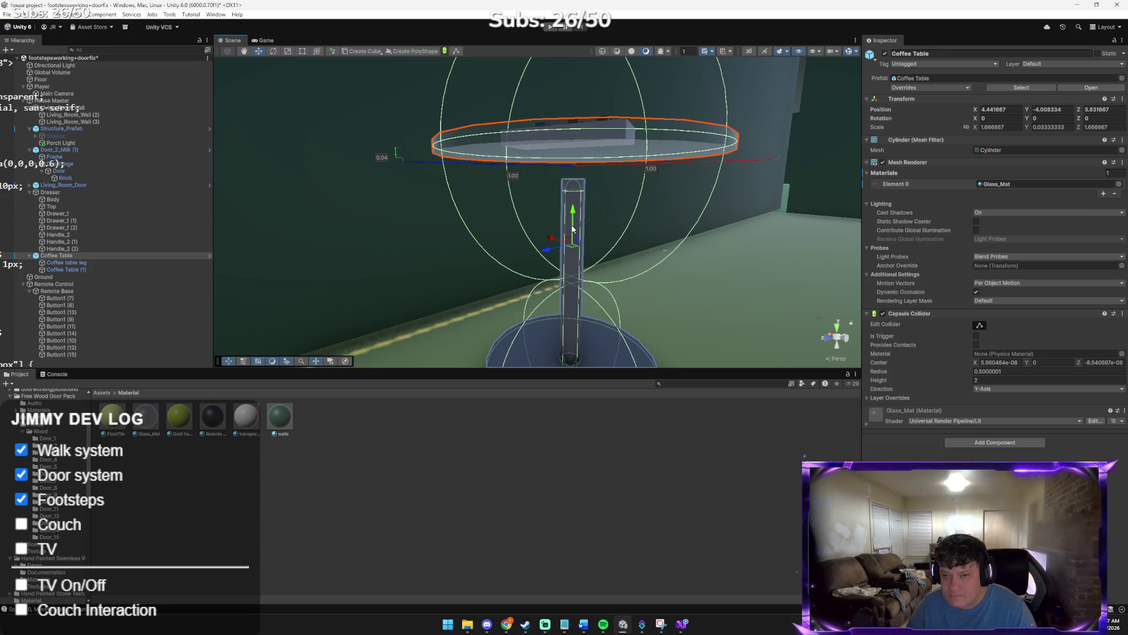
{"action": "key", "text": "r"}
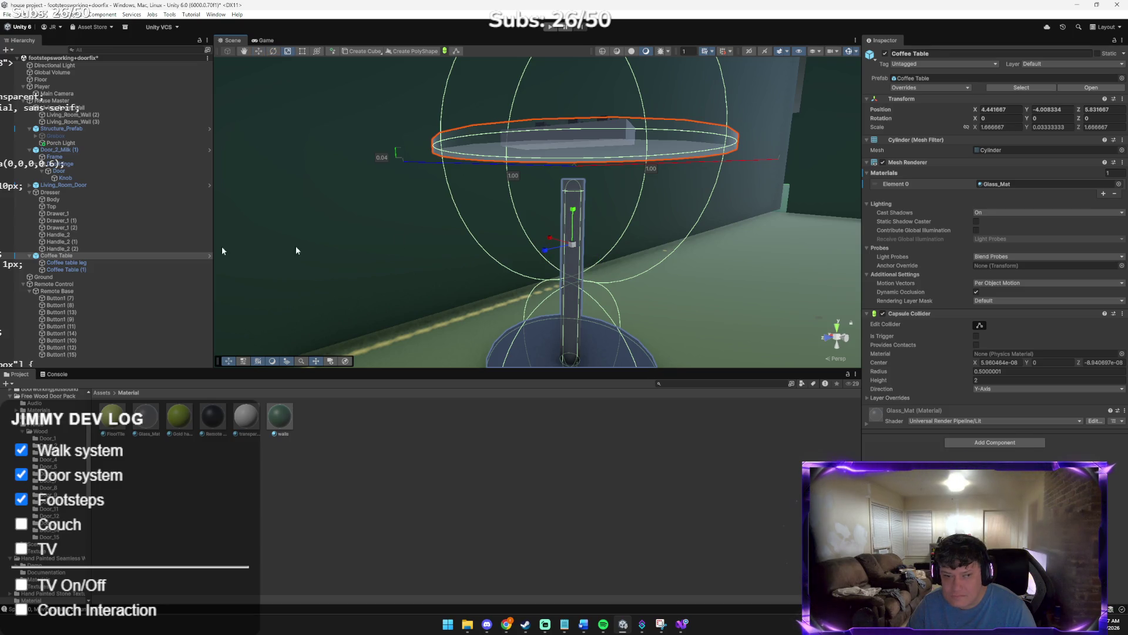
{"action": "double_click", "coordinate": [66, 263]}
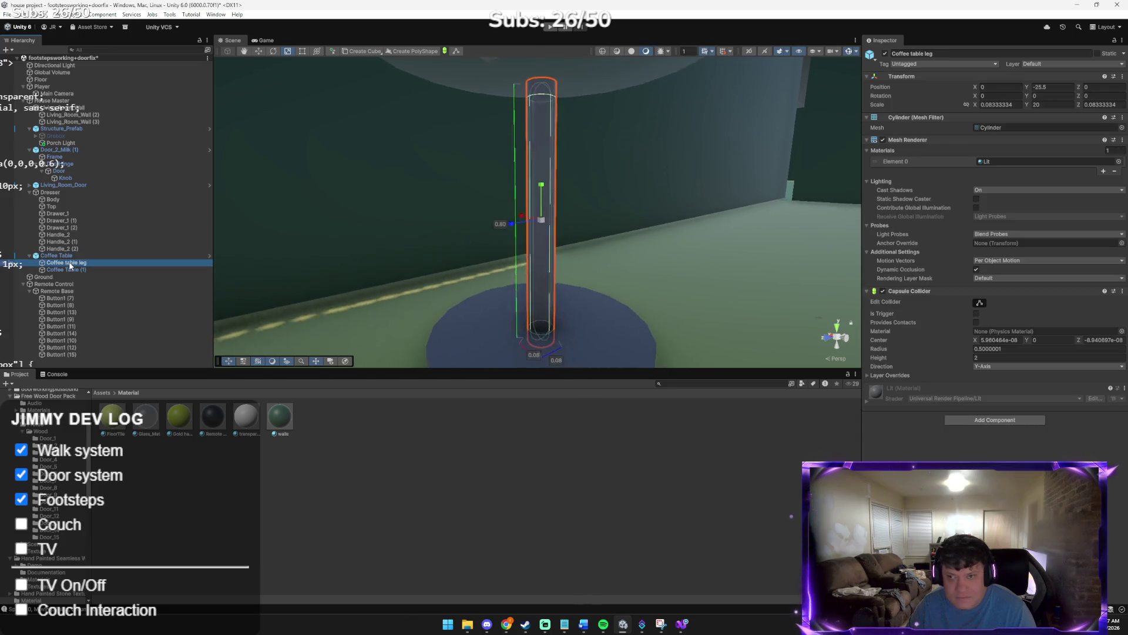
{"action": "mouse_move", "coordinate": [538, 177]}
{"action": "left_mouse_down"}
{"action": "mouse_move", "coordinate": [546, 116]}
{"action": "mouse_move", "coordinate": [463, 111]}
{"action": "mouse_move", "coordinate": [435, 157]}
{"action": "left_mouse_up"}
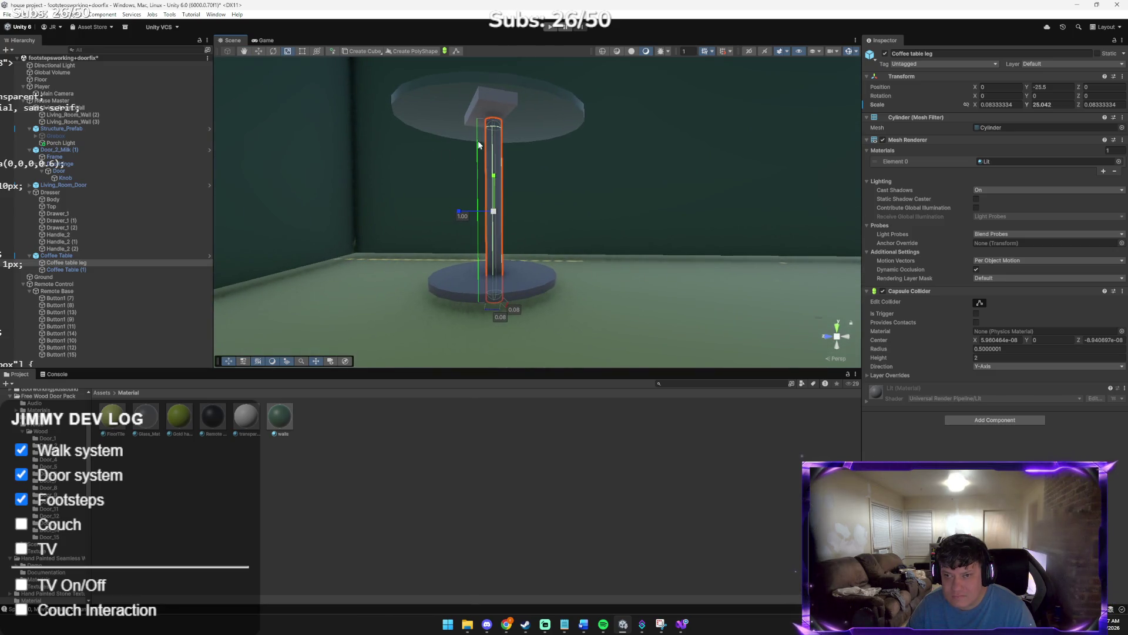
{"action": "left_click_drag", "start_coordinate": [496, 175], "coordinate": [495, 186]}
{"action": "mouse_move", "coordinate": [529, 176]}
{"action": "left_mouse_down"}
{"action": "mouse_move", "coordinate": [541, 176]}
{"action": "mouse_move", "coordinate": [554, 143]}
{"action": "mouse_move", "coordinate": [426, 141]}
{"action": "mouse_move", "coordinate": [412, 167]}
{"action": "left_mouse_up"}
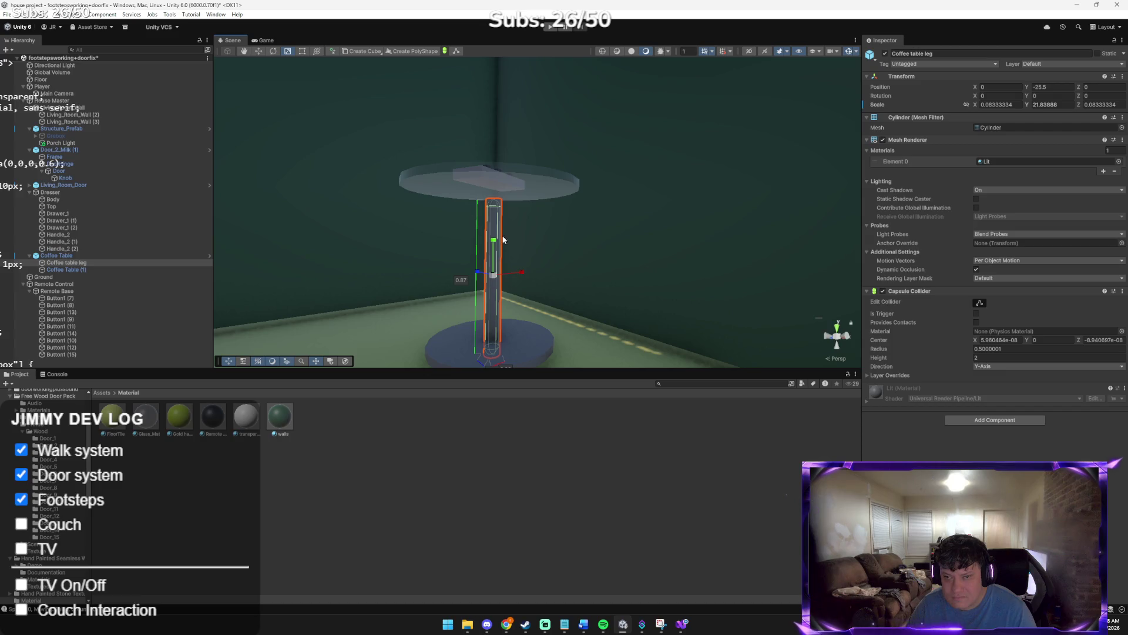
{"action": "left_click_drag", "start_coordinate": [494, 242], "coordinate": [493, 244]}
Fit the leg under the glass top, ending at a Y scale of about 20.08
{"action": "key", "text": "w"}
{"action": "left_click_drag", "start_coordinate": [494, 242], "coordinate": [494, 223]}
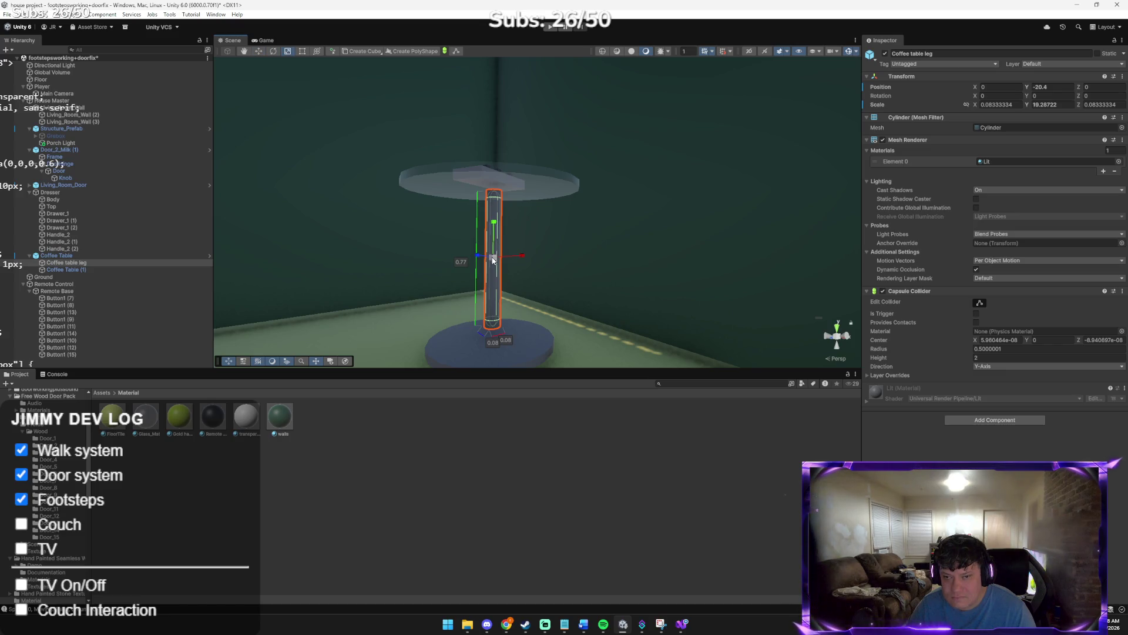
{"action": "mouse_move", "coordinate": [494, 223]}
{"action": "left_mouse_down"}
{"action": "mouse_move", "coordinate": [494, 236]}
{"action": "mouse_move", "coordinate": [497, 214]}
{"action": "left_mouse_up"}
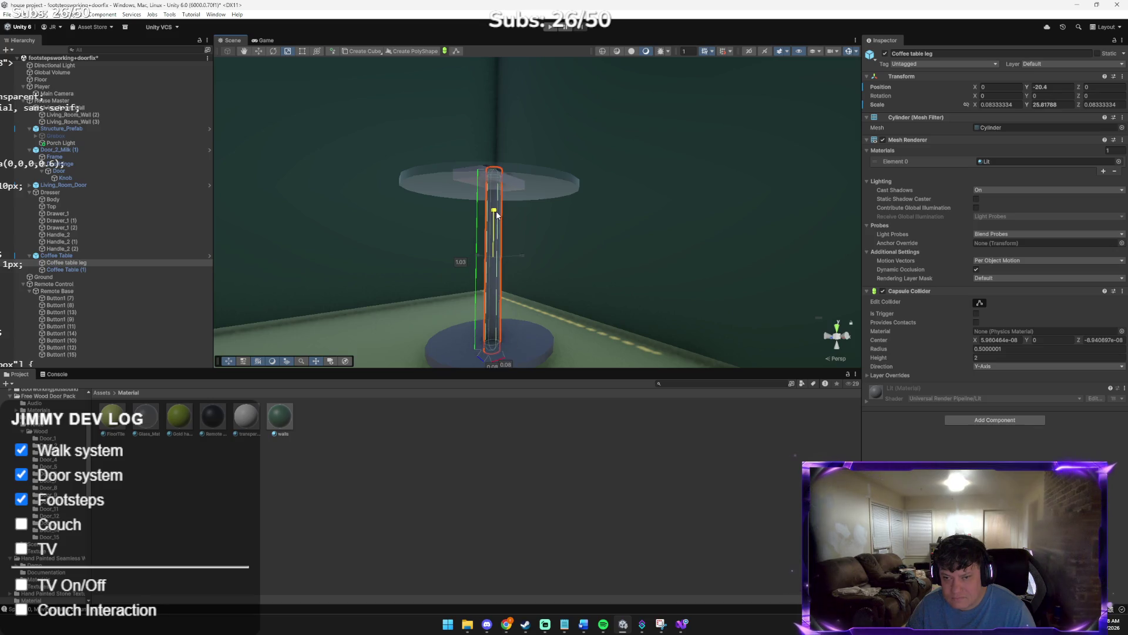
{"action": "key", "text": "w"}
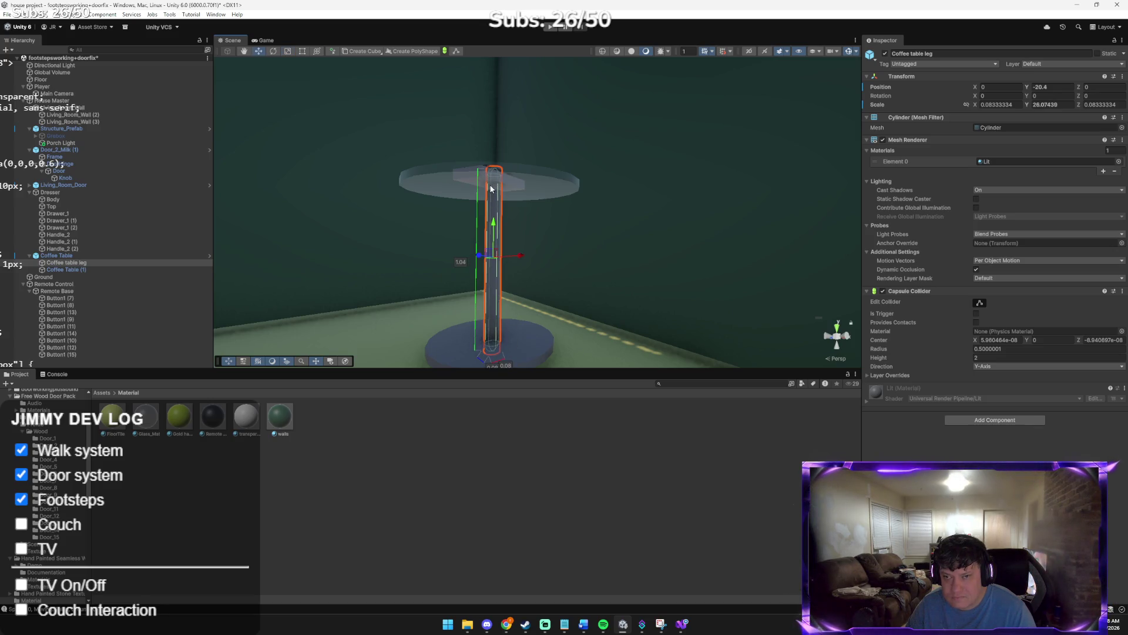
{"action": "key", "text": "r"}
{"action": "mouse_move", "coordinate": [493, 224]}
{"action": "left_mouse_down"}
{"action": "mouse_move", "coordinate": [495, 244]}
{"action": "mouse_move", "coordinate": [537, 257]}
{"action": "mouse_move", "coordinate": [705, 254]}
{"action": "mouse_move", "coordinate": [537, 245]}
{"action": "mouse_move", "coordinate": [534, 232]}
{"action": "mouse_move", "coordinate": [510, 227]}
{"action": "mouse_move", "coordinate": [514, 216]}
{"action": "left_mouse_up"}
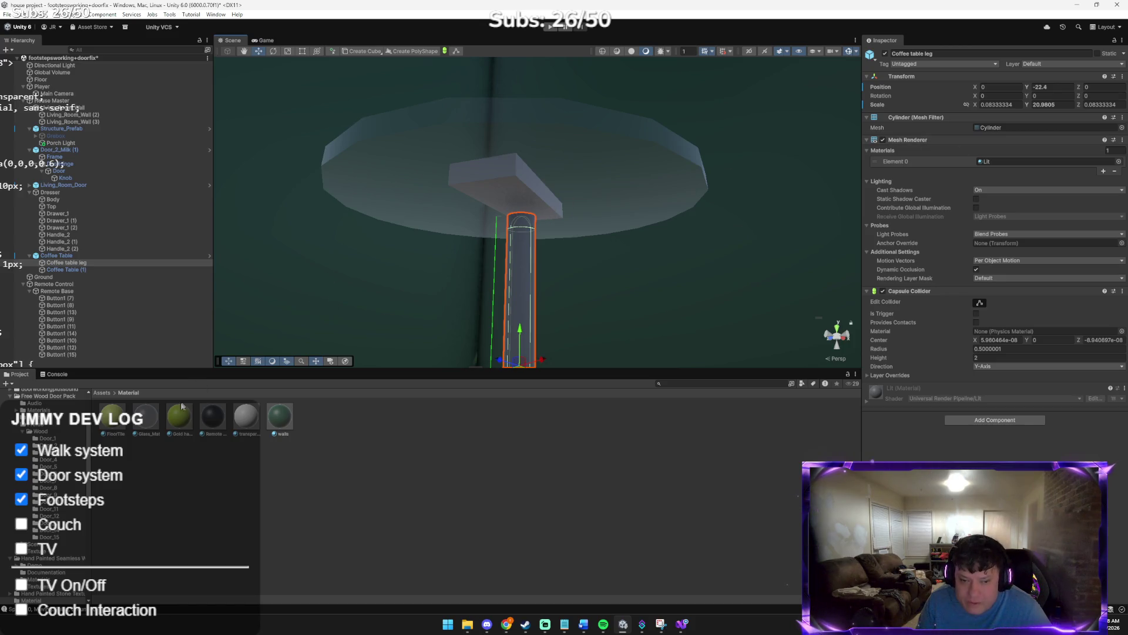
{"action": "left_click", "coordinate": [143, 420]}
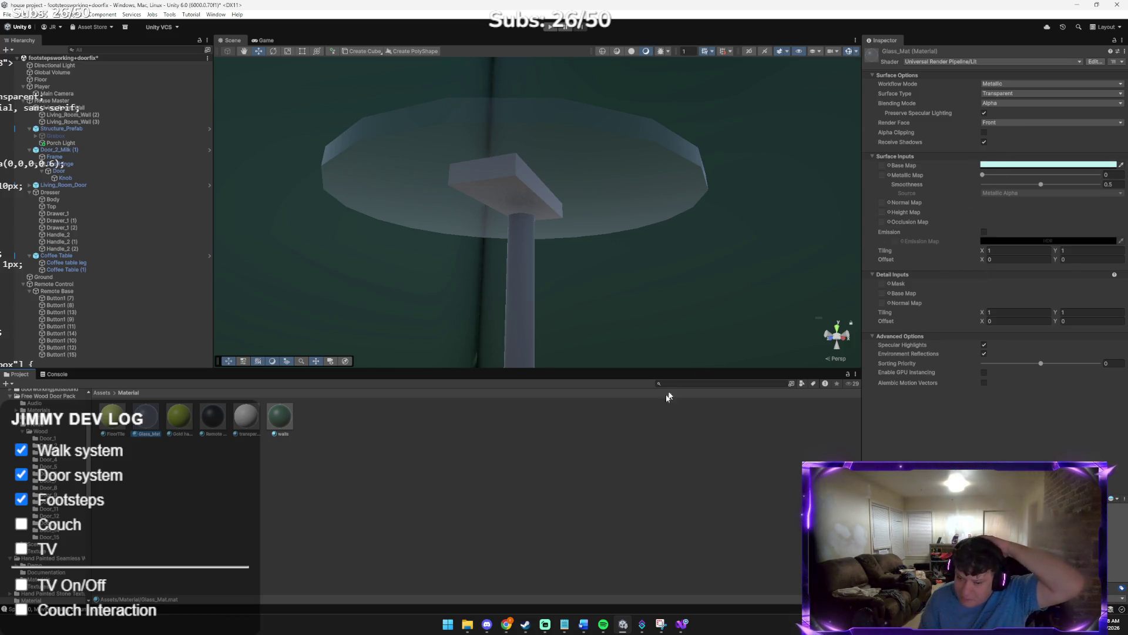
Send Claude the glass-table screenshot with the message 'LOOK HOW COOL!'
{"action": "mouse_move", "coordinate": [507, 623]}
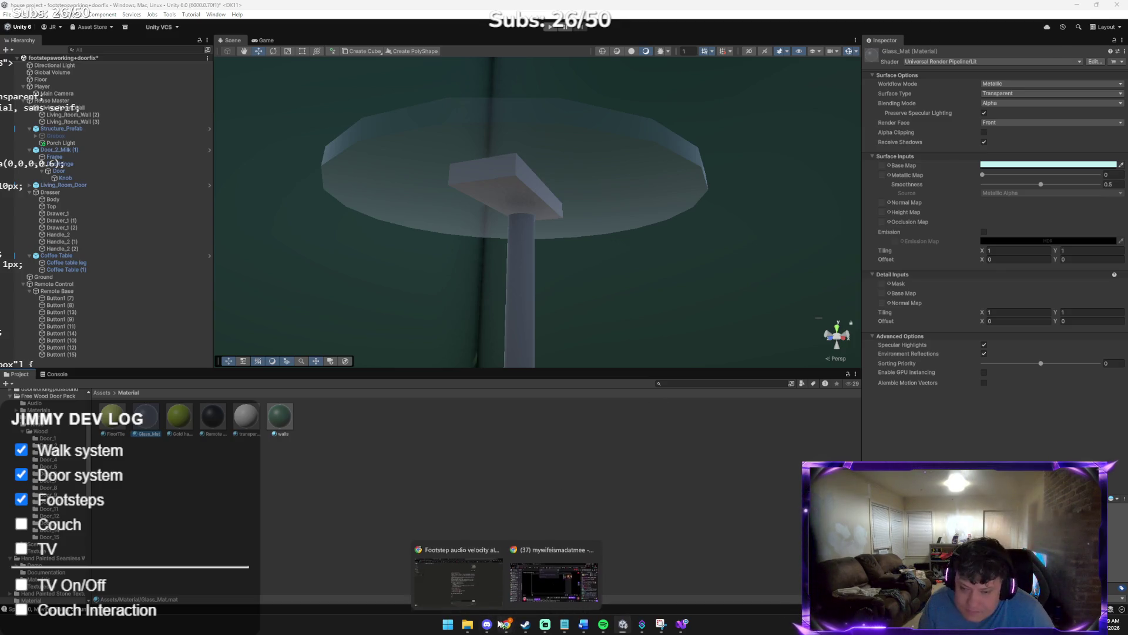
{"action": "left_click", "coordinate": [515, 567]}
{"action": "key", "text": "ctrl+v"}
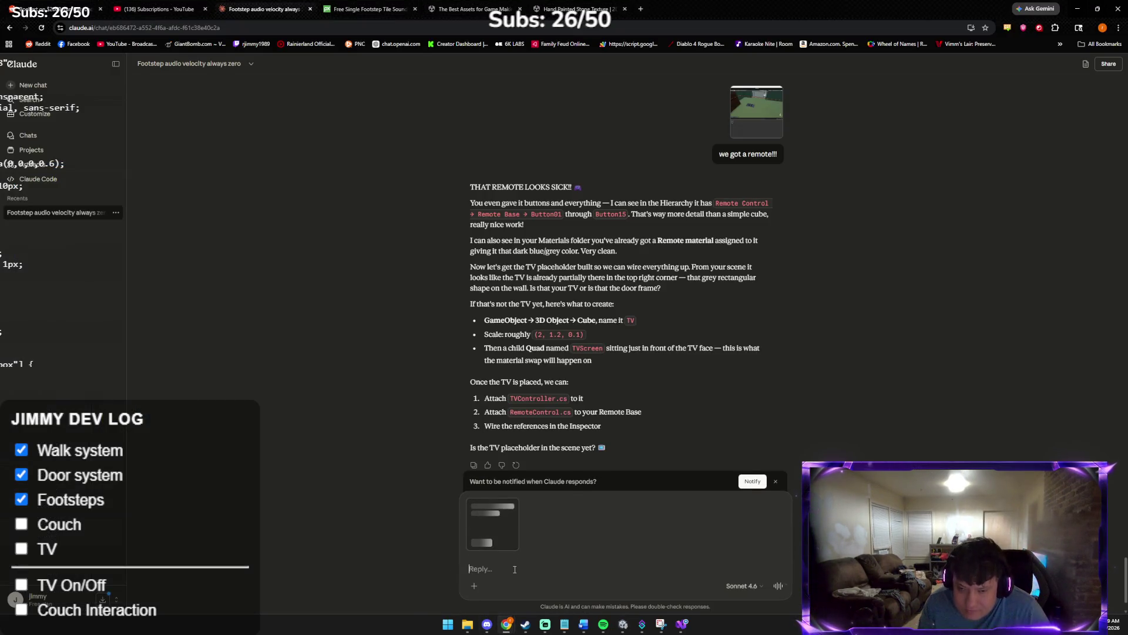
{"action": "type", "text": "LOOK HOW"}
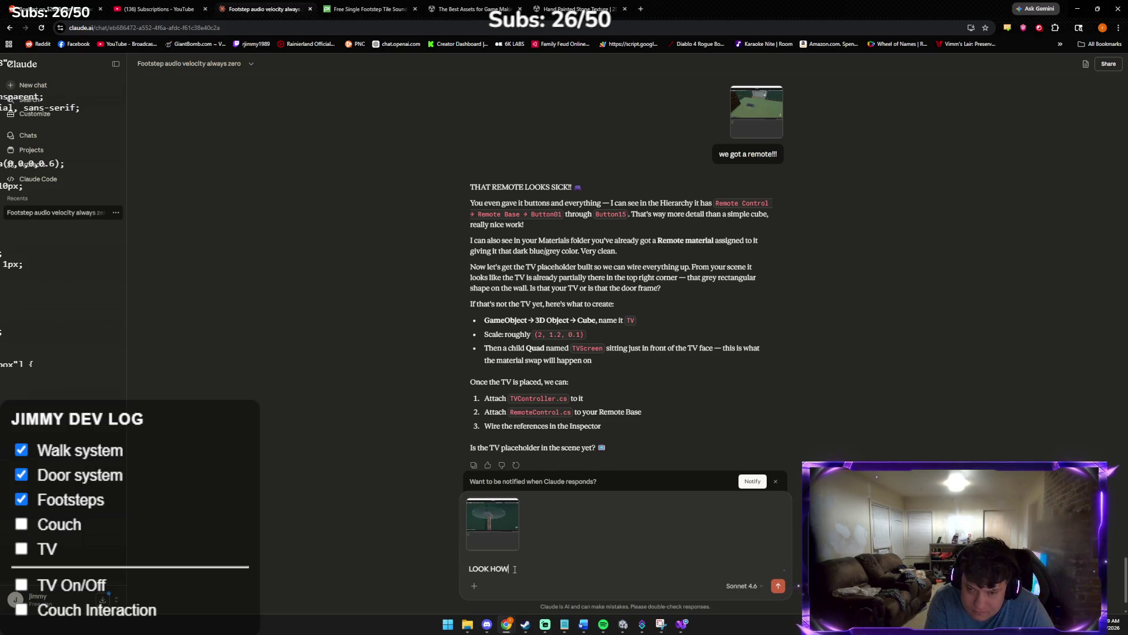
{"action": "type", "text": " COOL!"}
{"action": "key", "text": "Return"}
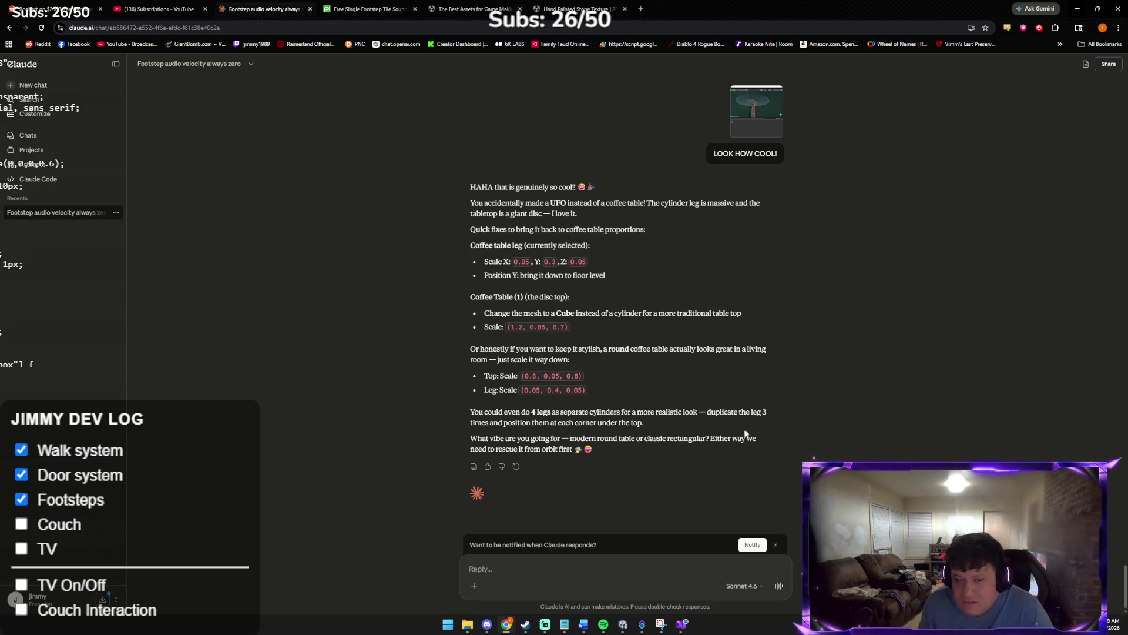
Read Claude's reply suggesting leg scale 0.05, 0.3, 0.05, then return to Unity
{"action": "scroll", "coordinate": [657, 383], "scroll_direction": "down", "scroll_amount": 15}
{"action": "scroll", "coordinate": [635, 382], "scroll_direction": "up", "scroll_amount": 2}
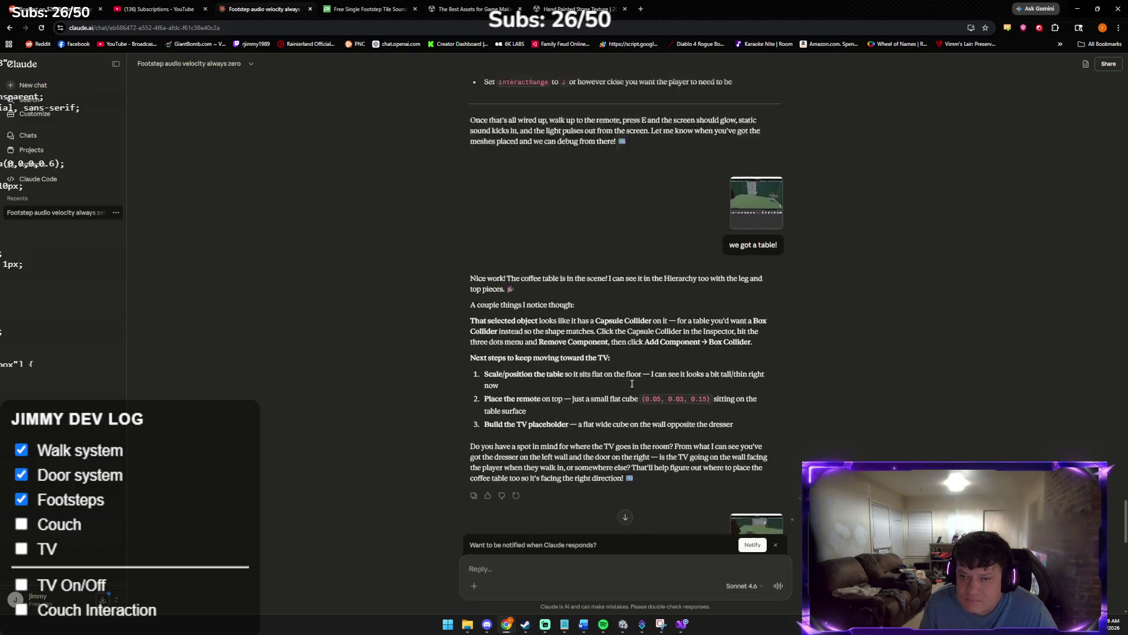
{"action": "scroll", "coordinate": [593, 362], "scroll_direction": "down", "scroll_amount": 1}
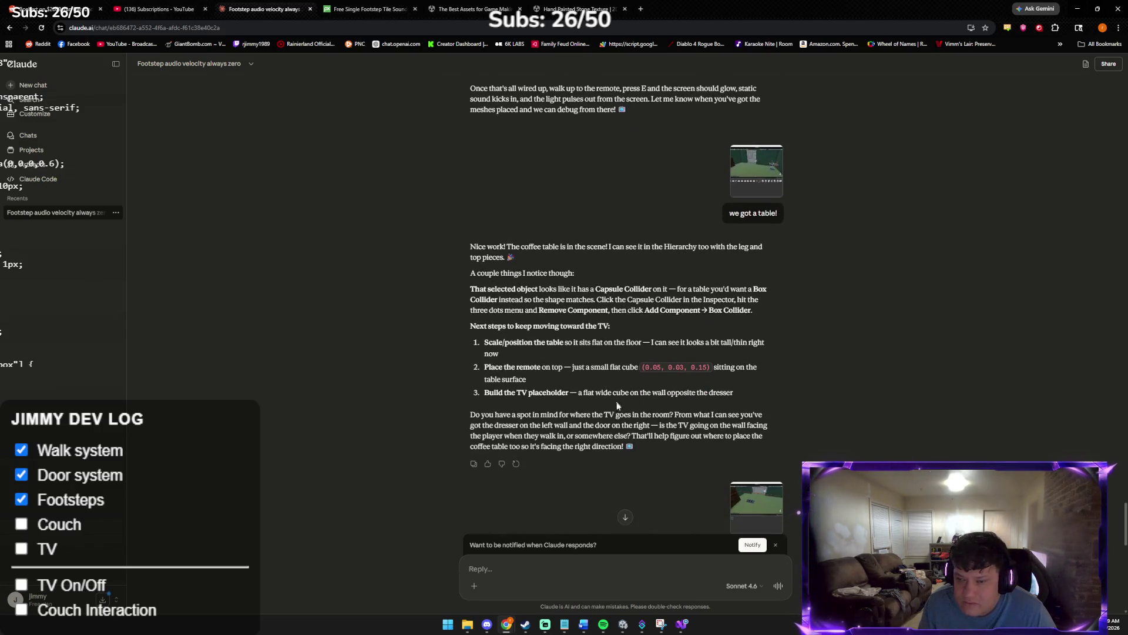
{"action": "left_click", "coordinate": [623, 624]}
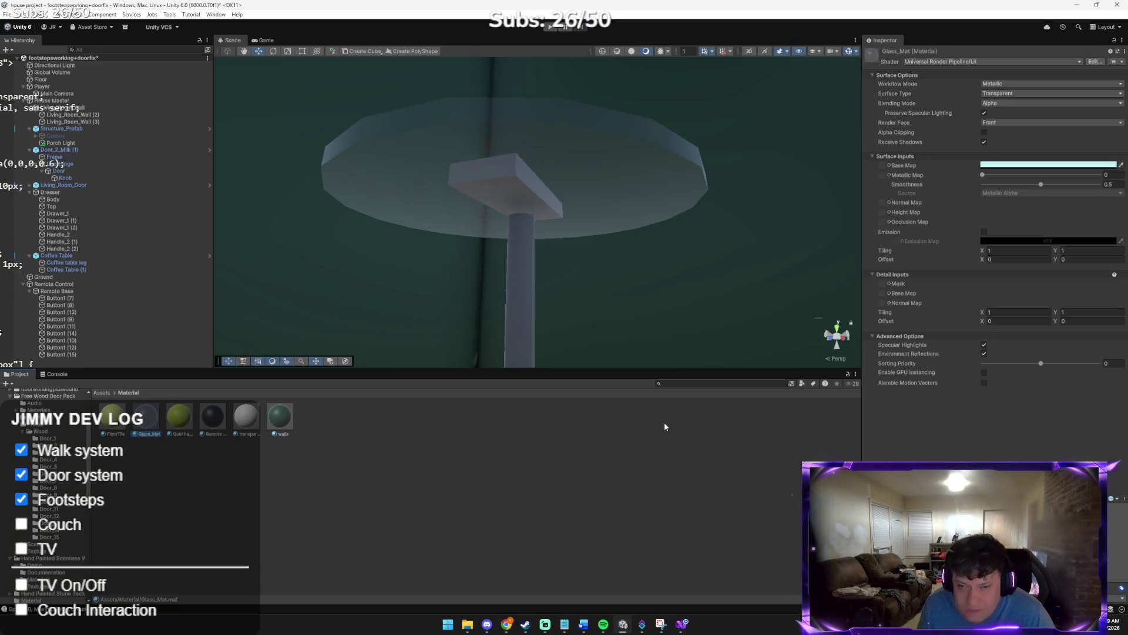
Orbit to the dresser, collapse Remote Base, and bring up the Hierarchy's 3D Object menu
{"action": "mouse_move", "coordinate": [621, 280]}
{"action": "left_mouse_down"}
{"action": "mouse_move", "coordinate": [831, 239]}
{"action": "mouse_move", "coordinate": [811, 257]}
{"action": "mouse_move", "coordinate": [869, 239]}
{"action": "mouse_move", "coordinate": [864, 249]}
{"action": "mouse_move", "coordinate": [919, 223]}
{"action": "mouse_move", "coordinate": [960, 303]}
{"action": "mouse_move", "coordinate": [987, 315]}
{"action": "mouse_move", "coordinate": [238, 330]}
{"action": "left_mouse_up"}
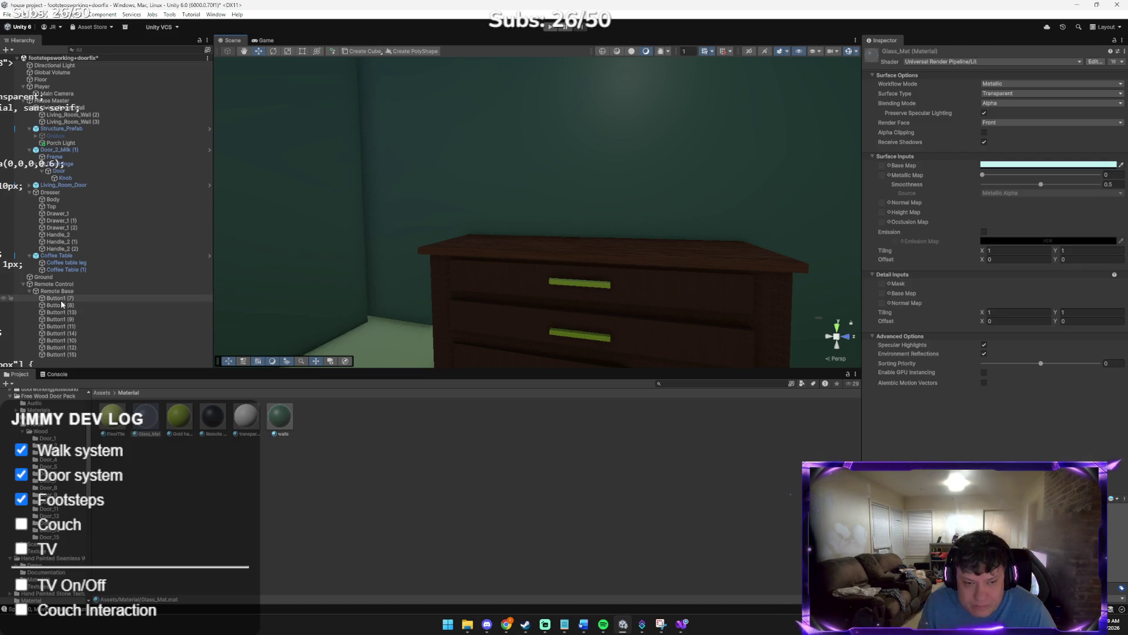
{"action": "left_click", "coordinate": [30, 291]}
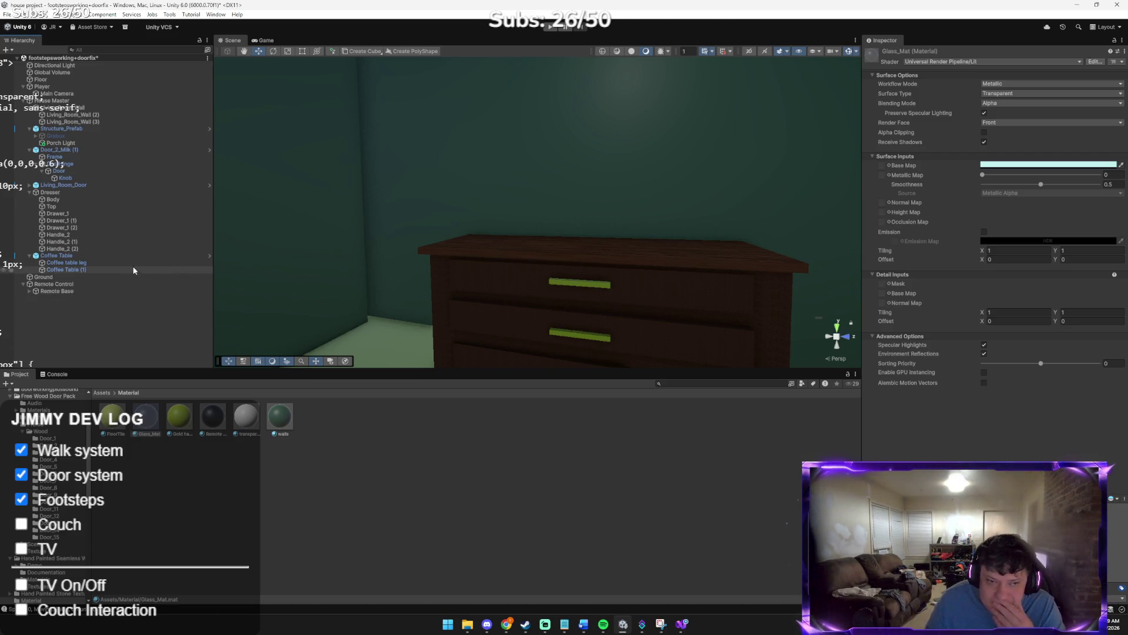
{"action": "left_click", "coordinate": [28, 291]}
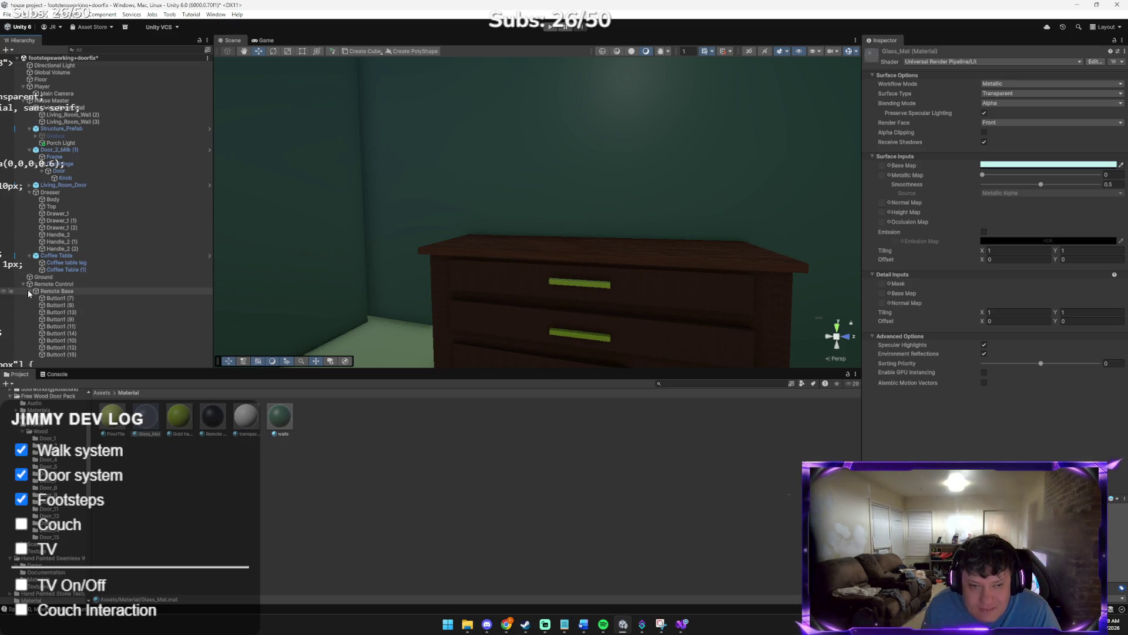
{"action": "left_click", "coordinate": [29, 291]}
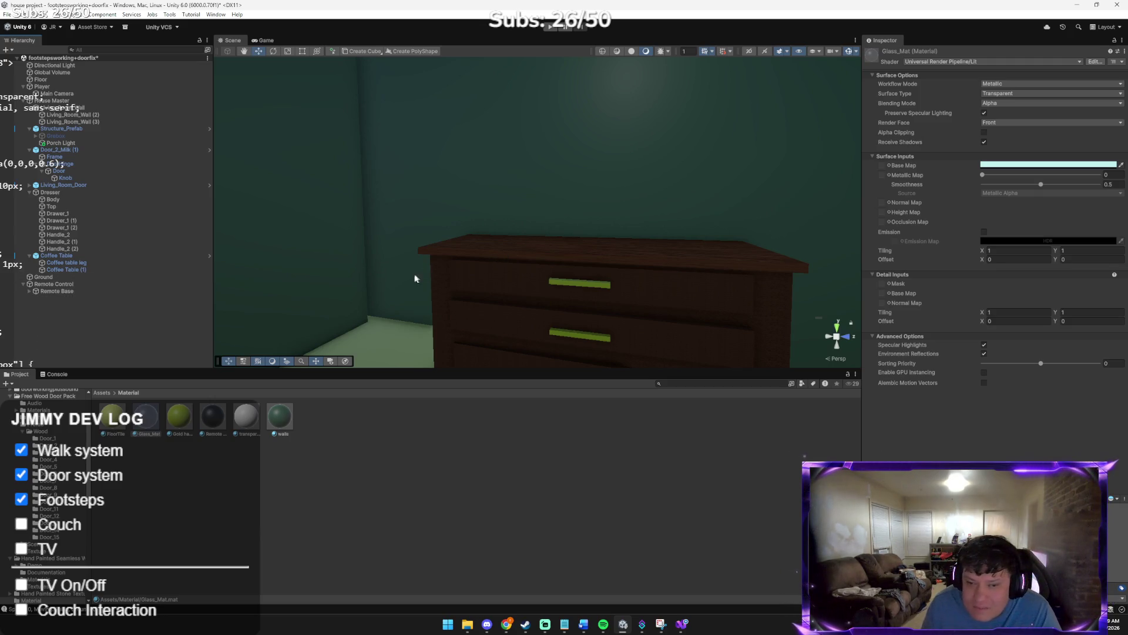
{"action": "left_click", "coordinate": [102, 392]}
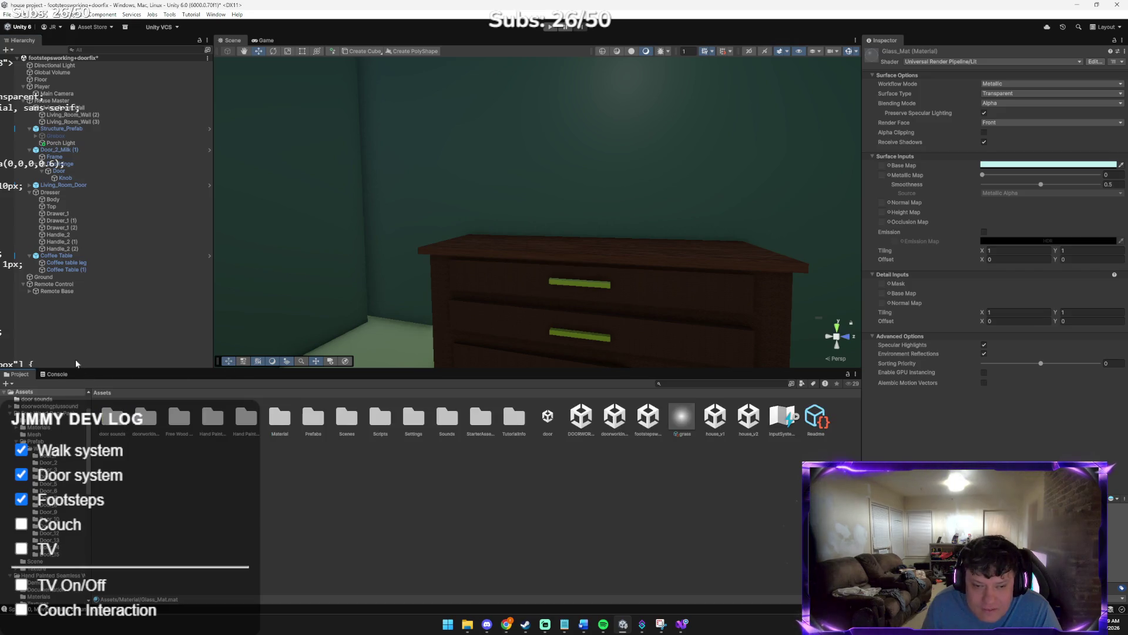
{"action": "right_click", "coordinate": [73, 318]}
{"action": "mouse_move", "coordinate": [207, 179]}
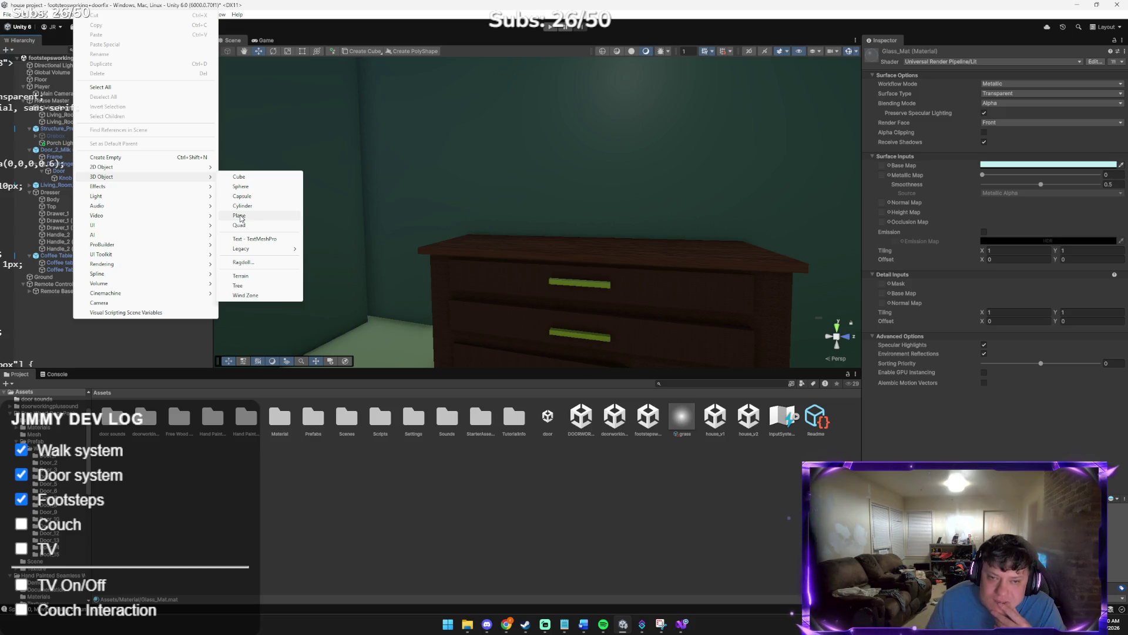
Create a cube on the dresser, frame it, and rename it TV
{"action": "left_click", "coordinate": [251, 179]}
{"action": "key", "text": "Return"}
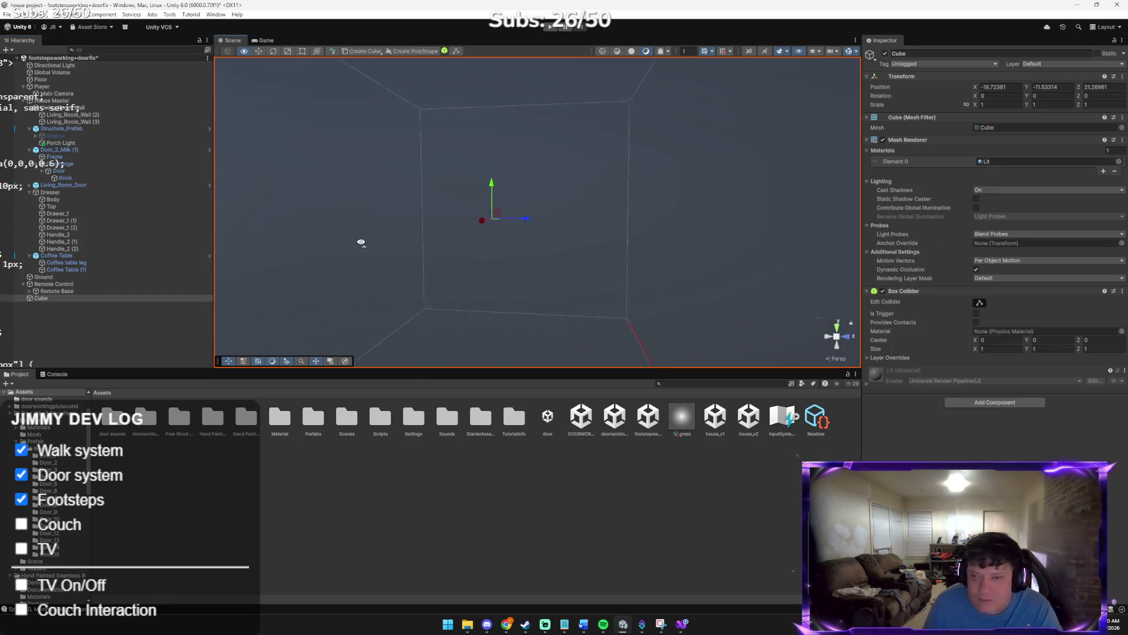
{"action": "key", "text": "f"}
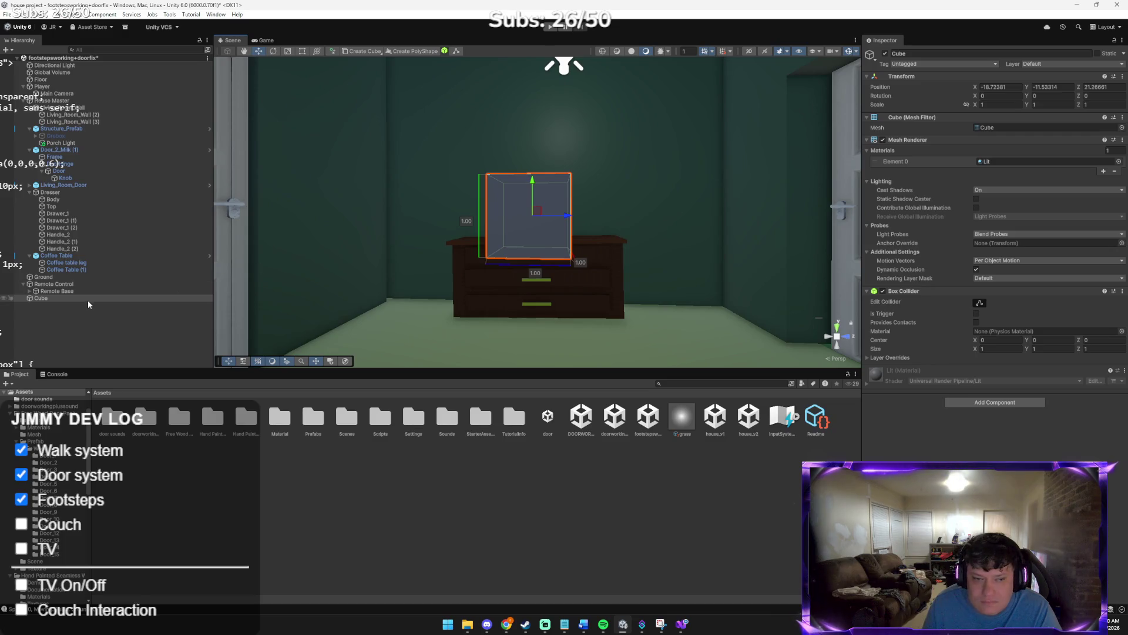
{"action": "right_click", "coordinate": [87, 300]}
{"action": "left_click", "coordinate": [114, 273]}
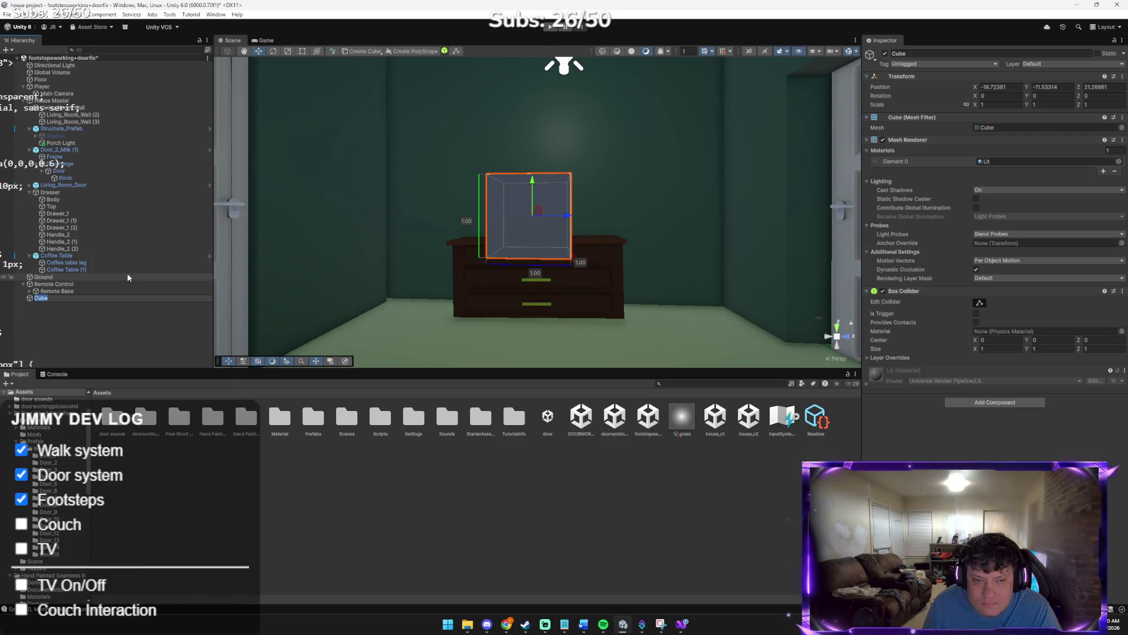
{"action": "type", "text": "TV"}
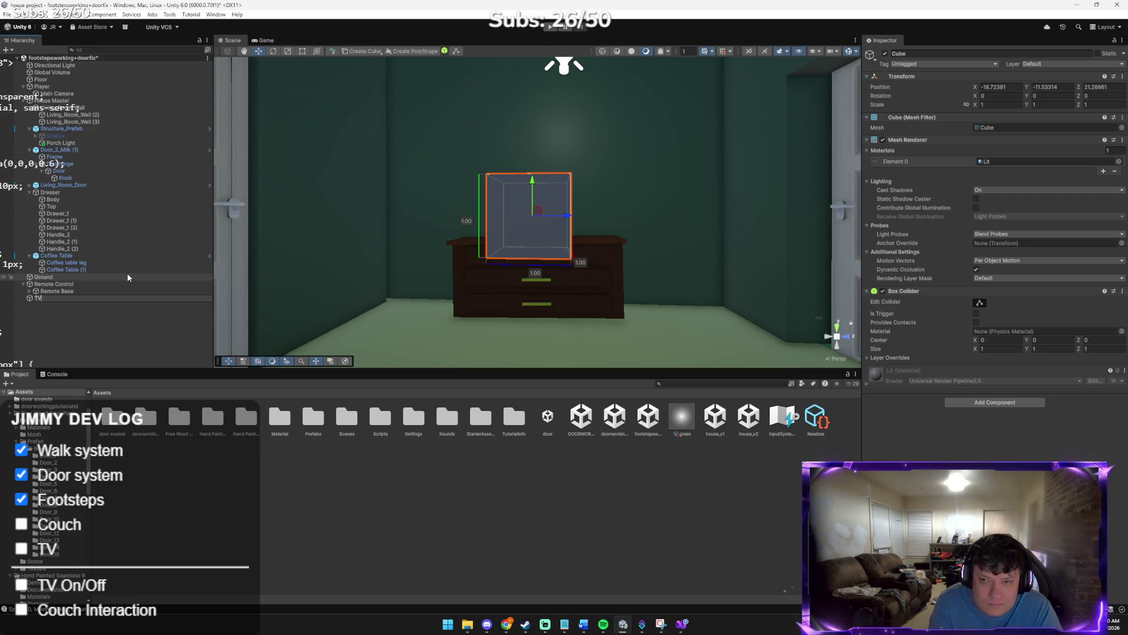
{"action": "key", "text": "Return"}
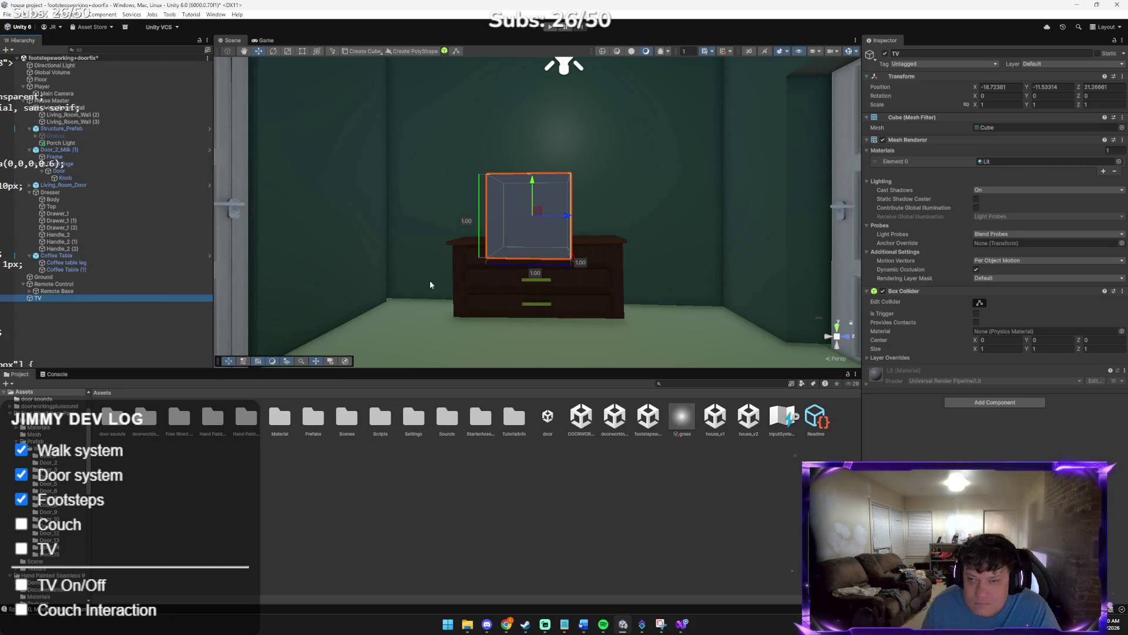
{"action": "mouse_move", "coordinate": [511, 221]}
{"action": "left_mouse_down"}
{"action": "mouse_move", "coordinate": [517, 177]}
{"action": "mouse_move", "coordinate": [559, 196]}
{"action": "left_mouse_up"}
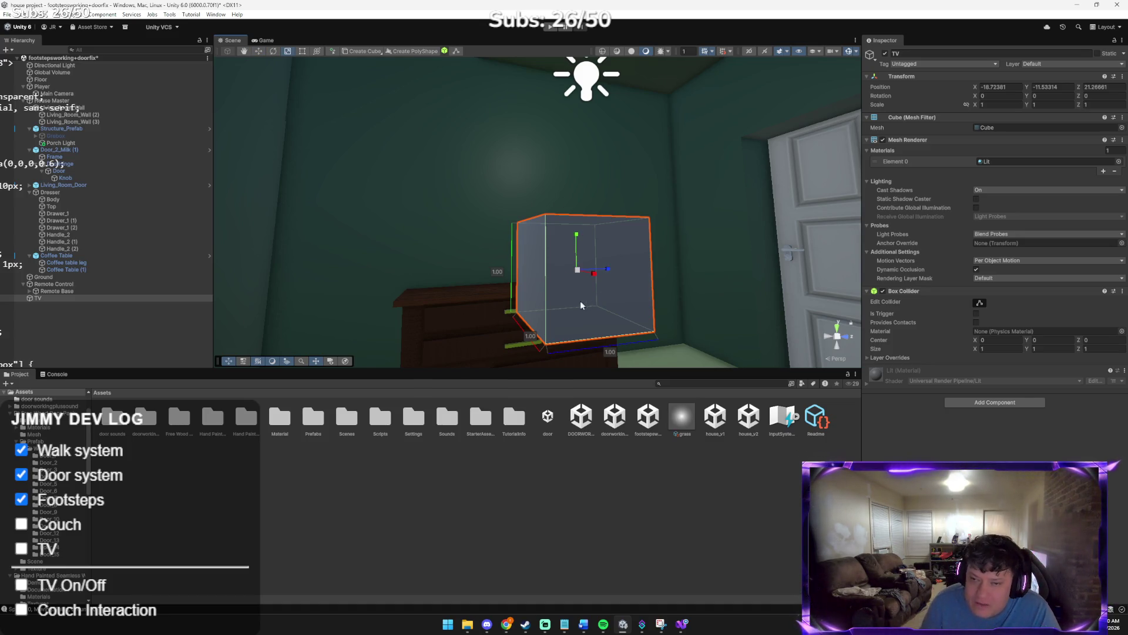
Flatten the TV cube into a thin screen panel of about 0.065 × 0.80 × 1.55
{"action": "scroll", "coordinate": [583, 301], "scroll_direction": "up", "scroll_amount": 2}
{"action": "mouse_move", "coordinate": [671, 285]}
{"action": "left_mouse_down"}
{"action": "mouse_move", "coordinate": [649, 282]}
{"action": "mouse_move", "coordinate": [657, 270]}
{"action": "mouse_move", "coordinate": [632, 236]}
{"action": "mouse_move", "coordinate": [622, 277]}
{"action": "mouse_move", "coordinate": [529, 262]}
{"action": "mouse_move", "coordinate": [550, 281]}
{"action": "mouse_move", "coordinate": [712, 282]}
{"action": "mouse_move", "coordinate": [703, 278]}
{"action": "left_mouse_up"}
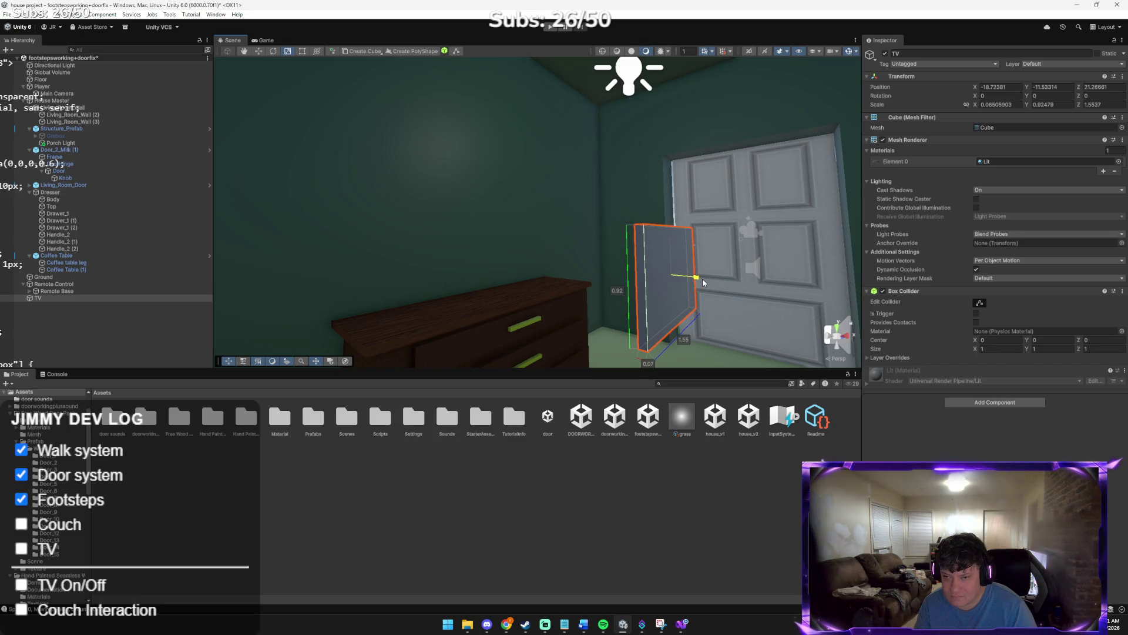
{"action": "mouse_move", "coordinate": [721, 322]}
{"action": "left_mouse_down"}
{"action": "mouse_move", "coordinate": [595, 310]}
{"action": "mouse_move", "coordinate": [578, 325]}
{"action": "left_mouse_up"}
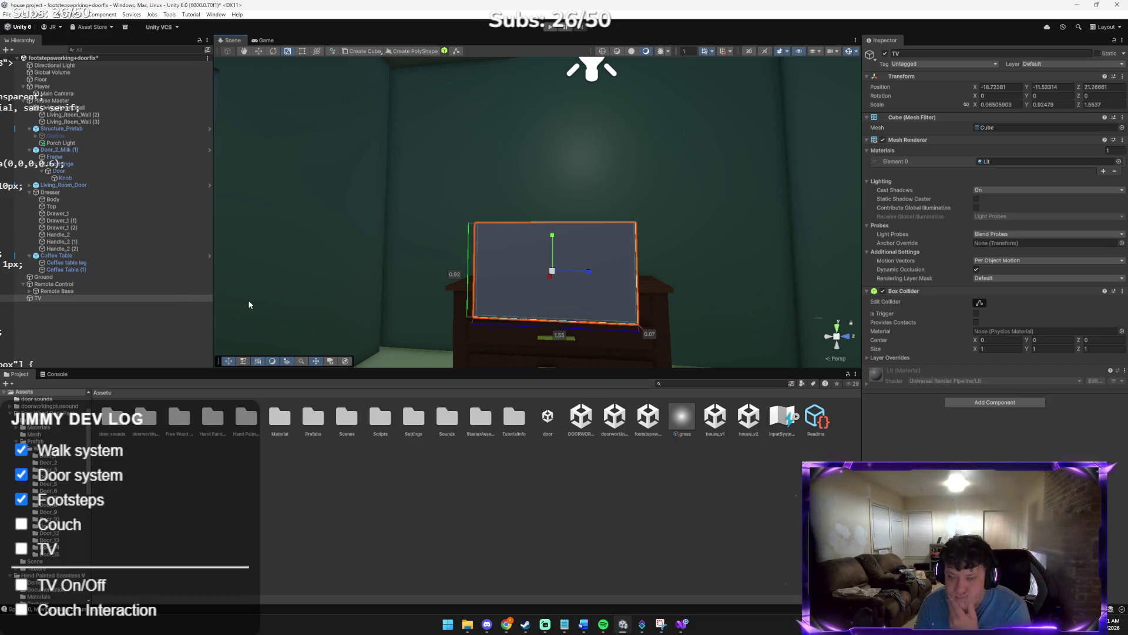
Add a Cylinder as a child of the TV object
{"action": "right_click", "coordinate": [83, 299]}
{"action": "right_click", "coordinate": [70, 263]}
{"action": "left_click", "coordinate": [63, 263]}
{"action": "right_click", "coordinate": [63, 262]}
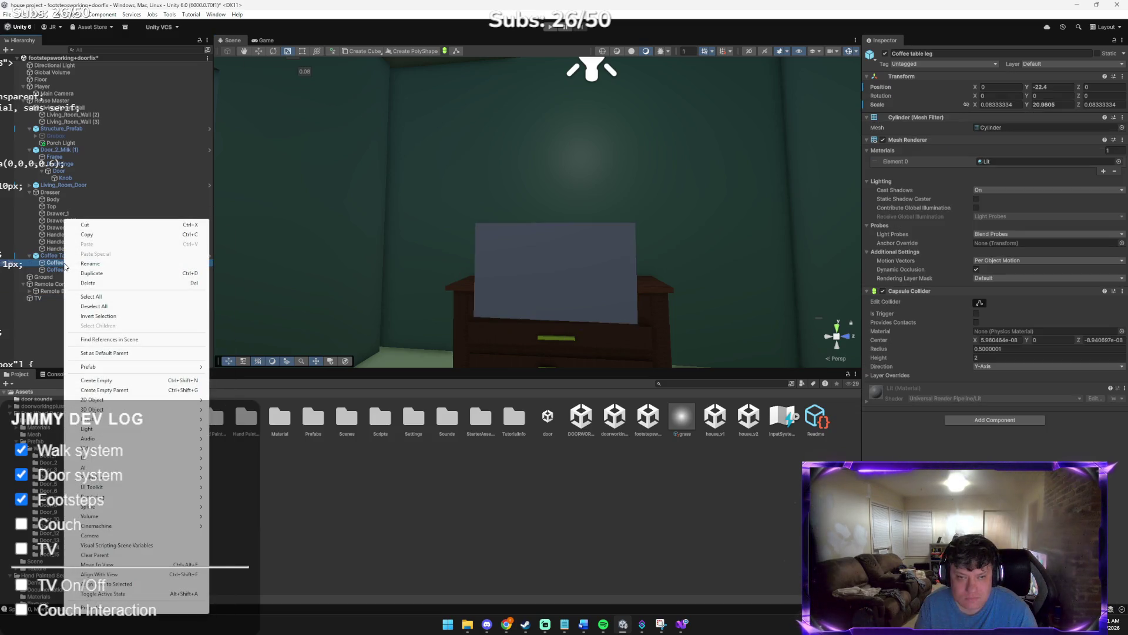
{"action": "right_click", "coordinate": [40, 301]}
{"action": "left_click", "coordinate": [36, 297]}
{"action": "right_click", "coordinate": [37, 298]}
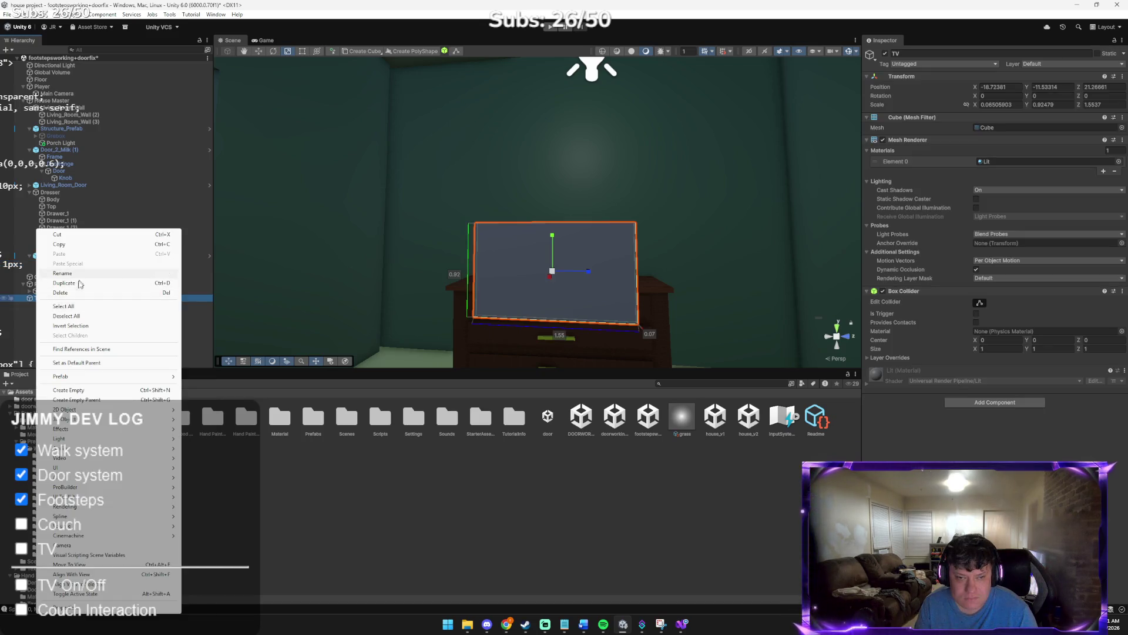
{"action": "mouse_move", "coordinate": [88, 419]}
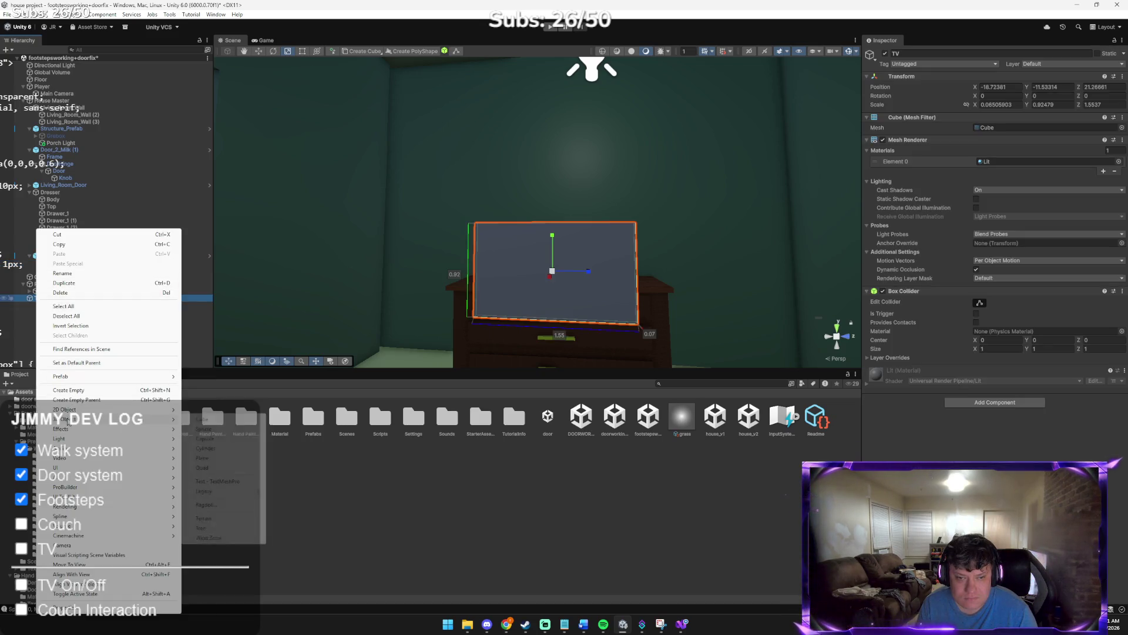
{"action": "left_click", "coordinate": [224, 448]}
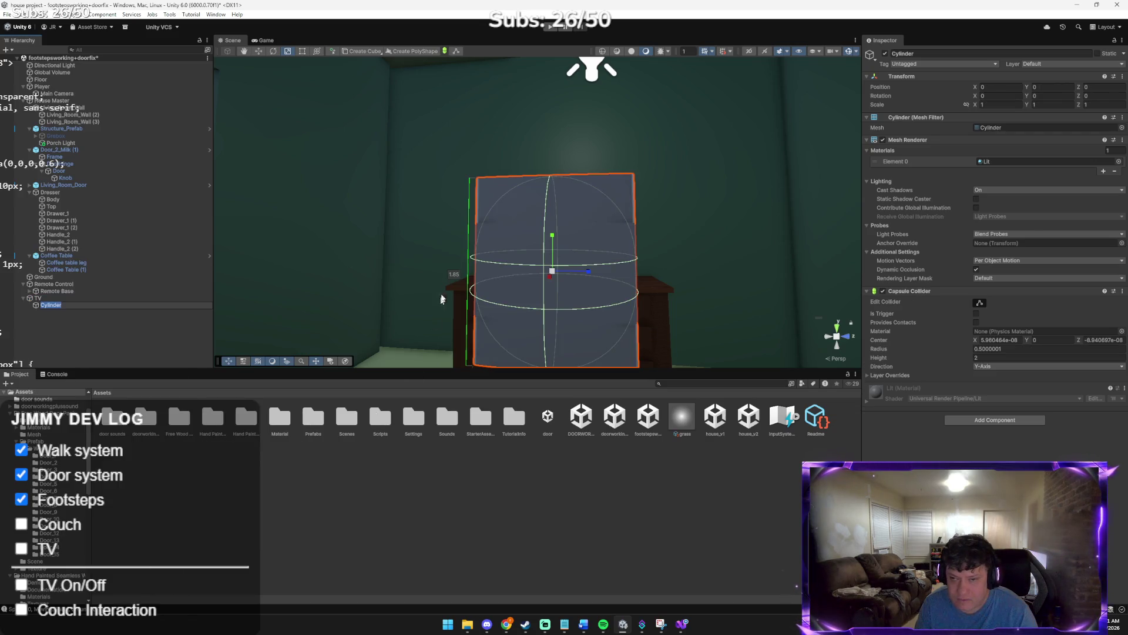
Copy the Coffee table leg's thin, tall scale and paste it onto the new Cylinder
{"action": "left_click", "coordinate": [87, 261]}
{"action": "right_click", "coordinate": [912, 106]}
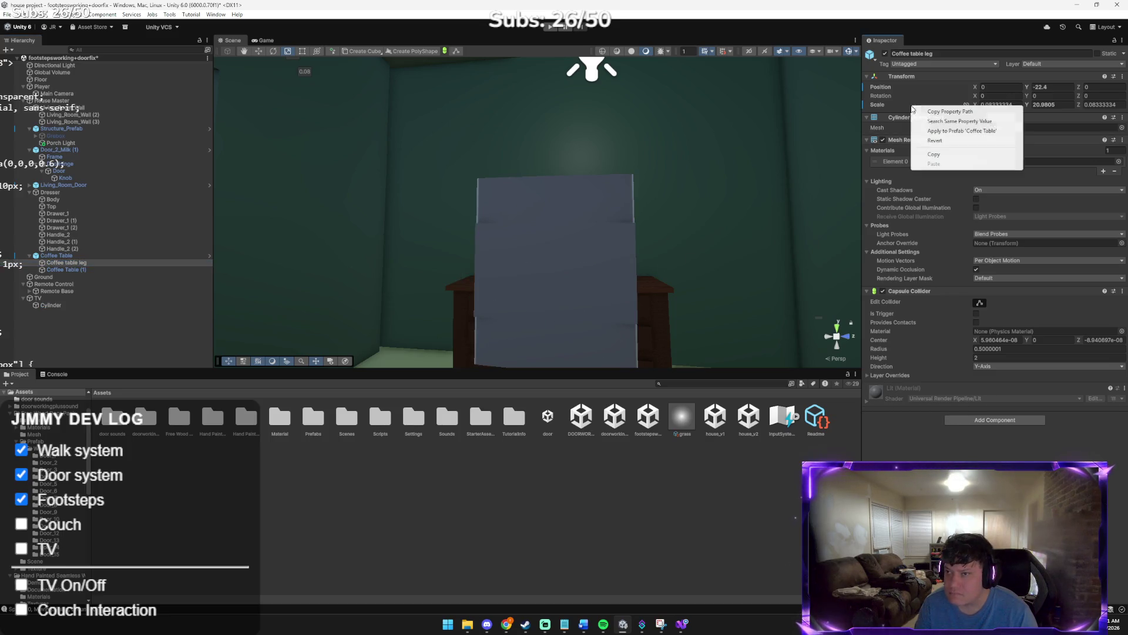
{"action": "left_click", "coordinate": [939, 155]}
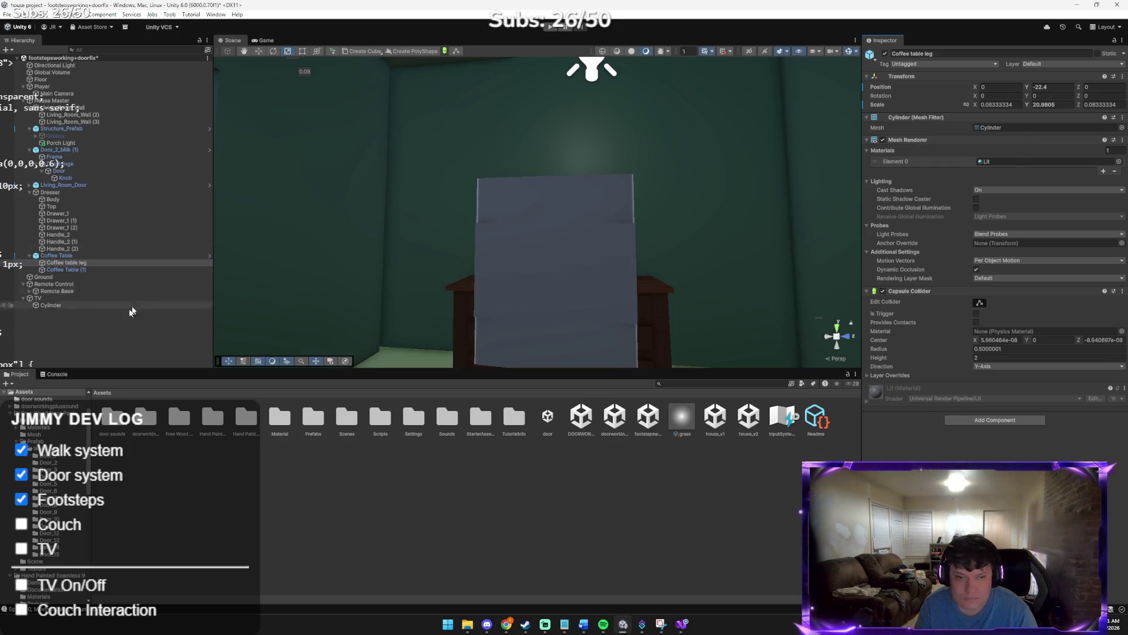
{"action": "left_click", "coordinate": [100, 307]}
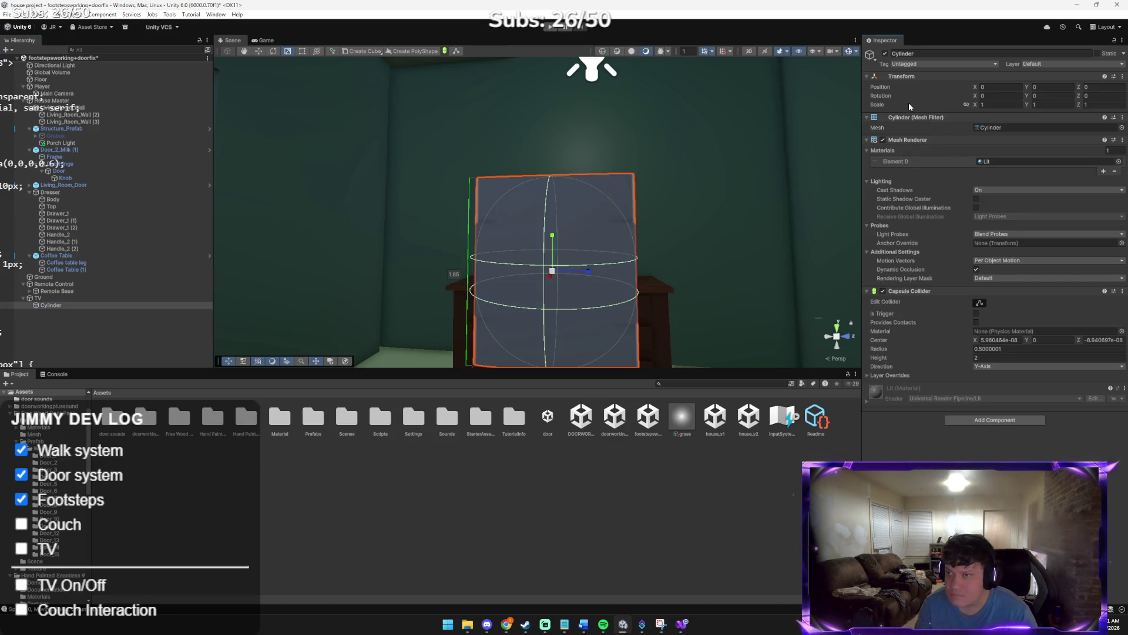
{"action": "right_click", "coordinate": [909, 104]}
{"action": "left_click", "coordinate": [935, 144]}
Shrink the TV's Cylinder to a Y scale of about 0.24, making it a short post
{"action": "mouse_move", "coordinate": [589, 205]}
{"action": "left_mouse_down"}
{"action": "mouse_move", "coordinate": [669, 165]}
{"action": "mouse_move", "coordinate": [636, 179]}
{"action": "left_mouse_up"}
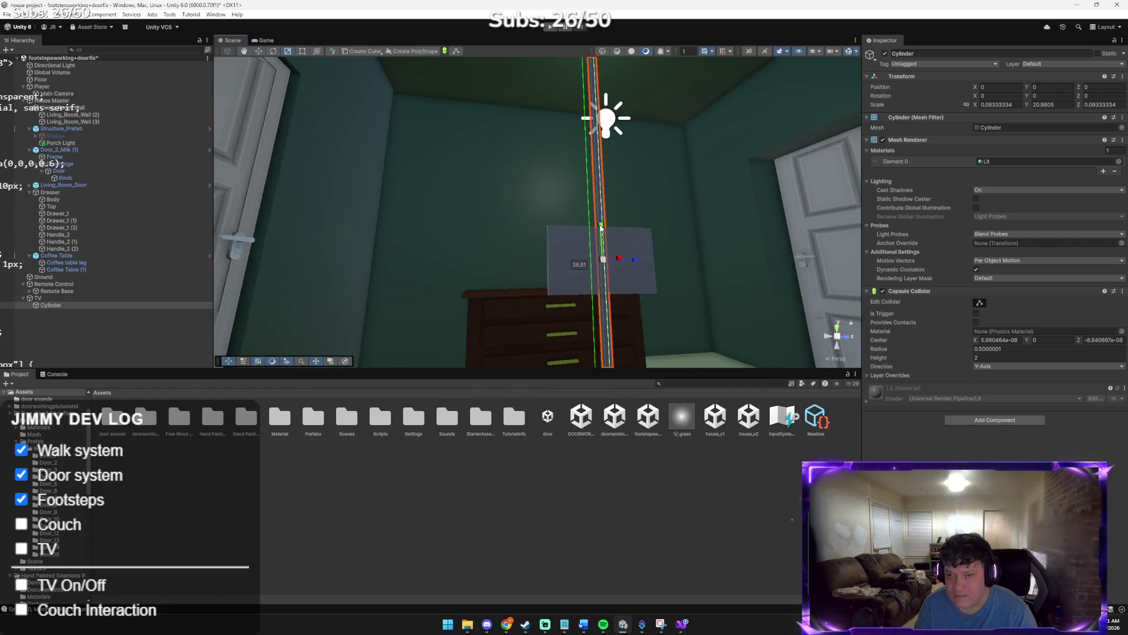
{"action": "mouse_move", "coordinate": [601, 223]}
{"action": "left_mouse_down"}
{"action": "mouse_move", "coordinate": [713, 184]}
{"action": "mouse_move", "coordinate": [601, 261]}
{"action": "left_mouse_up"}
{"action": "left_click_drag", "start_coordinate": [541, 230], "coordinate": [541, 242]}
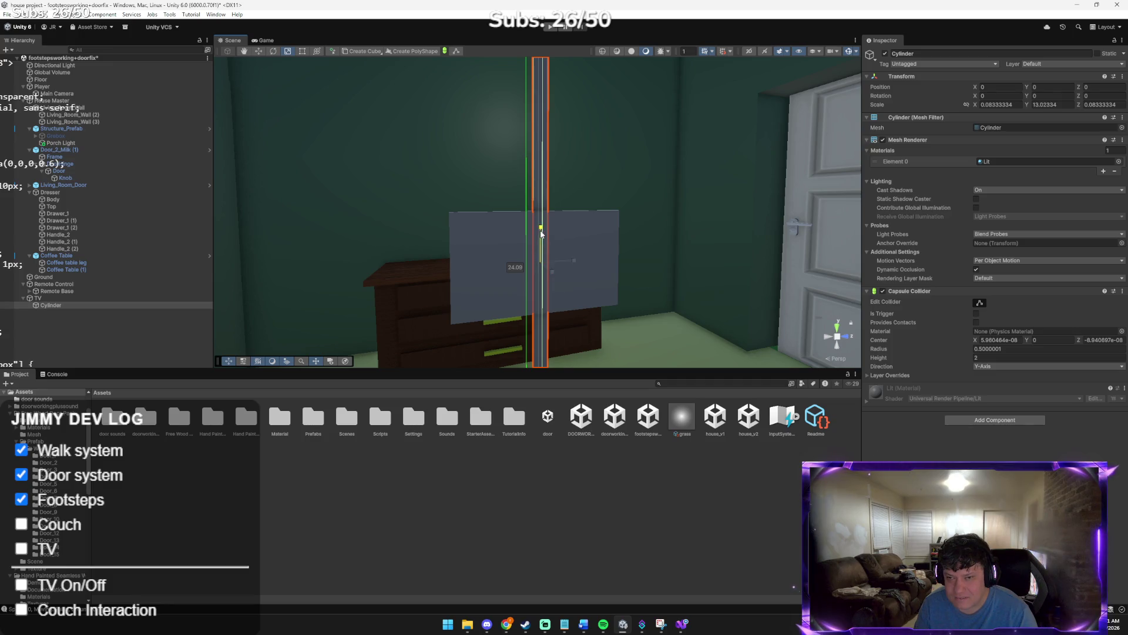
{"action": "mouse_move", "coordinate": [541, 284]}
{"action": "left_mouse_down"}
{"action": "mouse_move", "coordinate": [541, 238]}
{"action": "mouse_move", "coordinate": [551, 265]}
{"action": "mouse_move", "coordinate": [548, 257]}
{"action": "mouse_move", "coordinate": [543, 315]}
{"action": "mouse_move", "coordinate": [674, 317]}
{"action": "mouse_move", "coordinate": [649, 299]}
{"action": "mouse_move", "coordinate": [700, 282]}
{"action": "mouse_move", "coordinate": [643, 288]}
{"action": "mouse_move", "coordinate": [708, 312]}
{"action": "mouse_move", "coordinate": [626, 291]}
{"action": "mouse_move", "coordinate": [637, 269]}
{"action": "mouse_move", "coordinate": [475, 276]}
{"action": "left_mouse_up"}
{"action": "key", "text": "e"}
{"action": "key", "text": "r"}
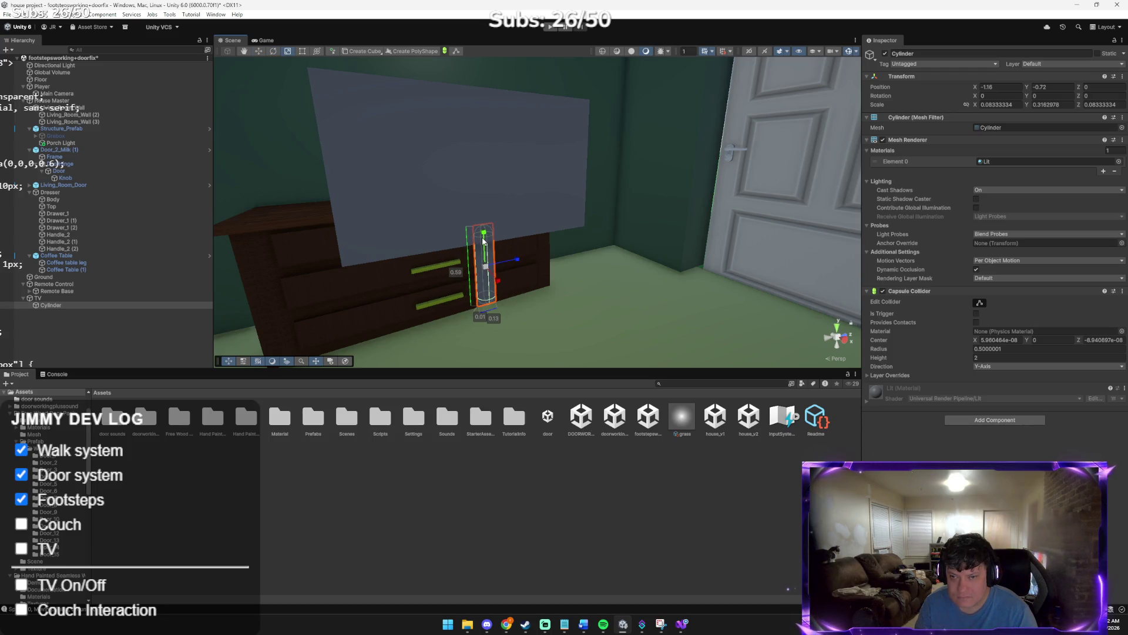
{"action": "mouse_move", "coordinate": [484, 237]}
{"action": "left_mouse_down"}
{"action": "mouse_move", "coordinate": [511, 261]}
{"action": "mouse_move", "coordinate": [555, 269]}
{"action": "left_mouse_up"}
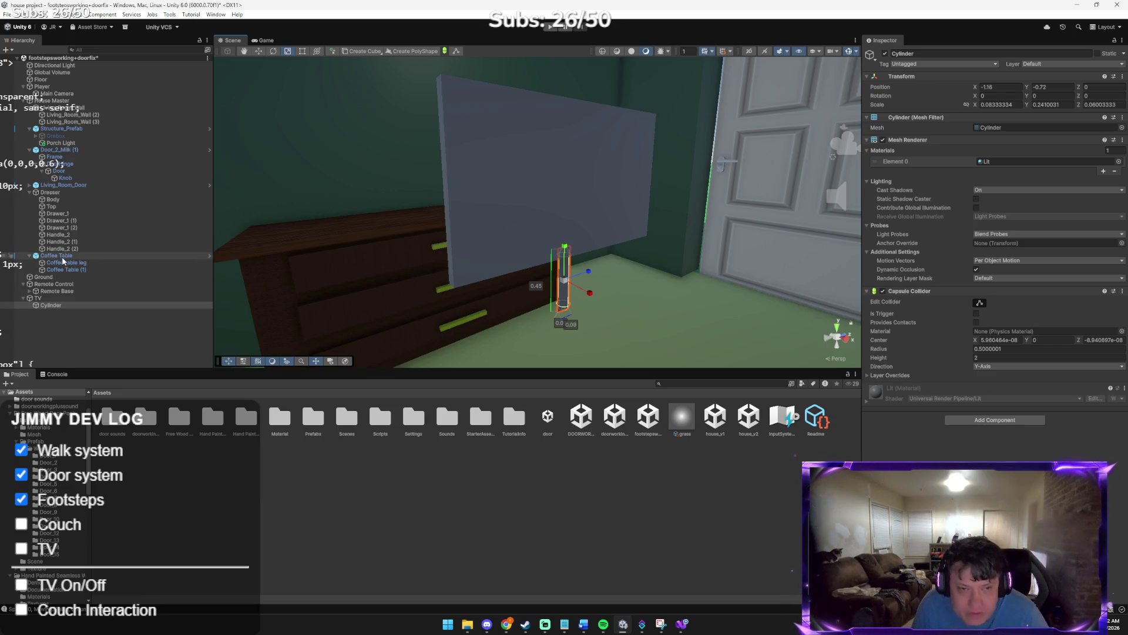
Copy Coffee Table (1) and paste it under the TV's Cylinder, then delete the pasted copy
{"action": "left_click", "coordinate": [446, 284]}
{"action": "left_click_drag", "start_coordinate": [446, 284], "coordinate": [616, 292]}
{"action": "left_click", "coordinate": [66, 269]}
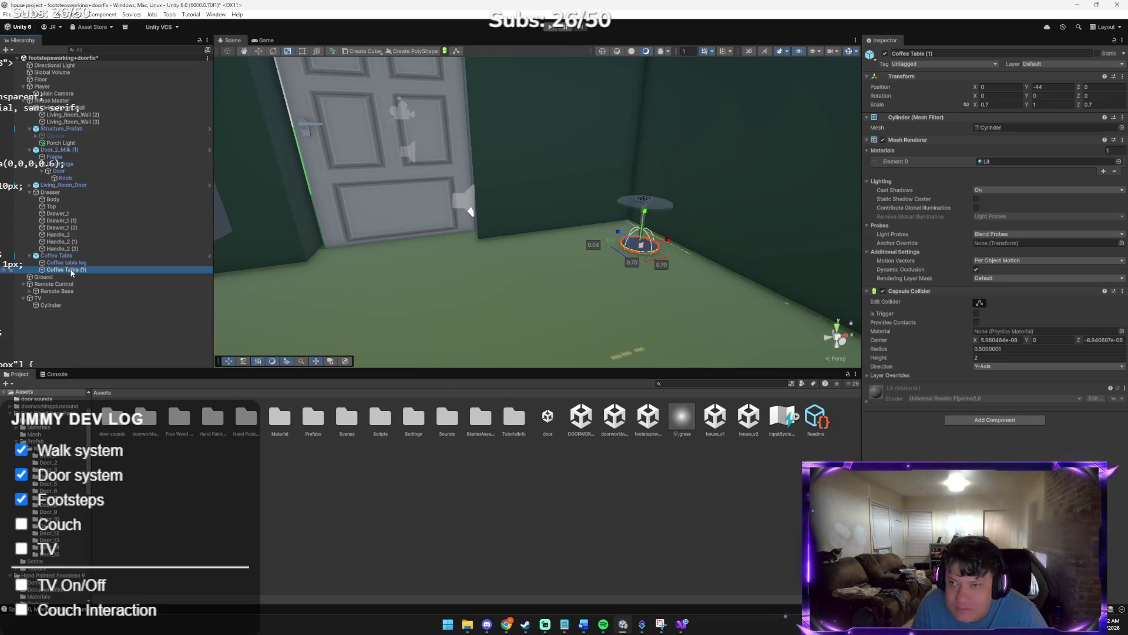
{"action": "right_click", "coordinate": [71, 272]}
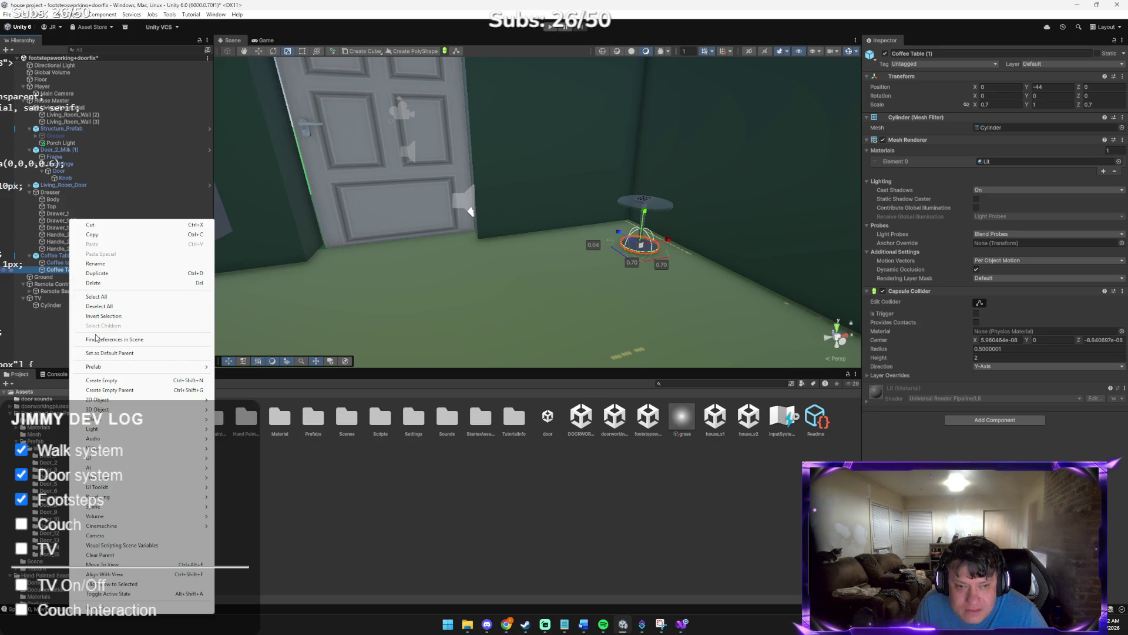
{"action": "key", "text": "Escape"}
{"action": "key", "text": "f"}
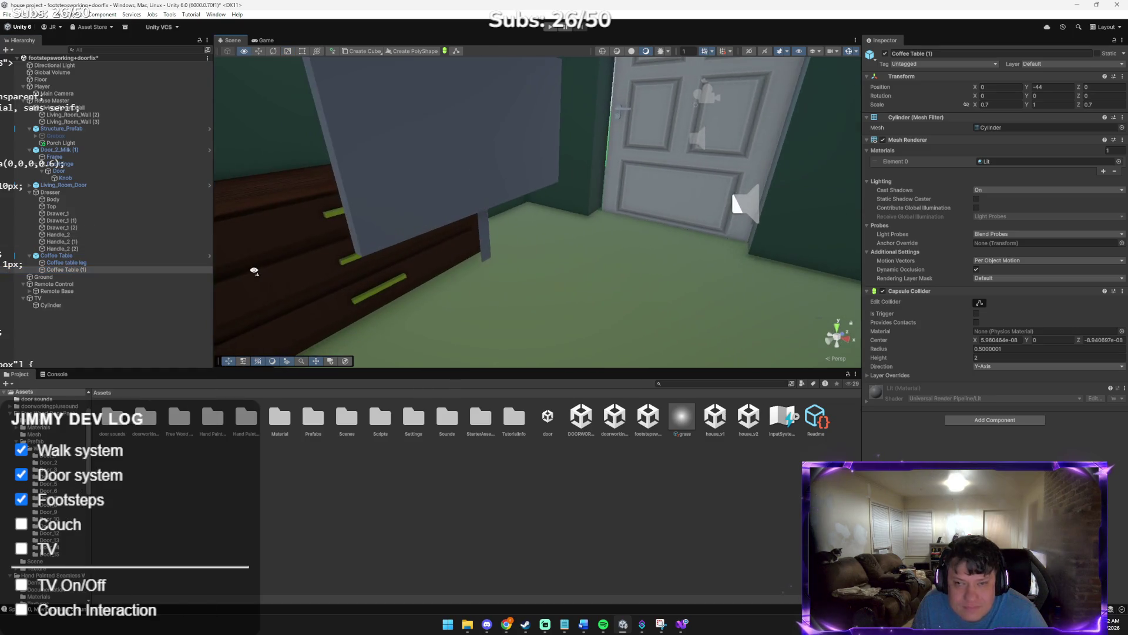
{"action": "left_click", "coordinate": [89, 306]}
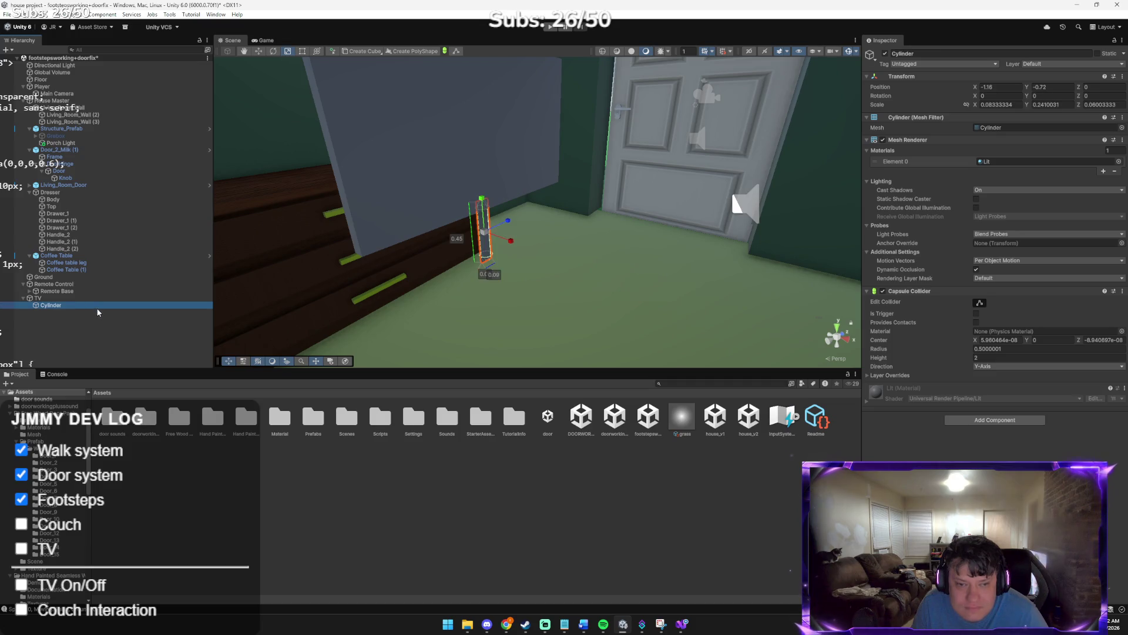
{"action": "right_click", "coordinate": [98, 312]}
{"action": "mouse_move", "coordinate": [151, 254]}
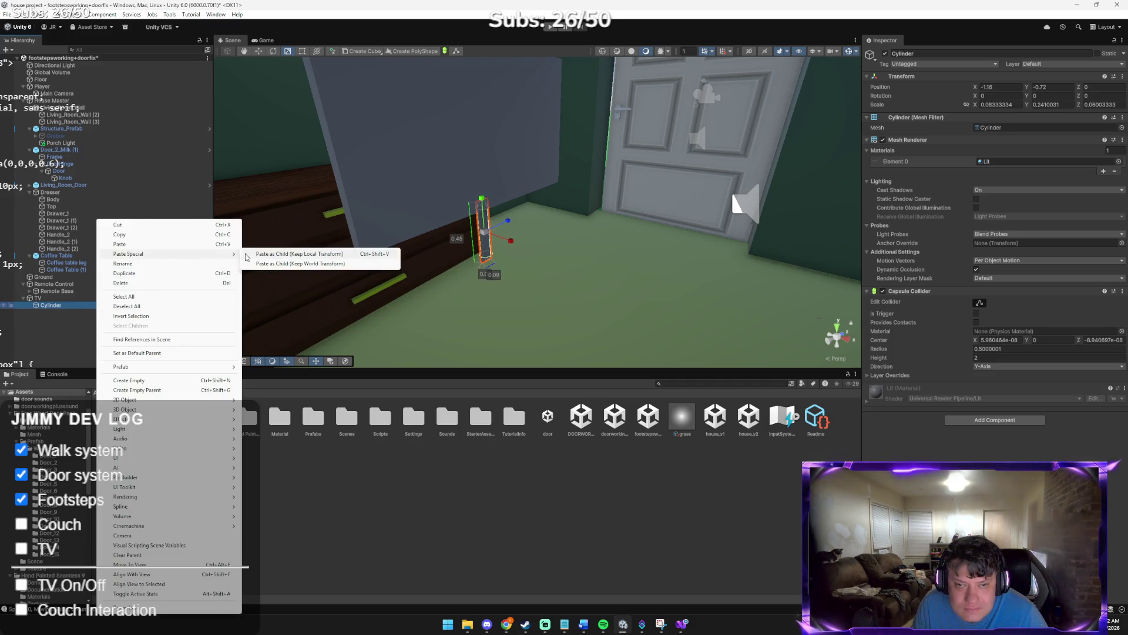
{"action": "left_click", "coordinate": [248, 254]}
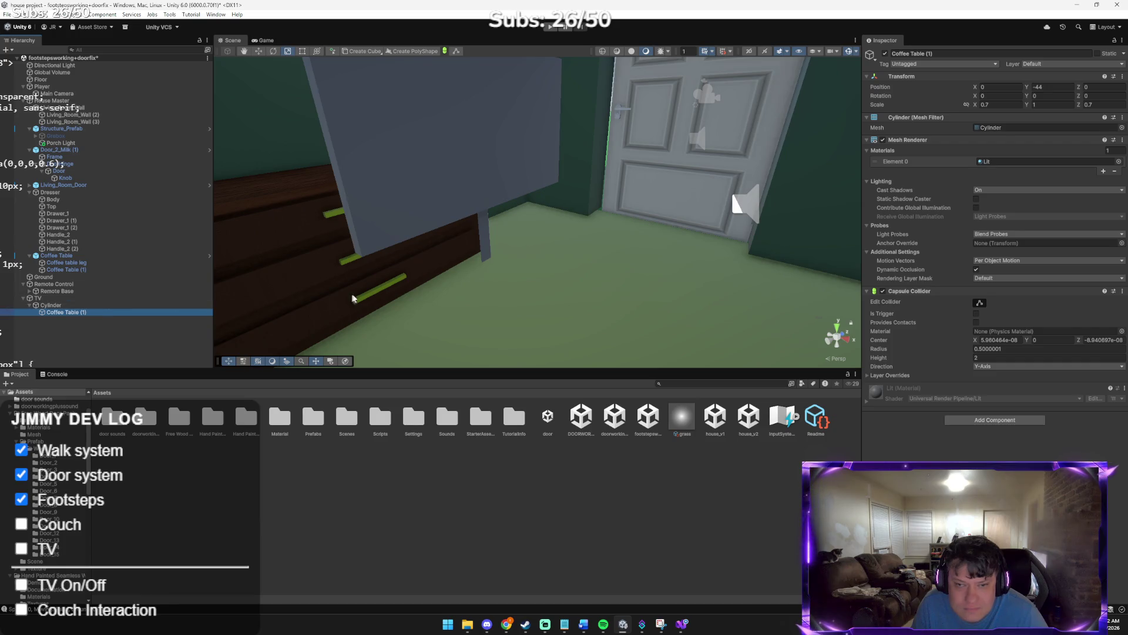
{"action": "key", "text": "f"}
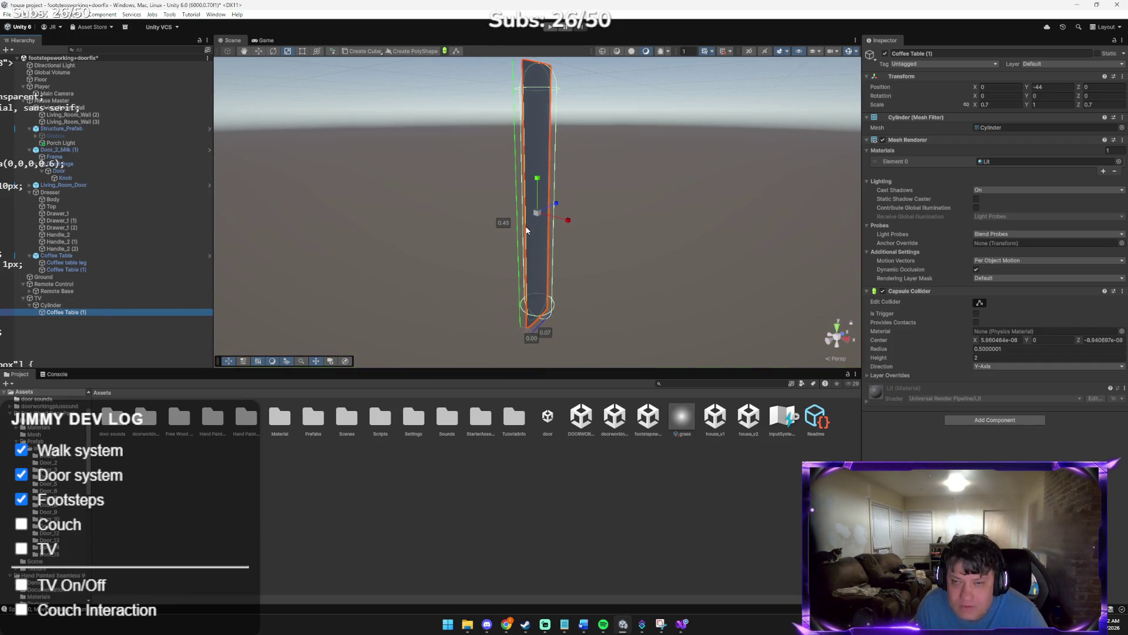
{"action": "mouse_move", "coordinate": [527, 230]}
{"action": "left_mouse_down"}
{"action": "mouse_move", "coordinate": [466, 171]}
{"action": "mouse_move", "coordinate": [372, 159]}
{"action": "left_mouse_up"}
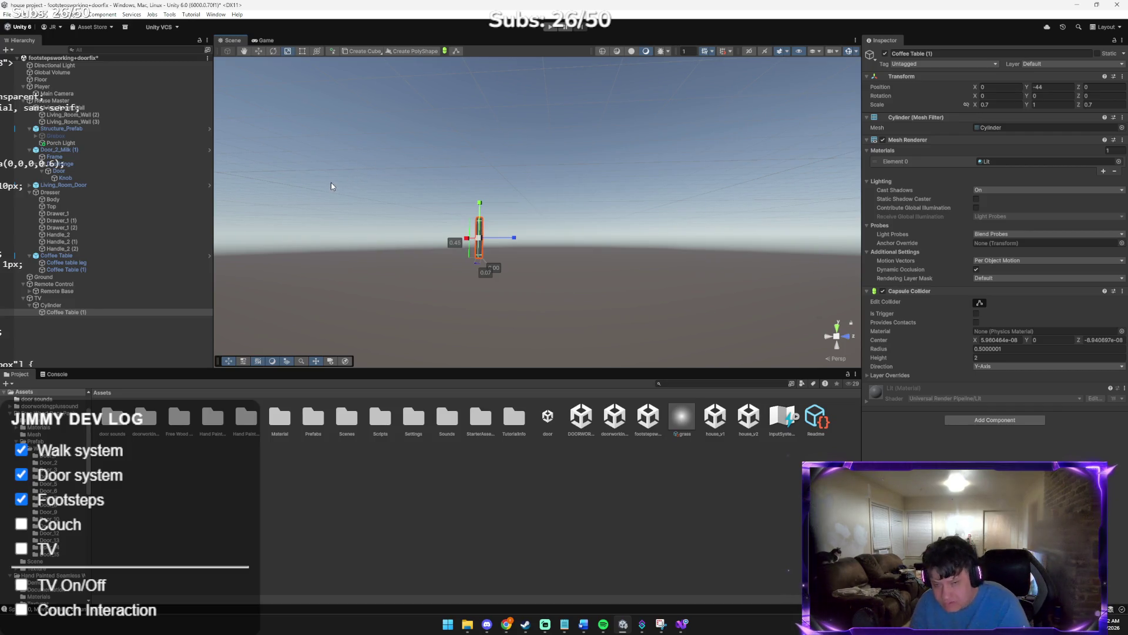
{"action": "key", "text": "Delete"}
Duplicate Coffee Table (1) into Coffee Table (2), parent it to the Cylinder, and shift it left
{"action": "mouse_move", "coordinate": [400, 219]}
{"action": "left_mouse_down"}
{"action": "mouse_move", "coordinate": [360, 131]}
{"action": "mouse_move", "coordinate": [378, 99]}
{"action": "mouse_move", "coordinate": [552, 83]}
{"action": "mouse_move", "coordinate": [650, 100]}
{"action": "mouse_move", "coordinate": [390, 240]}
{"action": "mouse_move", "coordinate": [483, 288]}
{"action": "mouse_move", "coordinate": [650, 335]}
{"action": "mouse_move", "coordinate": [645, 323]}
{"action": "mouse_move", "coordinate": [701, 353]}
{"action": "mouse_move", "coordinate": [675, 345]}
{"action": "left_mouse_up"}
{"action": "left_click", "coordinate": [671, 340]}
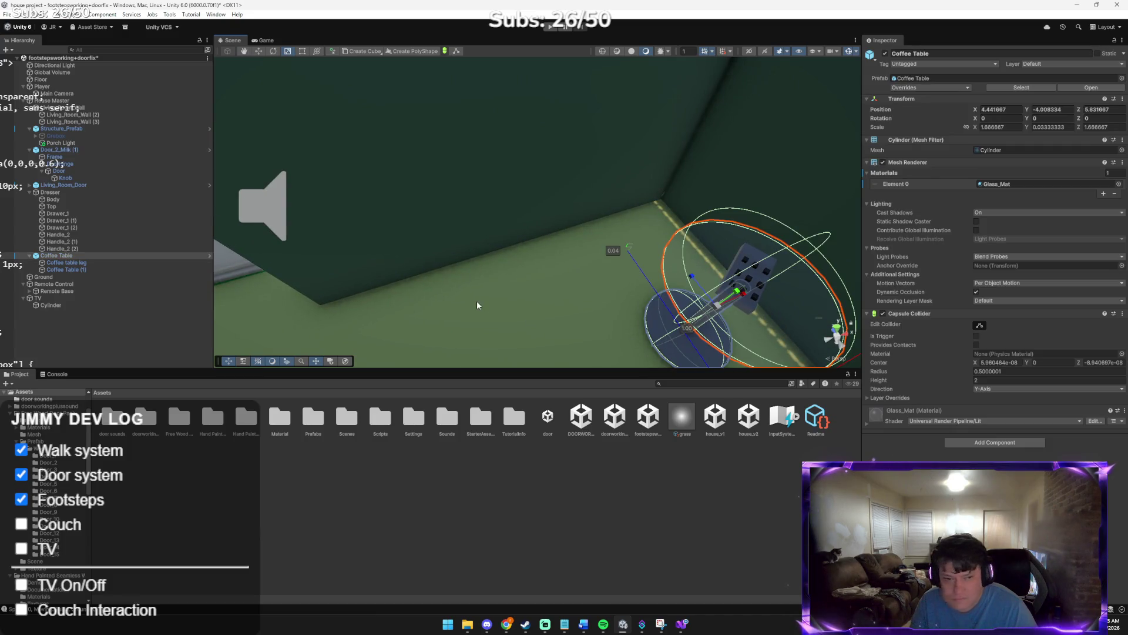
{"action": "left_click", "coordinate": [70, 270]}
{"action": "right_click", "coordinate": [70, 269]}
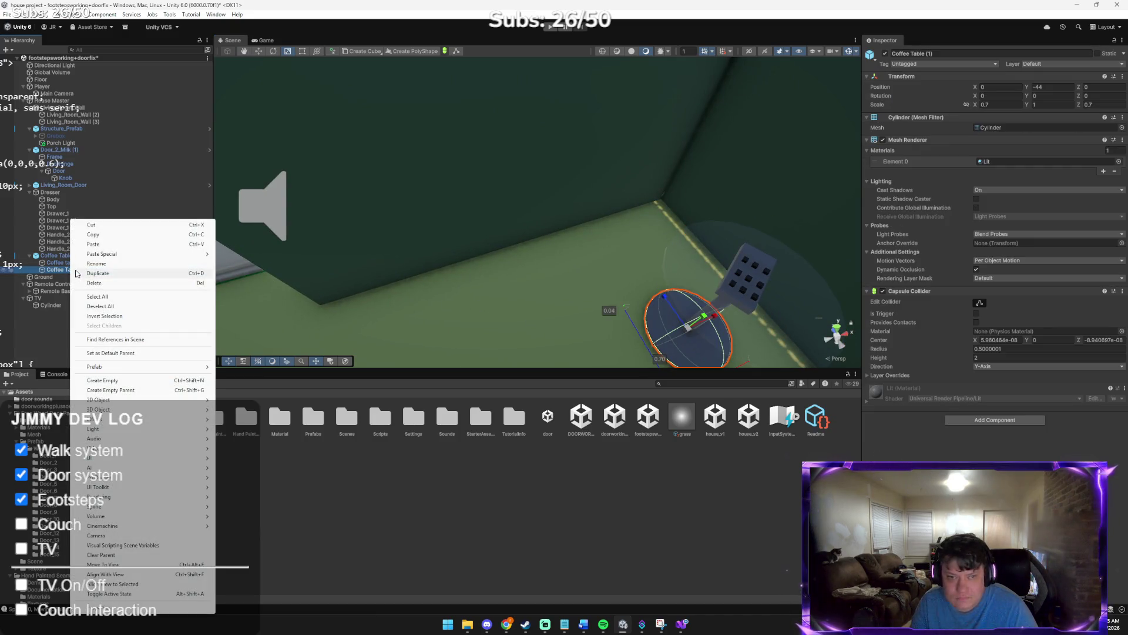
{"action": "left_click", "coordinate": [97, 274]}
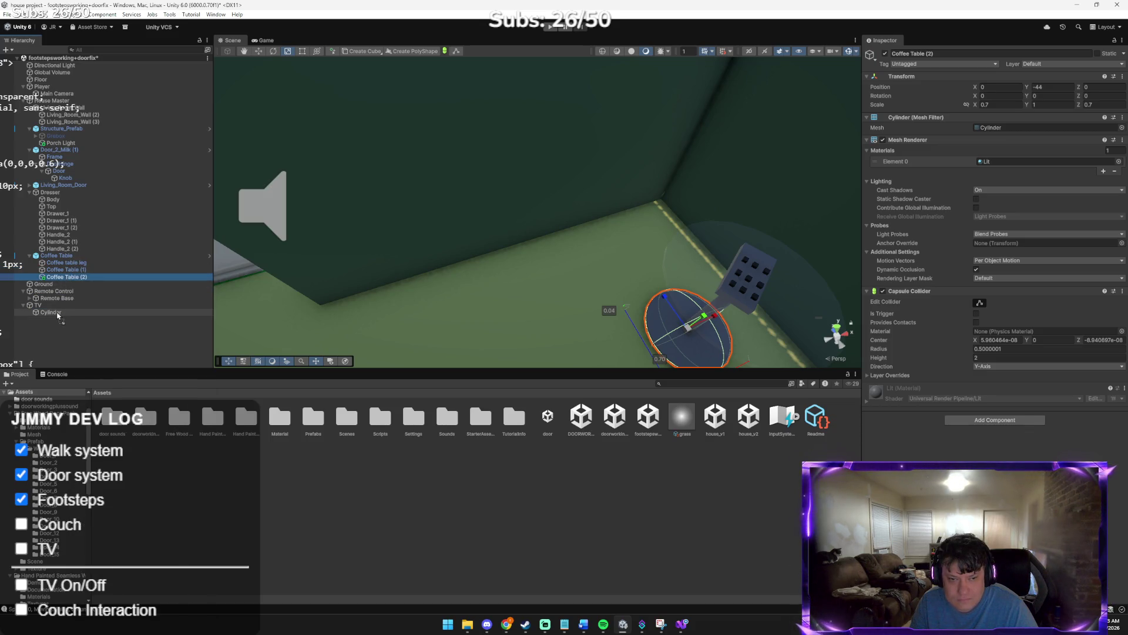
{"action": "left_click_drag", "start_coordinate": [58, 316], "coordinate": [58, 313]}
{"action": "key", "text": "f"}
{"action": "mouse_move", "coordinate": [12, 201]}
{"action": "left_mouse_down"}
{"action": "mouse_move", "coordinate": [101, 251]}
{"action": "mouse_move", "coordinate": [265, 215]}
{"action": "left_mouse_up"}
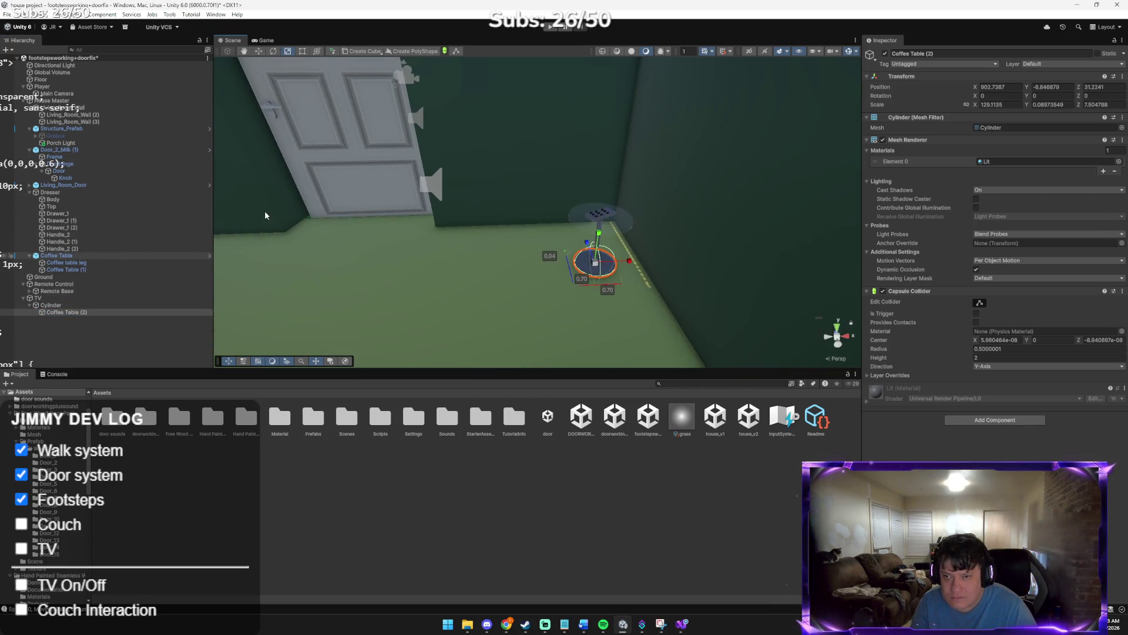
{"action": "left_click_drag", "start_coordinate": [611, 266], "coordinate": [446, 268]}
Try a 1, 1, 1 scale on Coffee Table (2), then undo back to the flat disc
{"action": "left_click", "coordinate": [998, 105]}
{"action": "type", "text": "1"}
{"action": "key", "text": "Tab"}
{"action": "type", "text": "1"}
{"action": "key", "text": "Tab"}
{"action": "type", "text": "1"}
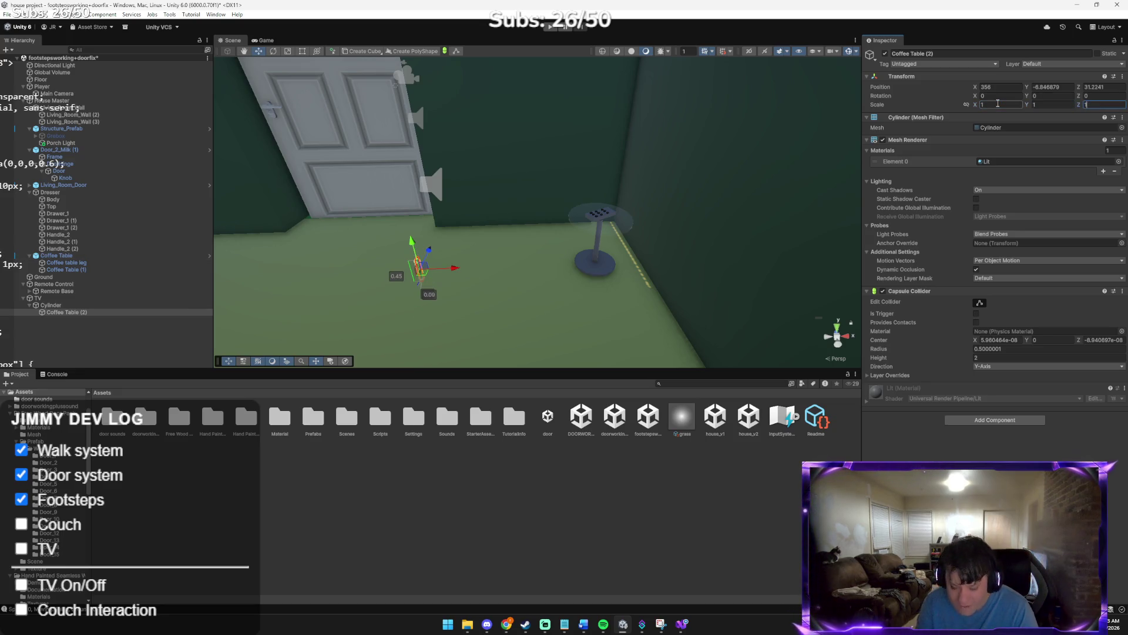
{"action": "key", "text": "ctrl+z"}
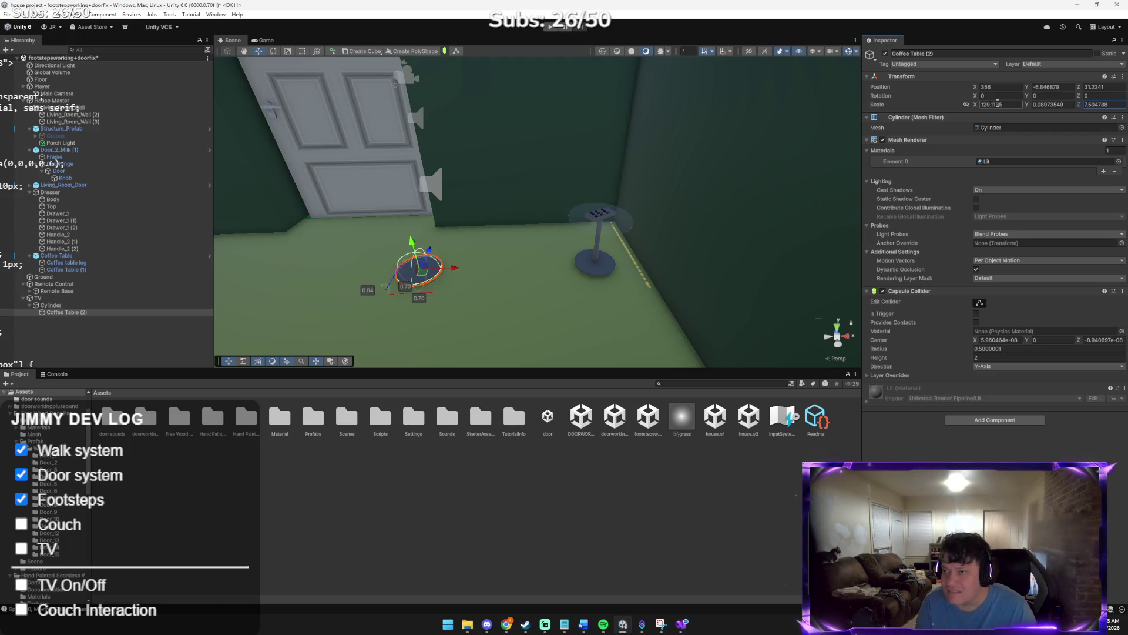
Enter position values of 1 for Coffee Table (2) and lower it to Y -1.1
{"action": "left_click", "coordinate": [999, 87]}
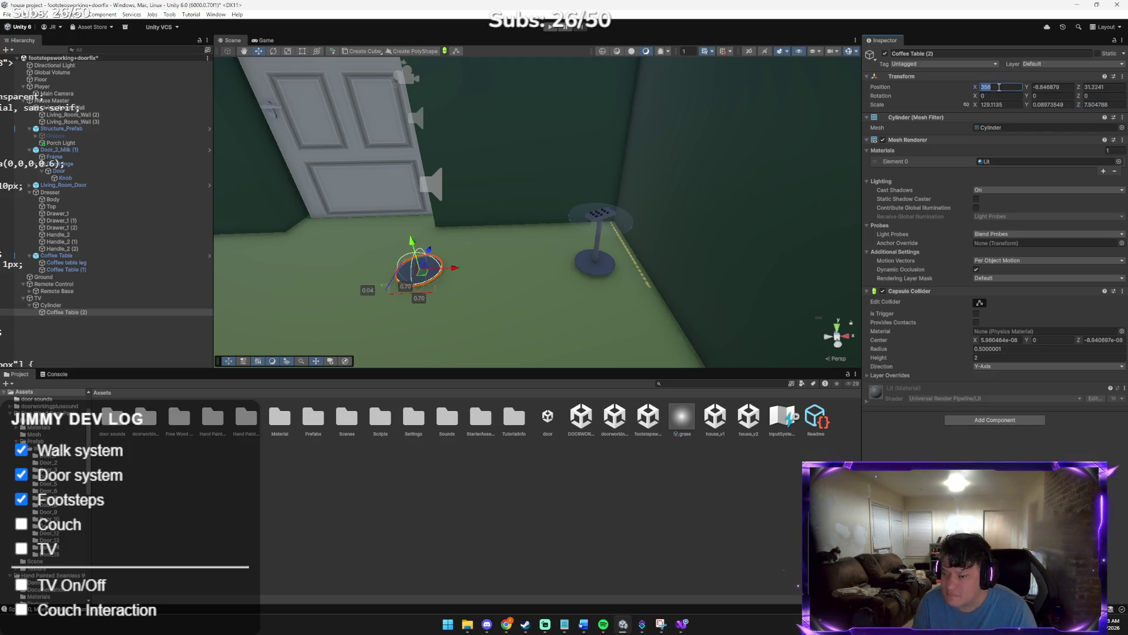
{"action": "type", "text": "1"}
{"action": "type", "text": "1"}
{"action": "key", "text": "Tab"}
{"action": "type", "text": "1"}
{"action": "key", "text": "Return"}
{"action": "key", "text": "f"}
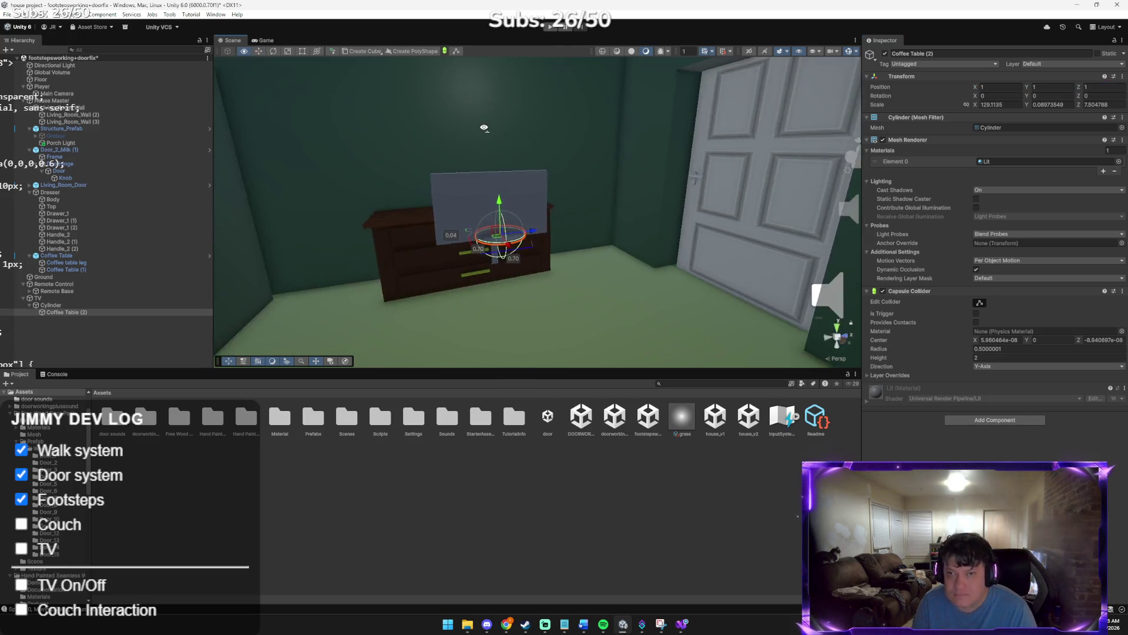
{"action": "mouse_move", "coordinate": [528, 151]}
{"action": "left_mouse_down"}
{"action": "mouse_move", "coordinate": [546, 206]}
{"action": "mouse_move", "coordinate": [592, 238]}
{"action": "mouse_move", "coordinate": [517, 229]}
{"action": "mouse_move", "coordinate": [531, 231]}
{"action": "mouse_move", "coordinate": [526, 242]}
{"action": "mouse_move", "coordinate": [584, 214]}
{"action": "mouse_move", "coordinate": [695, 219]}
{"action": "mouse_move", "coordinate": [683, 217]}
{"action": "left_mouse_up"}
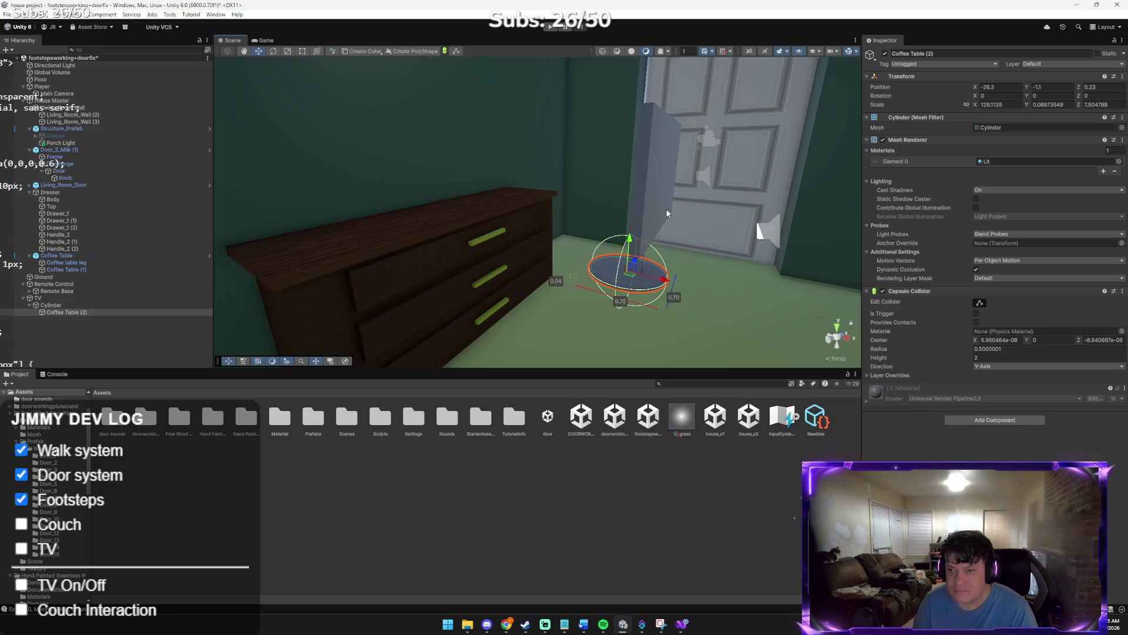
Move the TV left to X -21.748 and raise it slightly to Y -11.321
{"action": "left_click_drag", "start_coordinate": [474, 235], "coordinate": [493, 242]}
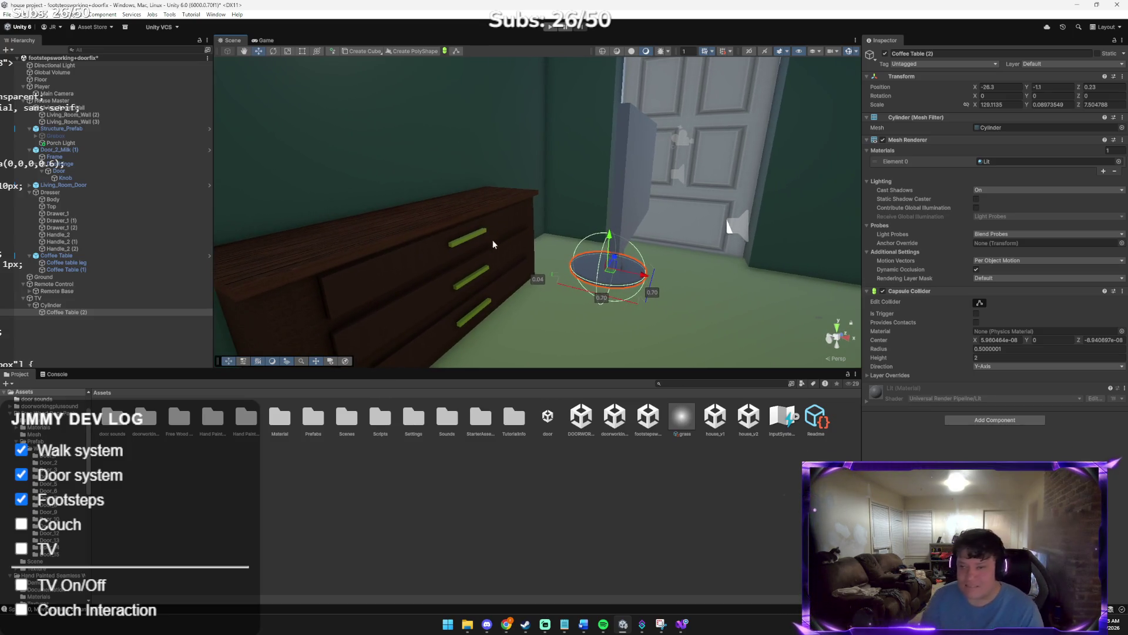
{"action": "left_click", "coordinate": [64, 298]}
{"action": "mouse_move", "coordinate": [651, 225]}
{"action": "left_mouse_down"}
{"action": "mouse_move", "coordinate": [429, 187]}
{"action": "mouse_move", "coordinate": [382, 147]}
{"action": "mouse_move", "coordinate": [366, 172]}
{"action": "left_mouse_up"}
{"action": "left_click_drag", "start_coordinate": [468, 219], "coordinate": [474, 190]}
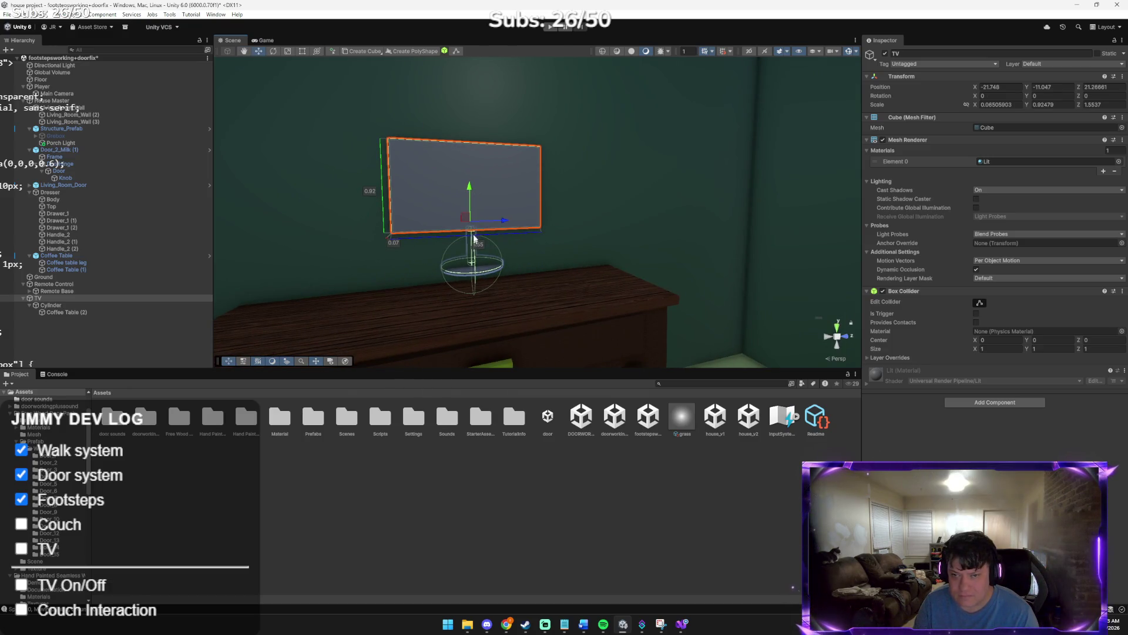
Frame the TV and move Cylinder and Coffee Table (2) out from under it
{"action": "left_click_drag", "start_coordinate": [474, 242], "coordinate": [607, 224]}
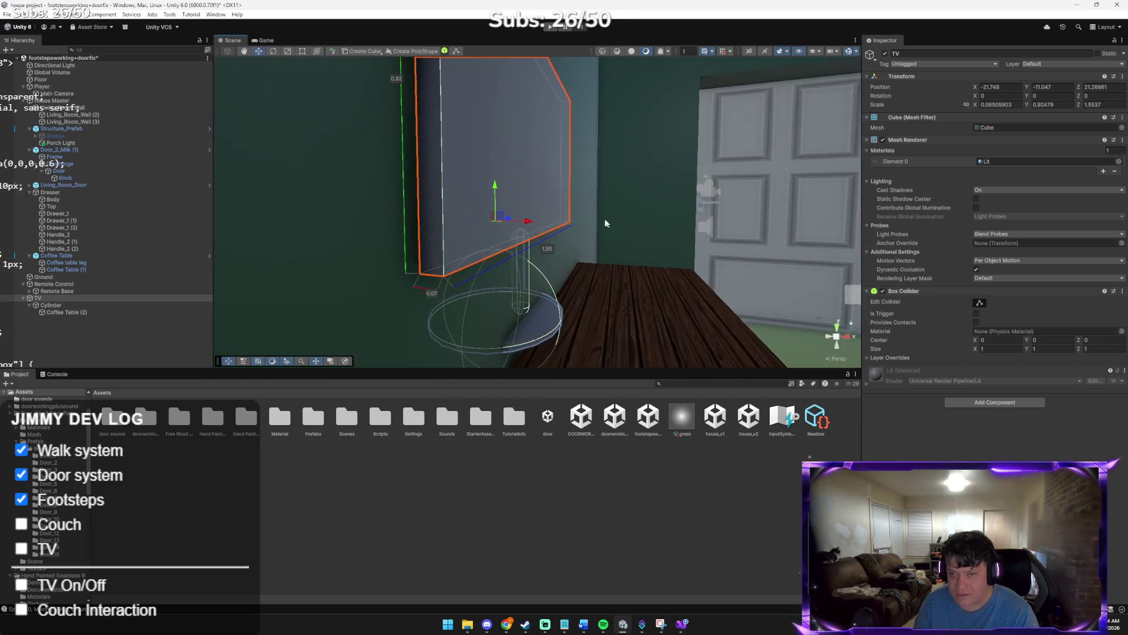
{"action": "mouse_move", "coordinate": [532, 221]}
{"action": "left_mouse_down"}
{"action": "mouse_move", "coordinate": [781, 279]}
{"action": "mouse_move", "coordinate": [831, 234]}
{"action": "mouse_move", "coordinate": [517, 226]}
{"action": "mouse_move", "coordinate": [535, 263]}
{"action": "mouse_move", "coordinate": [536, 234]}
{"action": "mouse_move", "coordinate": [522, 236]}
{"action": "left_mouse_up"}
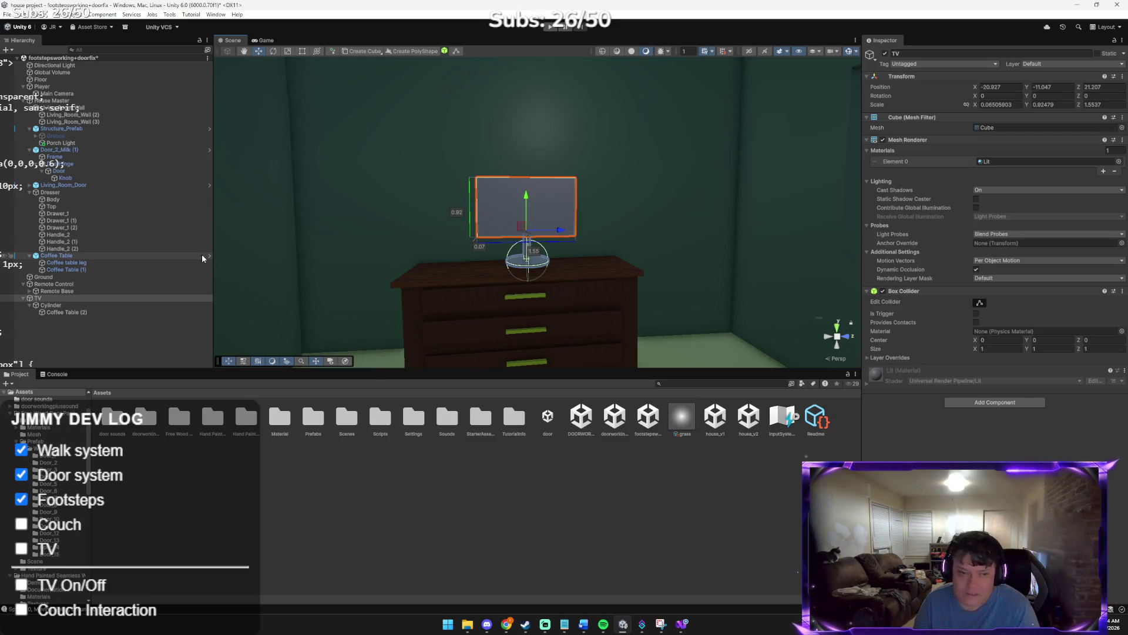
{"action": "double_click", "coordinate": [78, 298]}
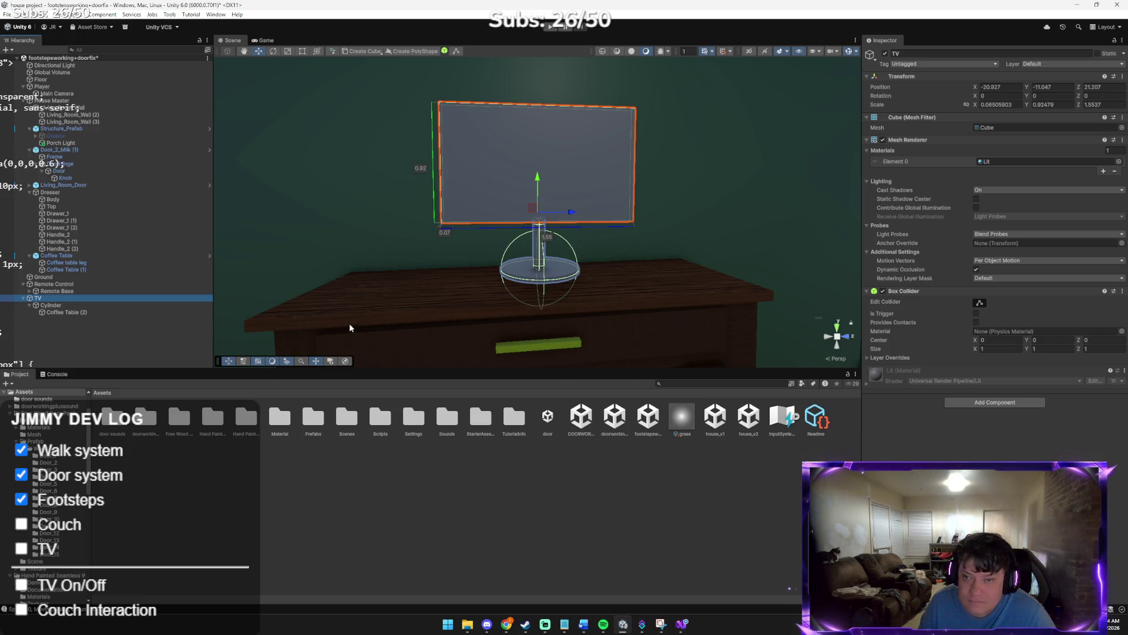
{"action": "left_click", "coordinate": [66, 307]}
{"action": "left_click", "coordinate": [70, 312], "text": "shift"}
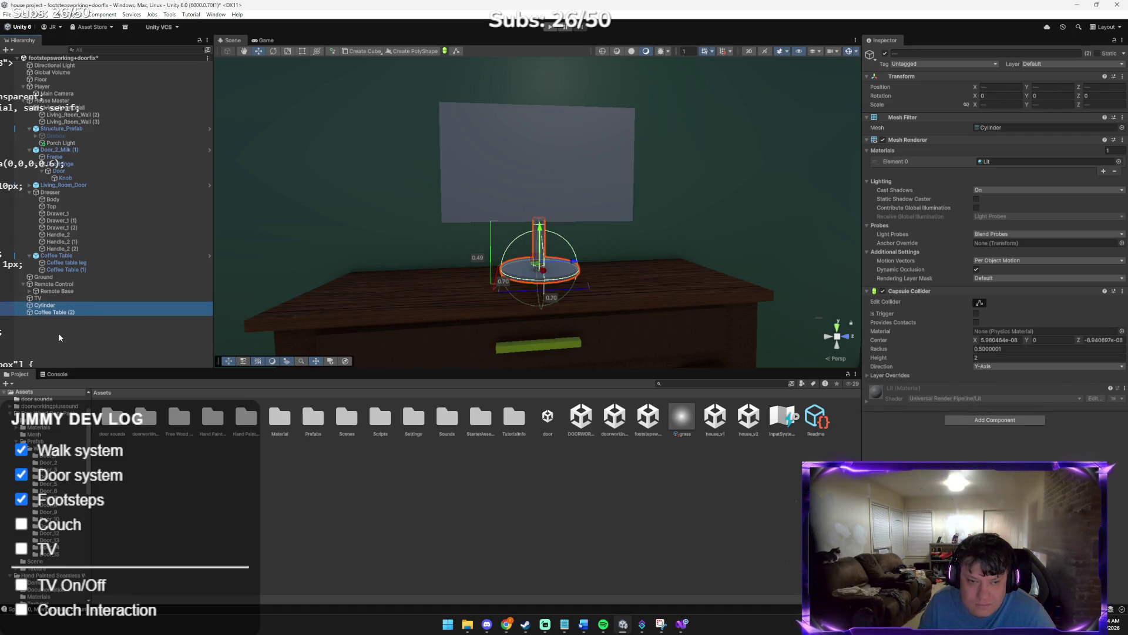
{"action": "left_click_drag", "start_coordinate": [51, 305], "coordinate": [59, 329]}
{"action": "left_click", "coordinate": [38, 298]}
Scale the TV screen wider and taller, to about 2.45 by 1.52
{"action": "key", "text": "e"}
{"action": "key", "text": "r"}
{"action": "left_click", "coordinate": [576, 168]}
{"action": "left_click_drag", "start_coordinate": [576, 168], "coordinate": [596, 166]}
{"action": "left_click_drag", "start_coordinate": [540, 128], "coordinate": [538, 101]}
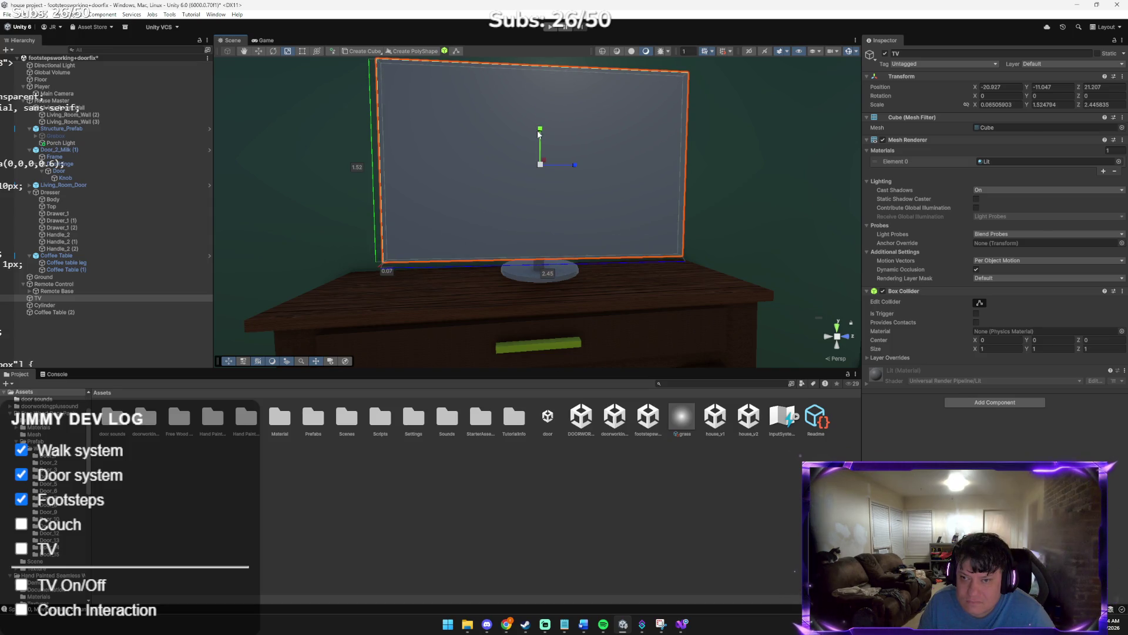
Re-parent Cylinder and Coffee Table (2) under the TV
{"action": "left_click", "coordinate": [62, 315], "text": "shift"}
{"action": "left_click", "coordinate": [61, 313]}
{"action": "left_click", "coordinate": [55, 305], "text": "shift"}
{"action": "left_click_drag", "start_coordinate": [55, 304], "coordinate": [55, 295]}
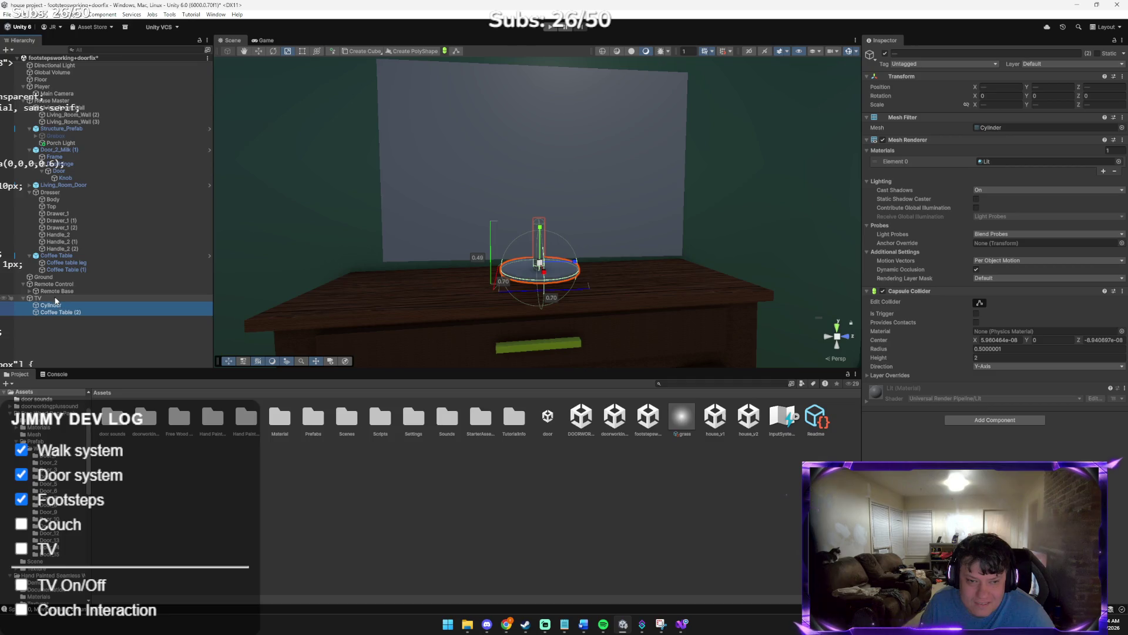
Lower the TV slightly onto its stand, to about X -20.94, Y -11.09, Z 21.09
{"action": "left_click", "coordinate": [337, 262]}
{"action": "scroll", "coordinate": [358, 262], "scroll_direction": "down", "scroll_amount": 5}
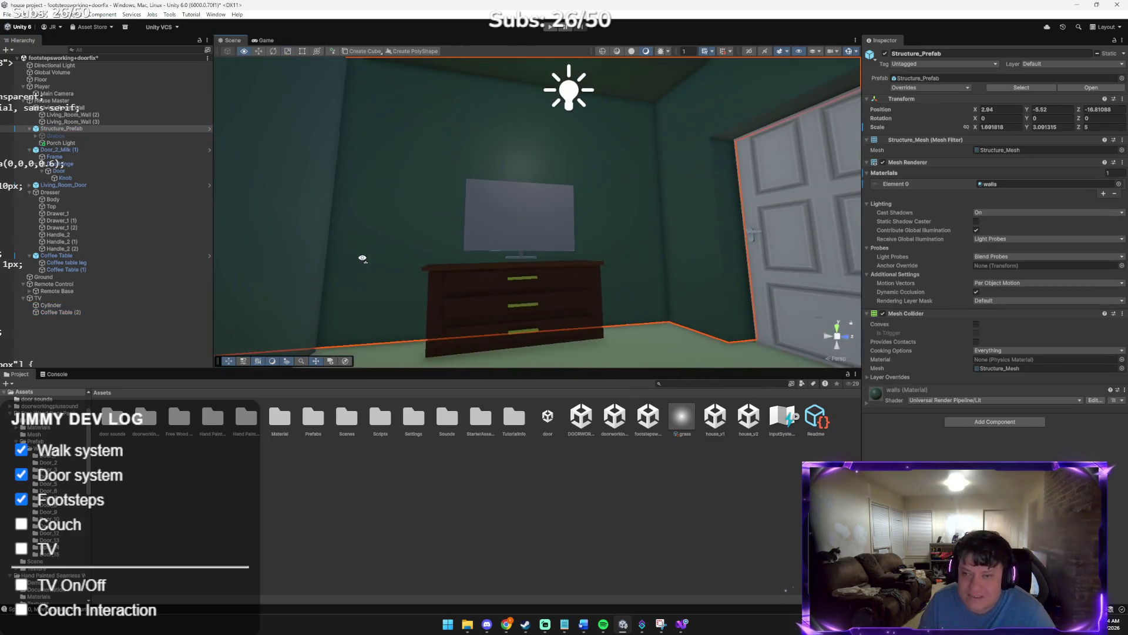
{"action": "left_click_drag", "start_coordinate": [368, 261], "coordinate": [360, 277]}
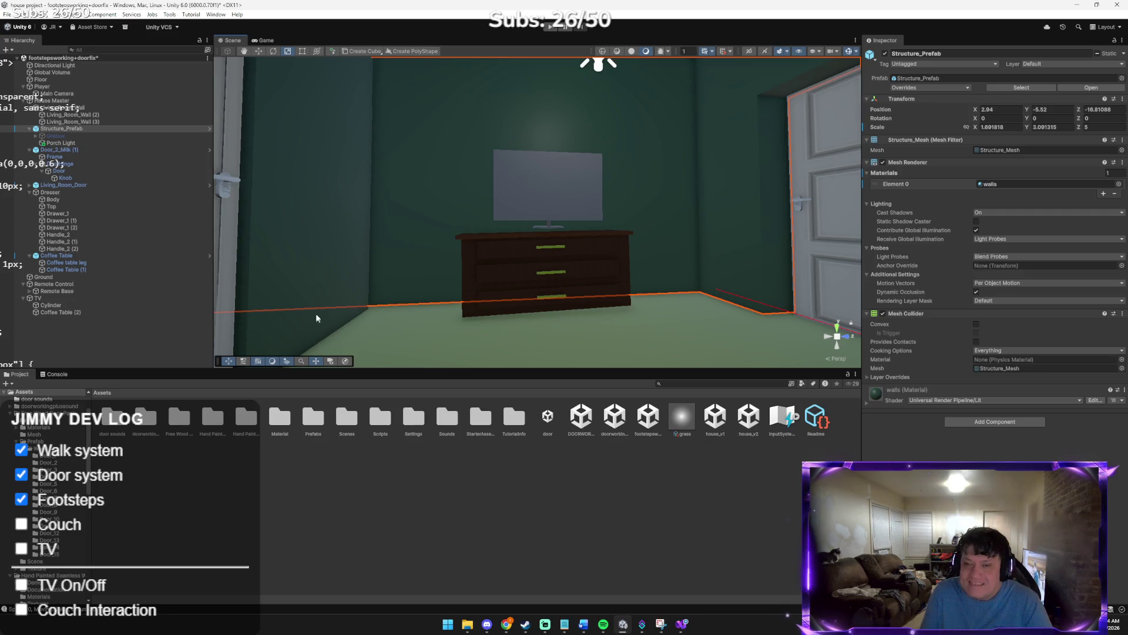
{"action": "mouse_move", "coordinate": [422, 226]}
{"action": "left_mouse_down"}
{"action": "mouse_move", "coordinate": [425, 198]}
{"action": "mouse_move", "coordinate": [408, 239]}
{"action": "left_mouse_up"}
{"action": "left_click", "coordinate": [81, 299]}
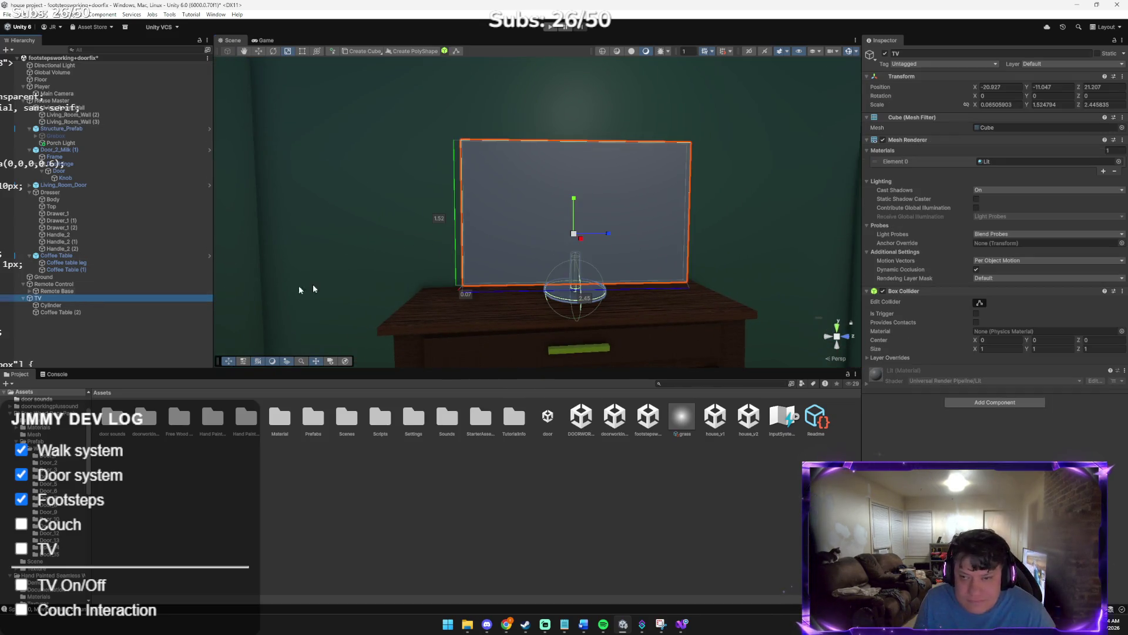
{"action": "left_click_drag", "start_coordinate": [580, 206], "coordinate": [594, 239]}
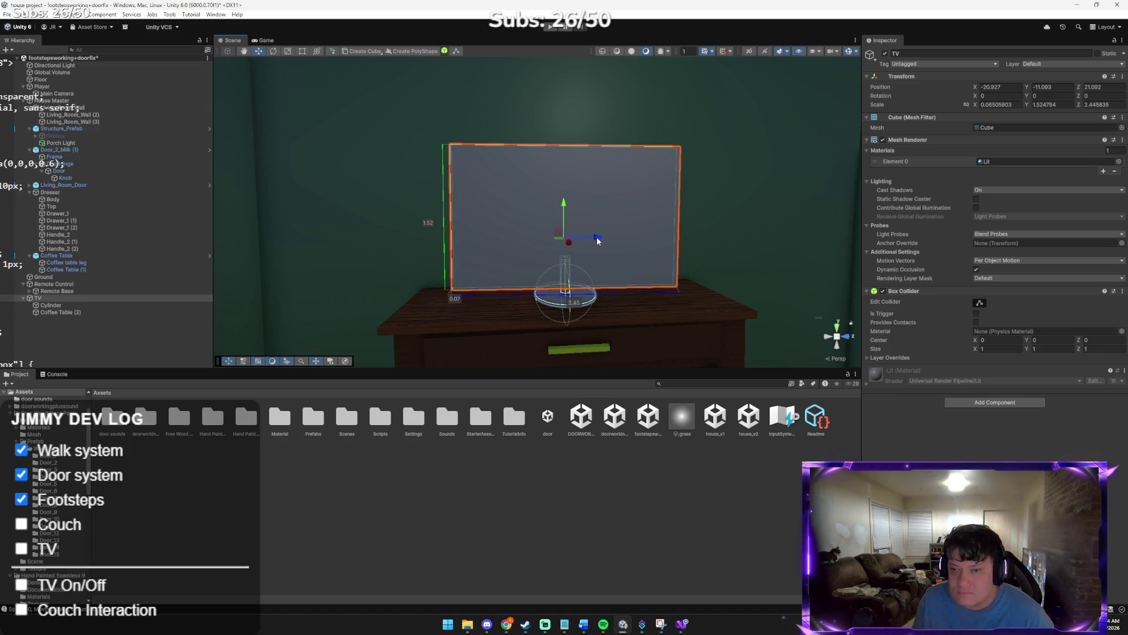
{"action": "left_click", "coordinate": [736, 238]}
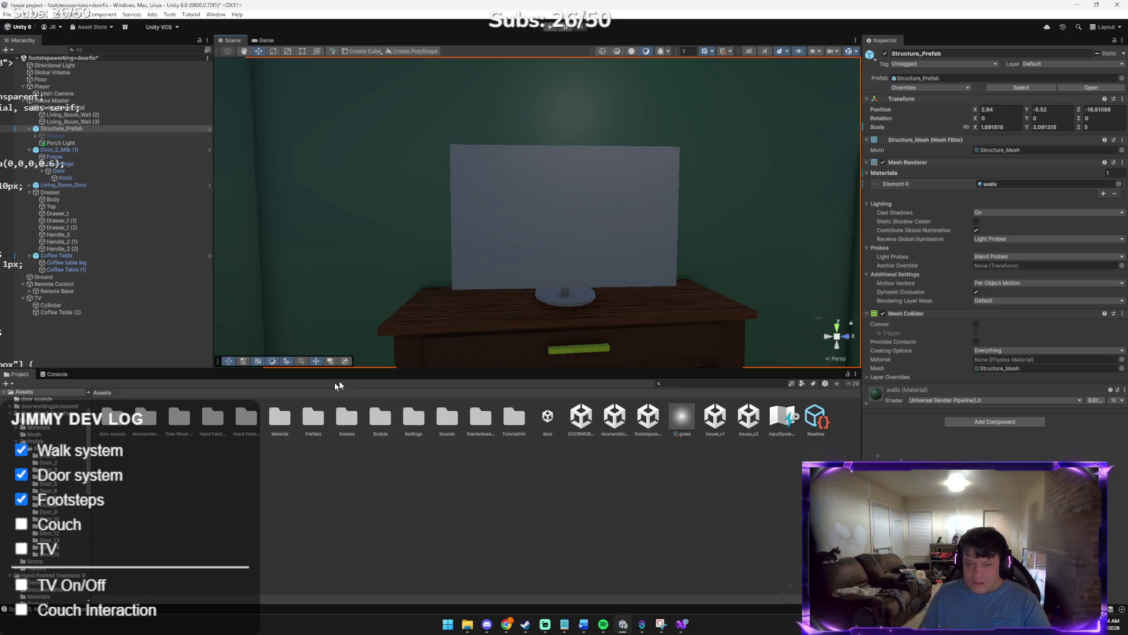
{"action": "double_click", "coordinate": [321, 423]}
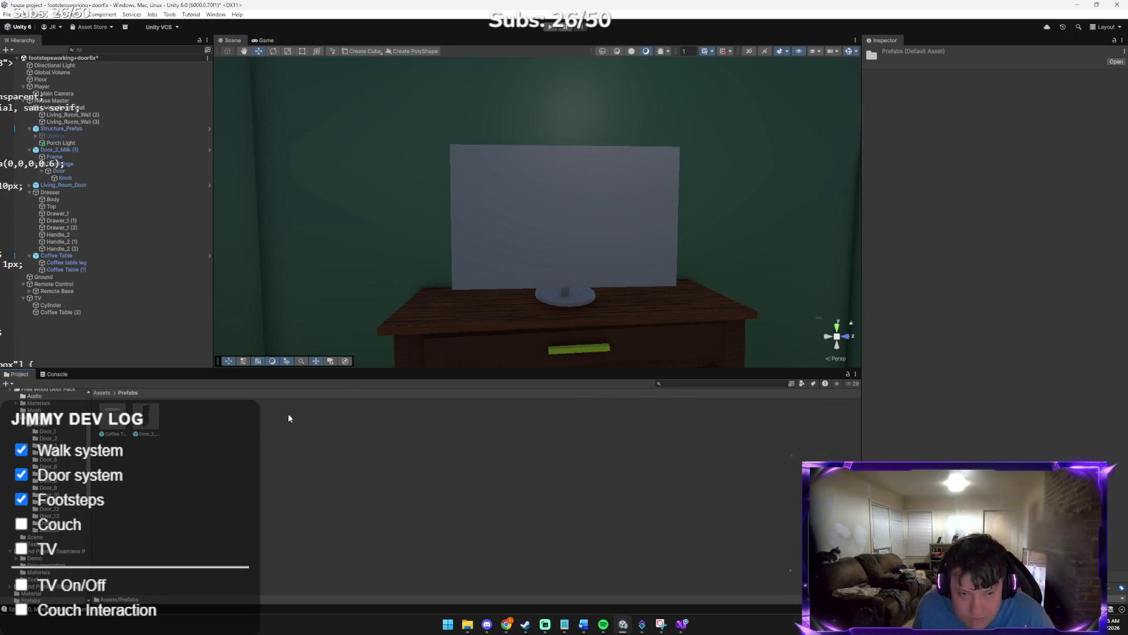
Save the TV as TV.prefab in Prefabs, then delete that prefab
{"action": "left_click_drag", "start_coordinate": [89, 393], "coordinate": [91, 394]}
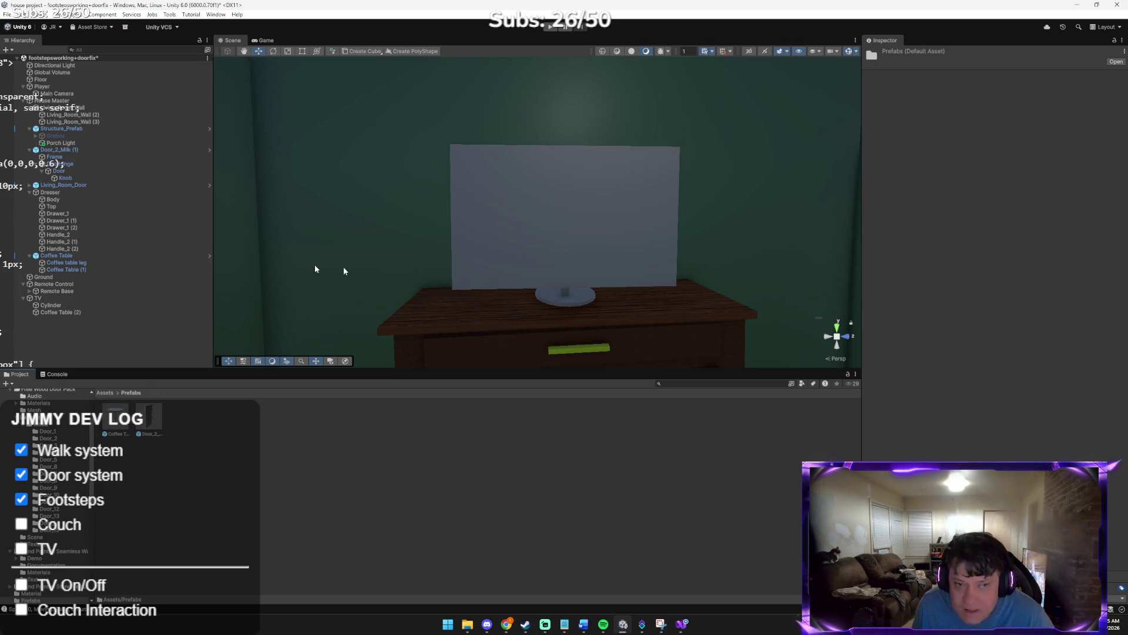
{"action": "mouse_move", "coordinate": [36, 297]}
{"action": "left_mouse_down"}
{"action": "mouse_move", "coordinate": [265, 466]}
{"action": "mouse_move", "coordinate": [267, 438]}
{"action": "left_mouse_up"}
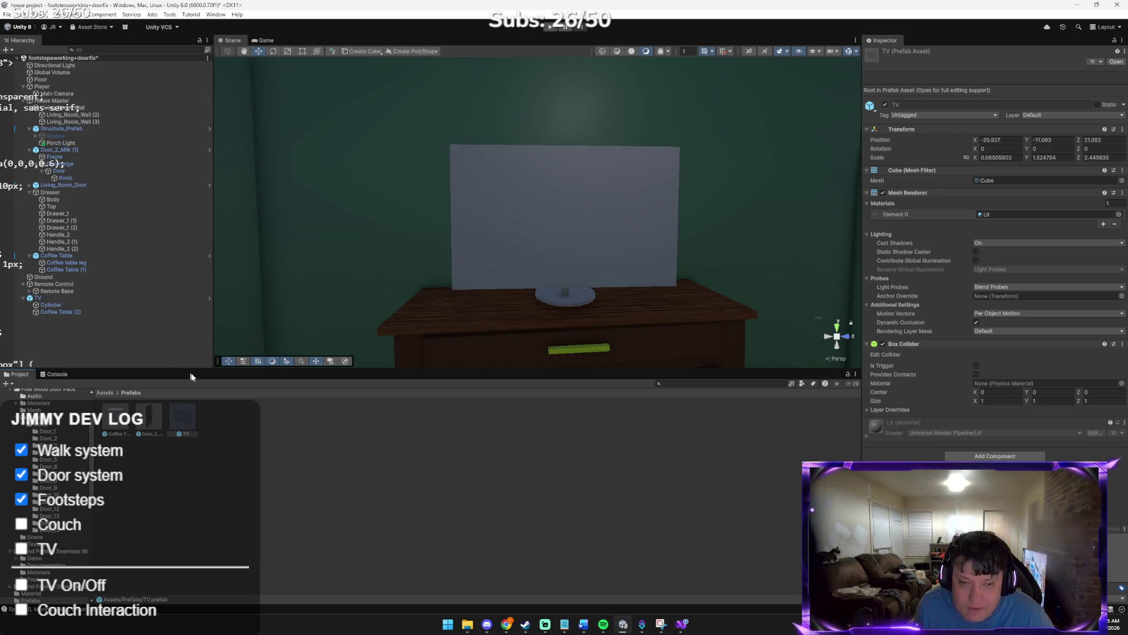
{"action": "key", "text": "Delete"}
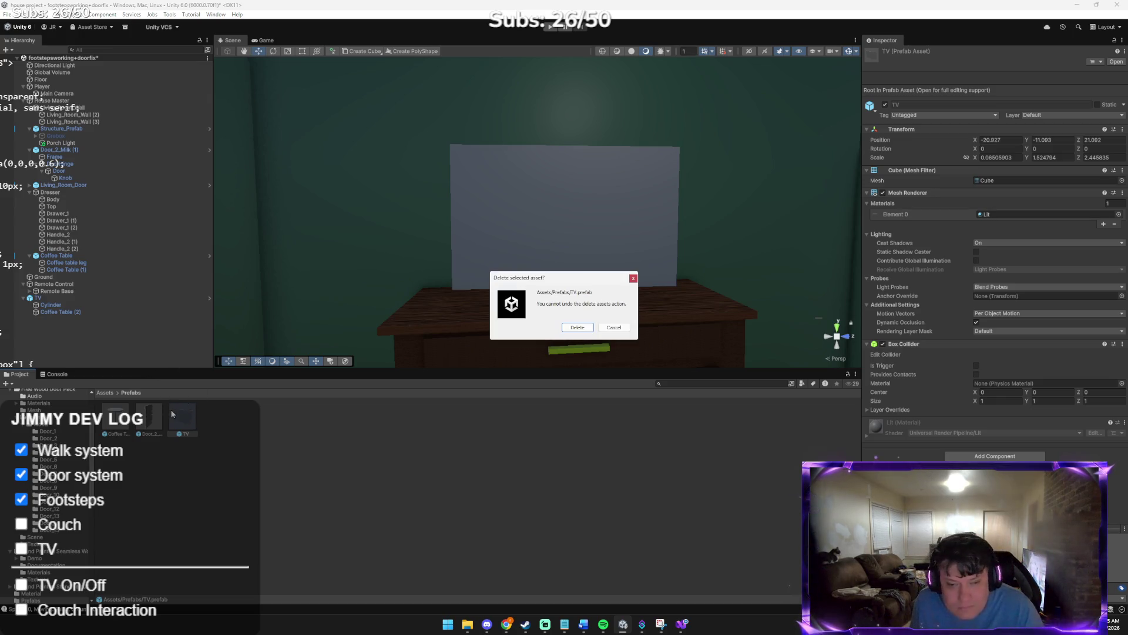
{"action": "left_click", "coordinate": [583, 327]}
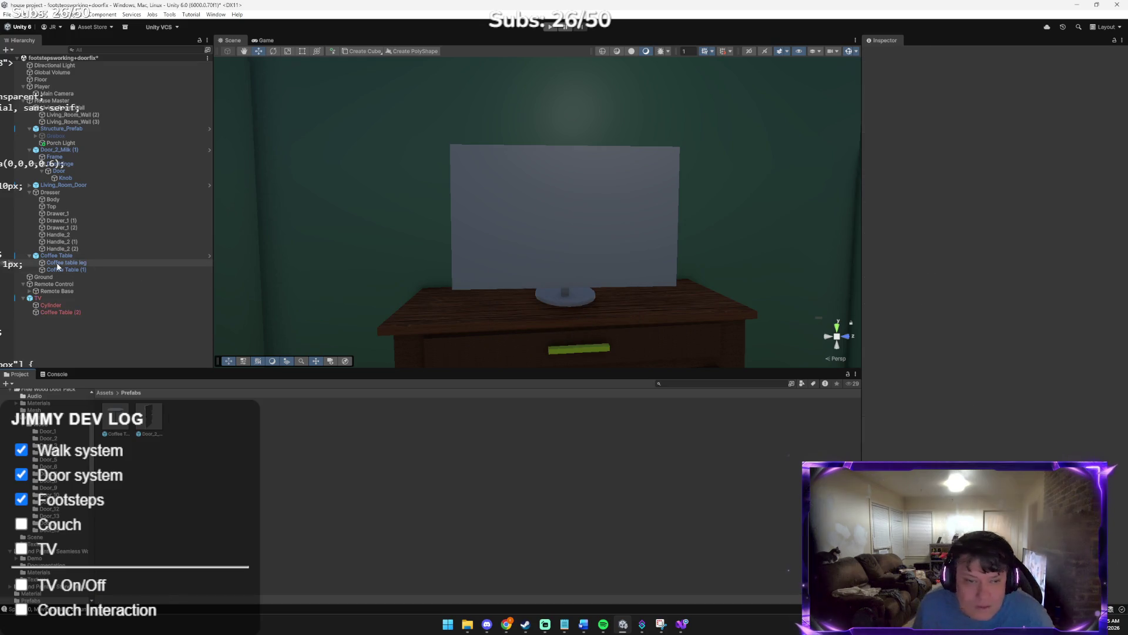
{"action": "left_click", "coordinate": [51, 297]}
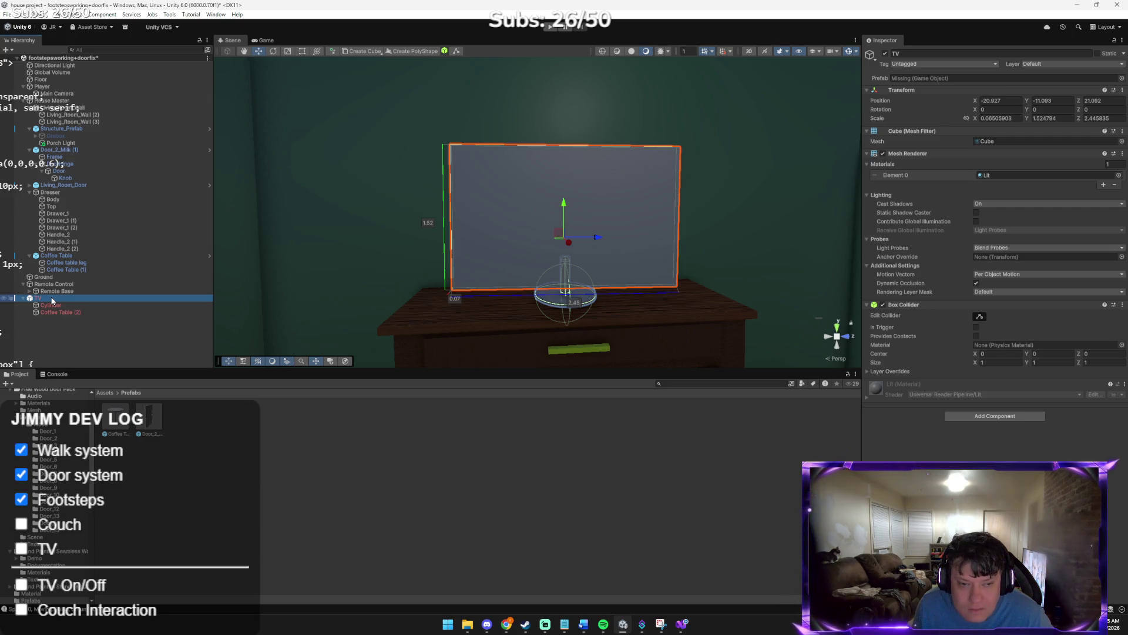
{"action": "left_click", "coordinate": [51, 299]}
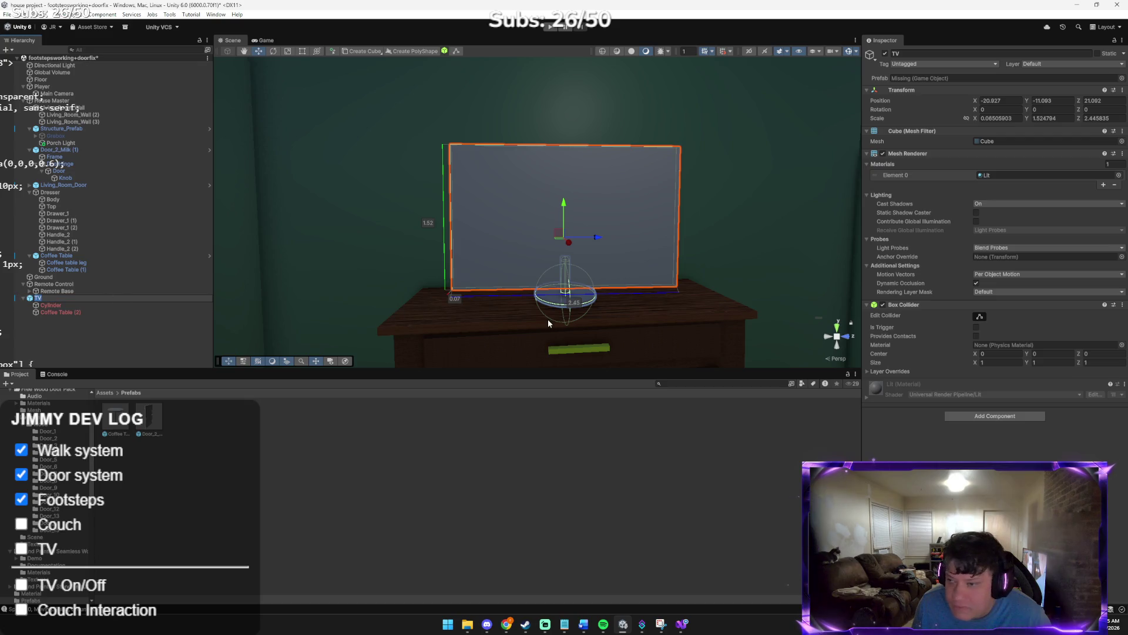
{"action": "left_click", "coordinate": [106, 392]}
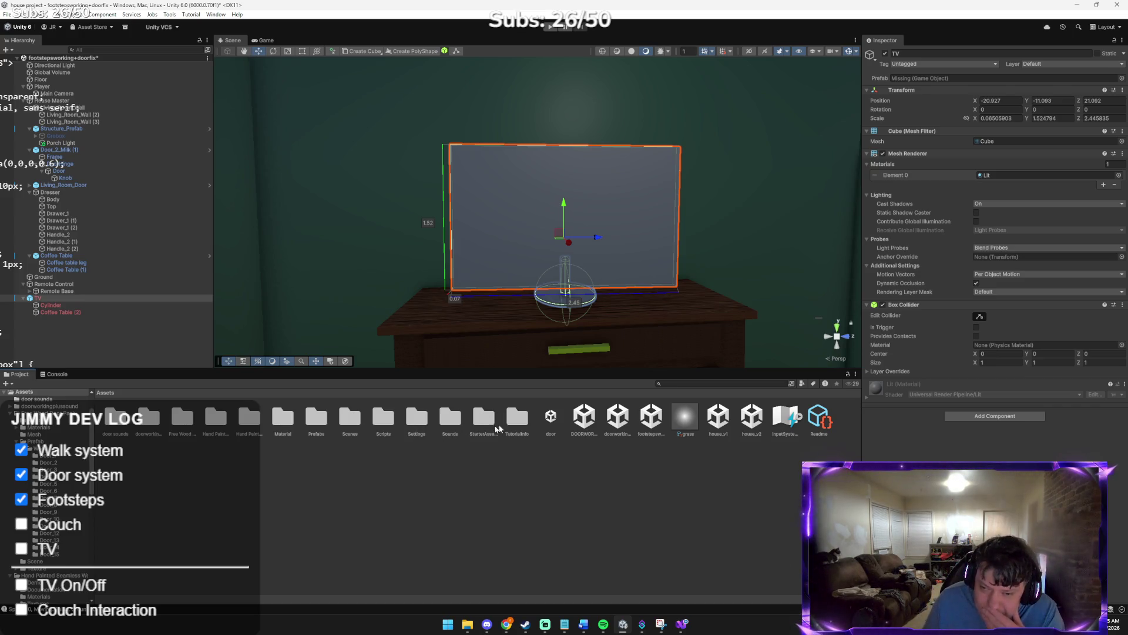
Apply the dark Remote Buttons material to the TV screen and try a transparent material on the stand
{"action": "left_click", "coordinate": [284, 430]}
{"action": "double_click", "coordinate": [285, 430]}
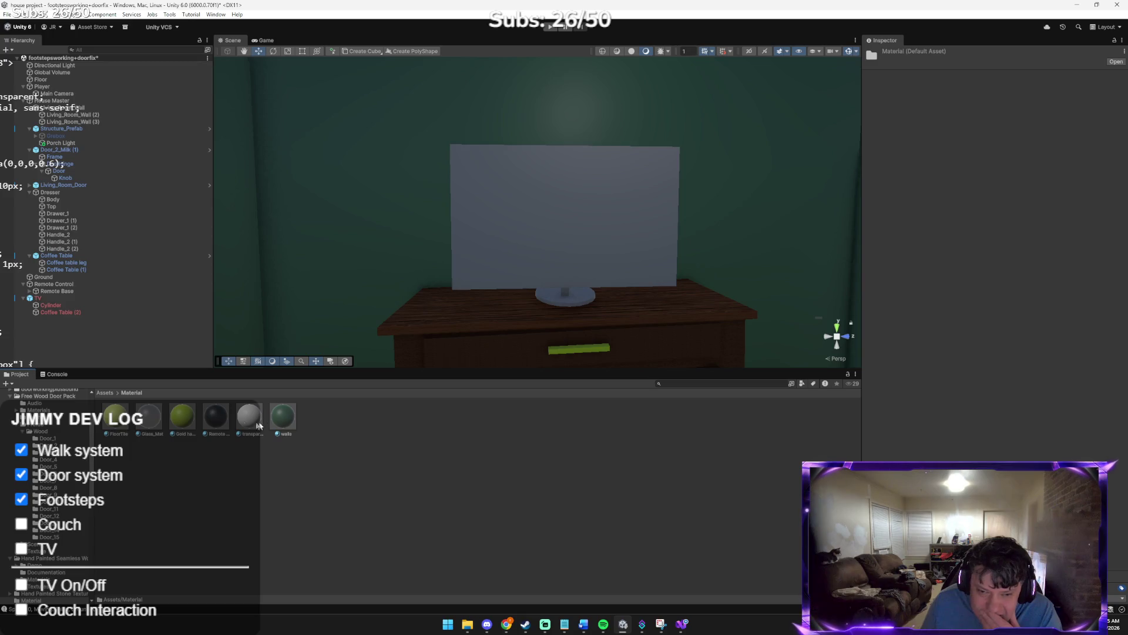
{"action": "left_click_drag", "start_coordinate": [233, 420], "coordinate": [531, 245]}
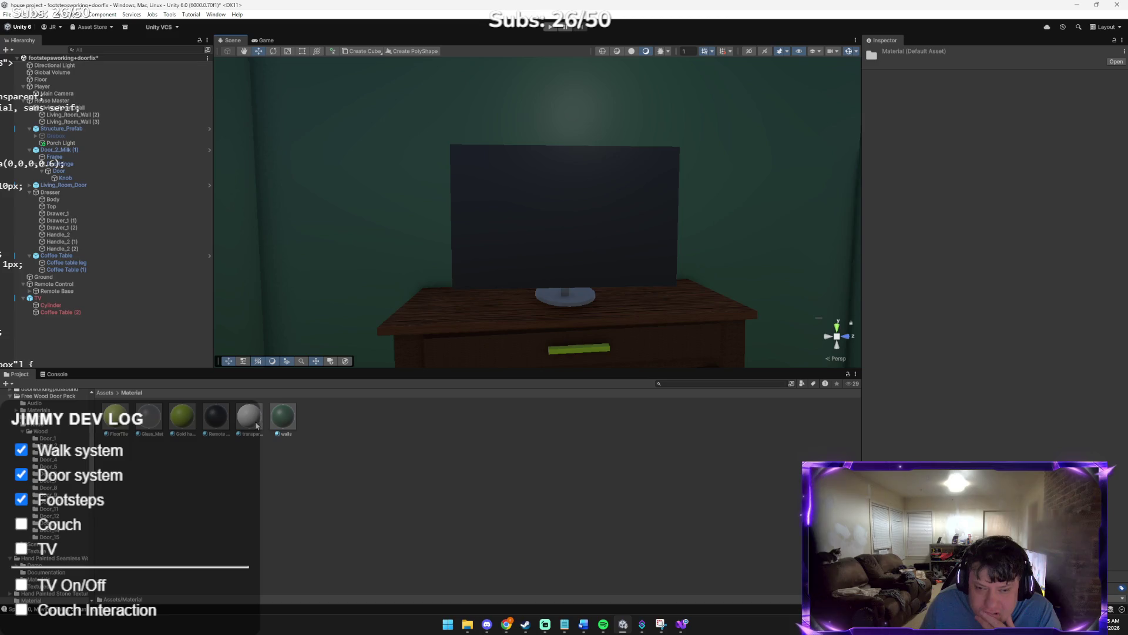
{"action": "mouse_move", "coordinate": [255, 421]}
{"action": "left_mouse_down"}
{"action": "mouse_move", "coordinate": [547, 325]}
{"action": "mouse_move", "coordinate": [568, 304]}
{"action": "left_mouse_up"}
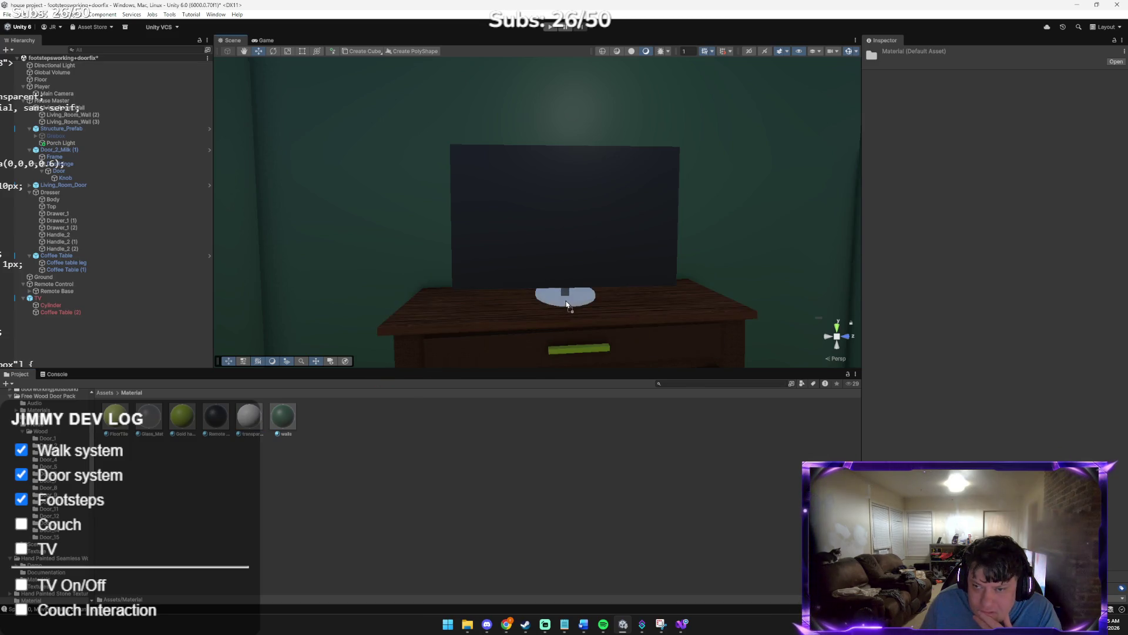
{"action": "left_click", "coordinate": [753, 285]}
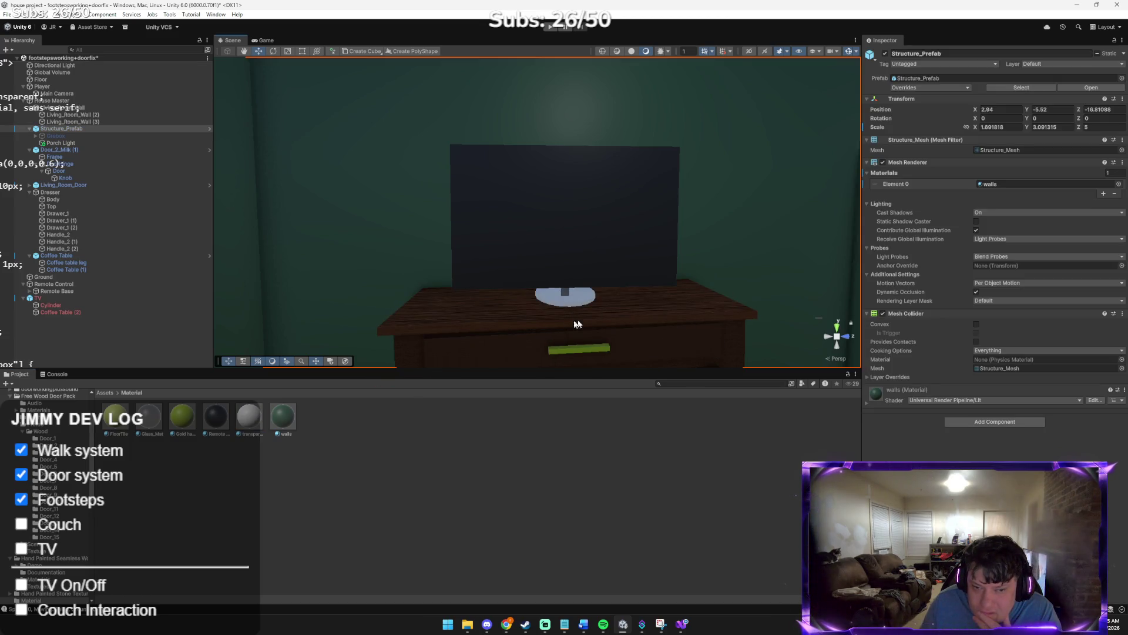
Apply Glass_Mat to the TV's round base and bring up the TV's context menu
{"action": "mouse_move", "coordinate": [150, 422]}
{"action": "left_mouse_down"}
{"action": "mouse_move", "coordinate": [547, 323]}
{"action": "mouse_move", "coordinate": [573, 302]}
{"action": "left_mouse_up"}
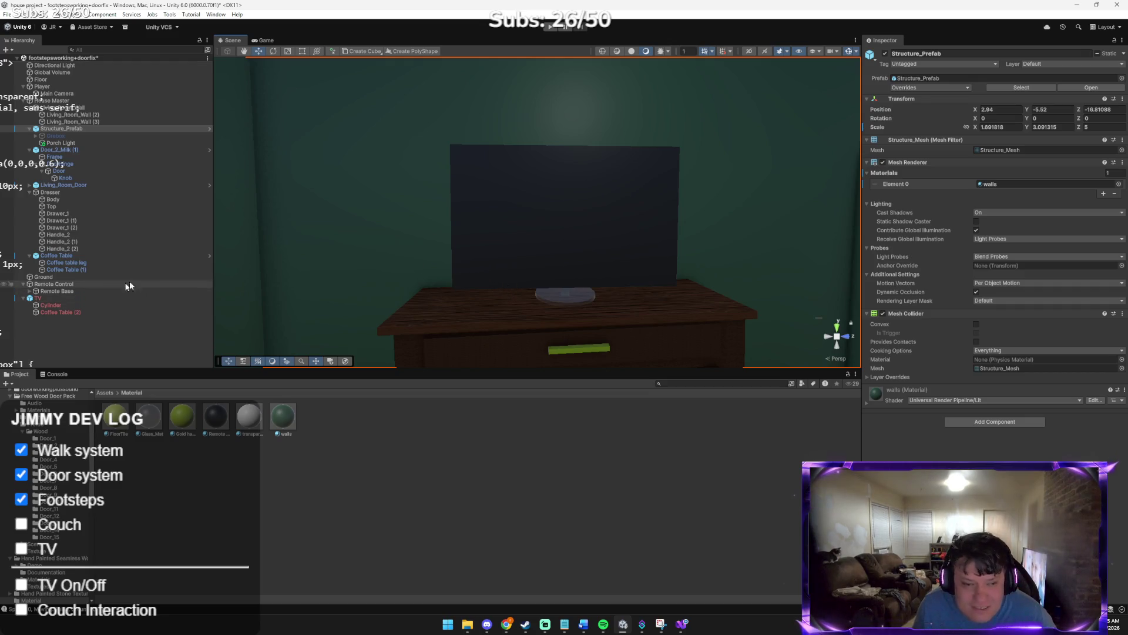
{"action": "left_click", "coordinate": [507, 251]}
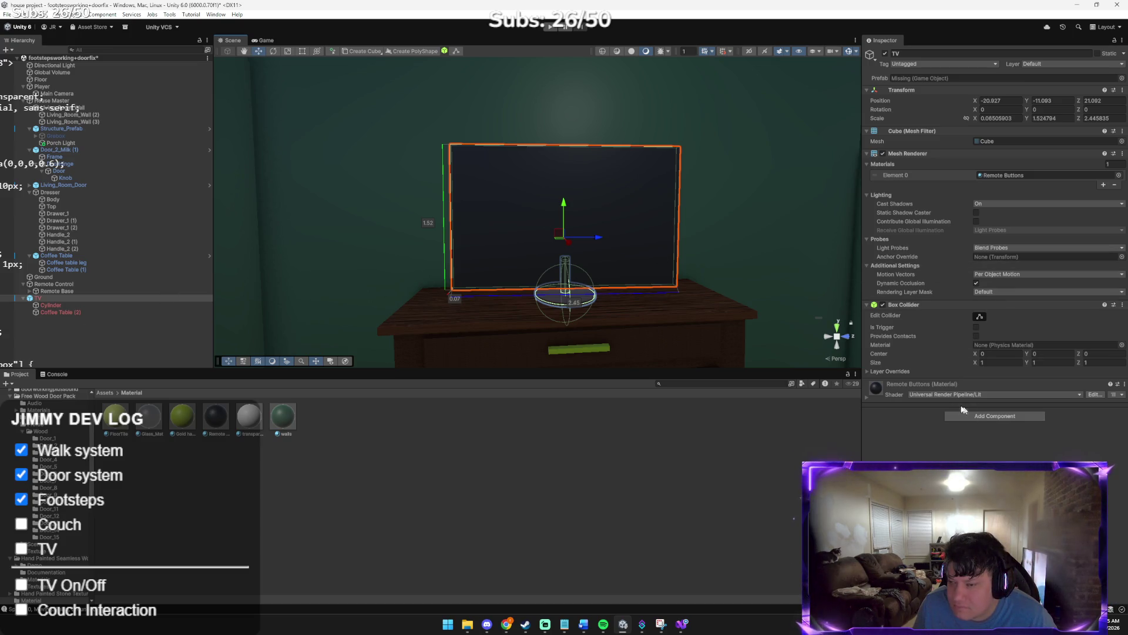
{"action": "left_click", "coordinate": [106, 393]}
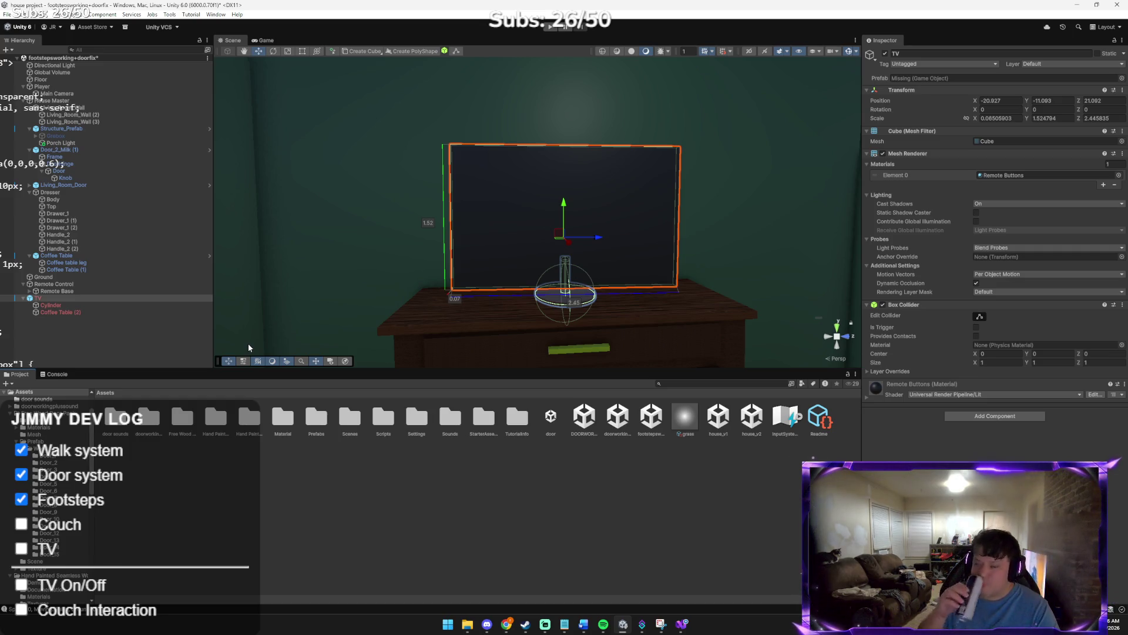
{"action": "right_click", "coordinate": [482, 228]}
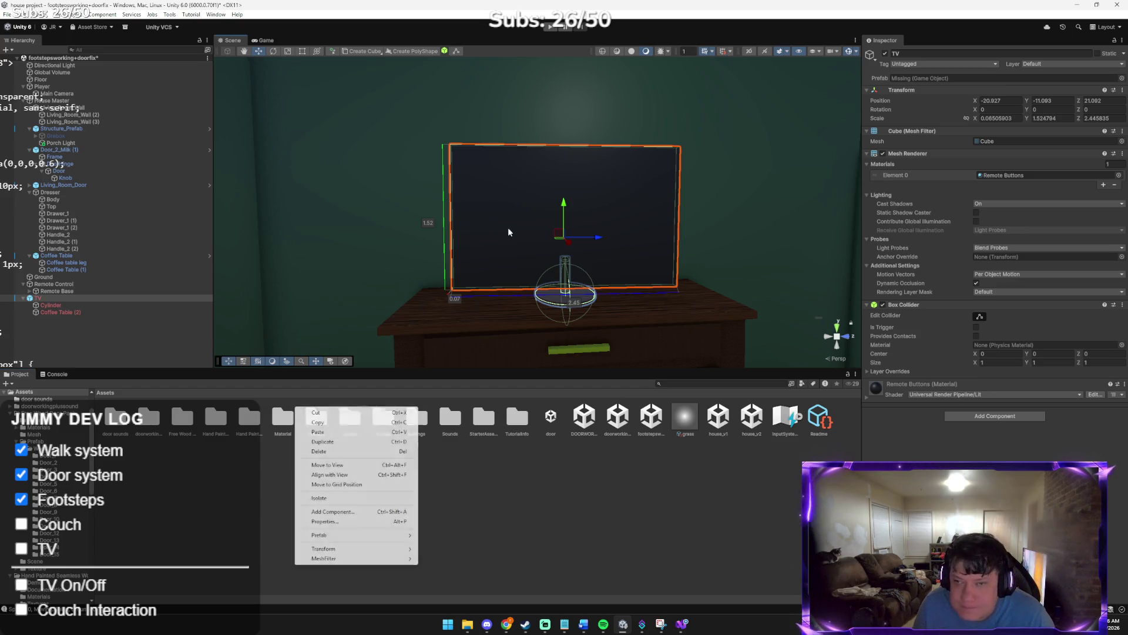
{"action": "right_click", "coordinate": [53, 300]}
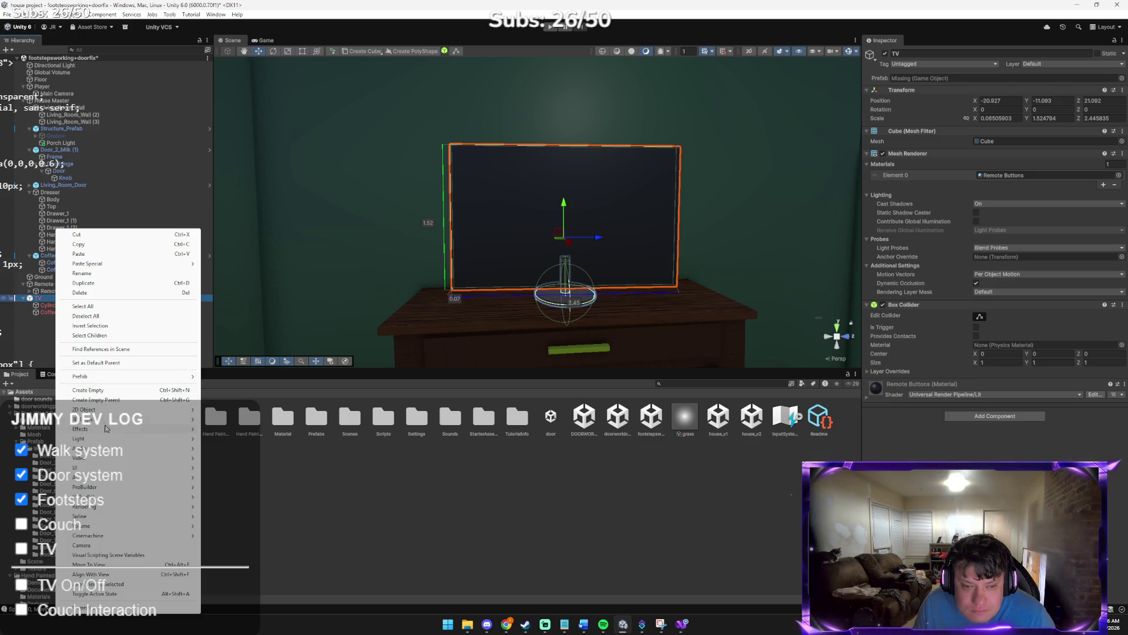